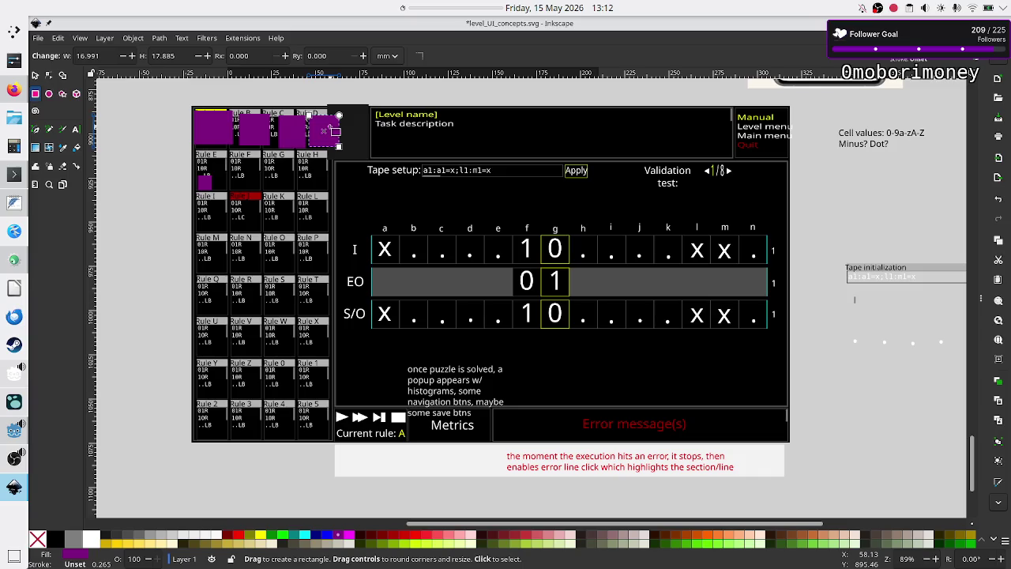
- Deselect the purple rectangle in the Inkscape mockup and switch to the Godot Level scene
left_click(34, 75)
left_click(138, 194)
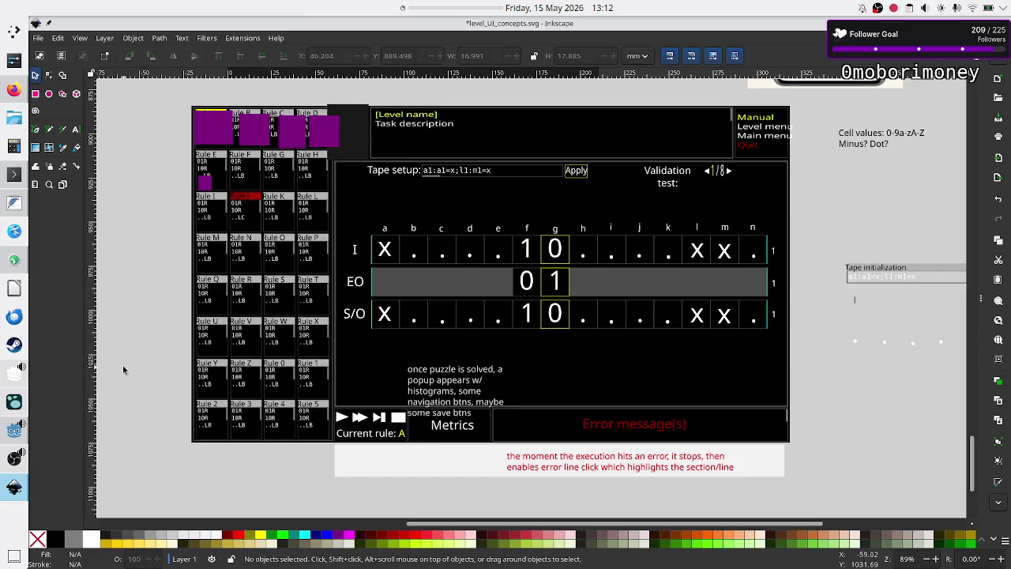
left_click(11, 429)
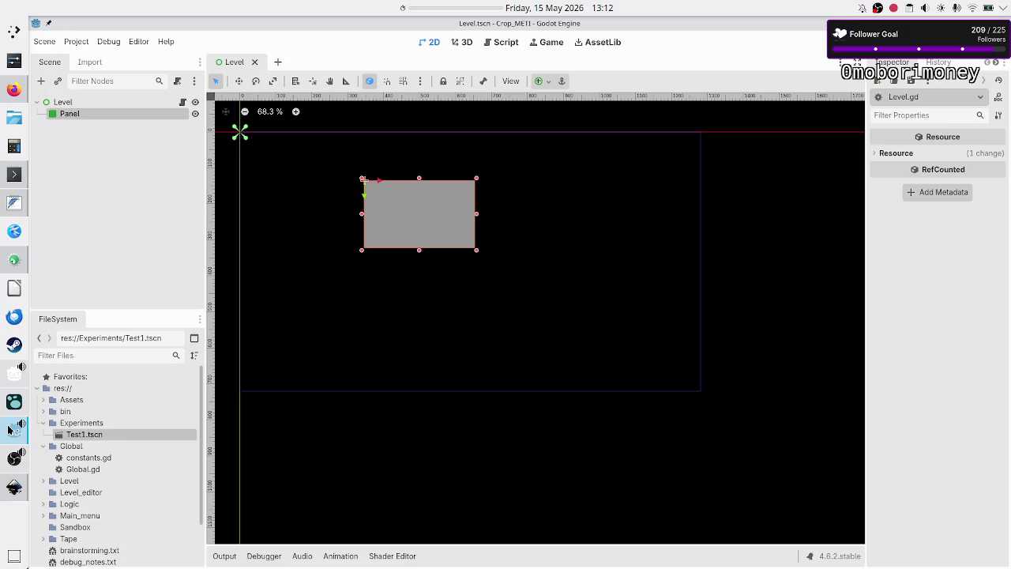
- Delete the Panel node and add a GridContainer as a child of Level
key("Delete")
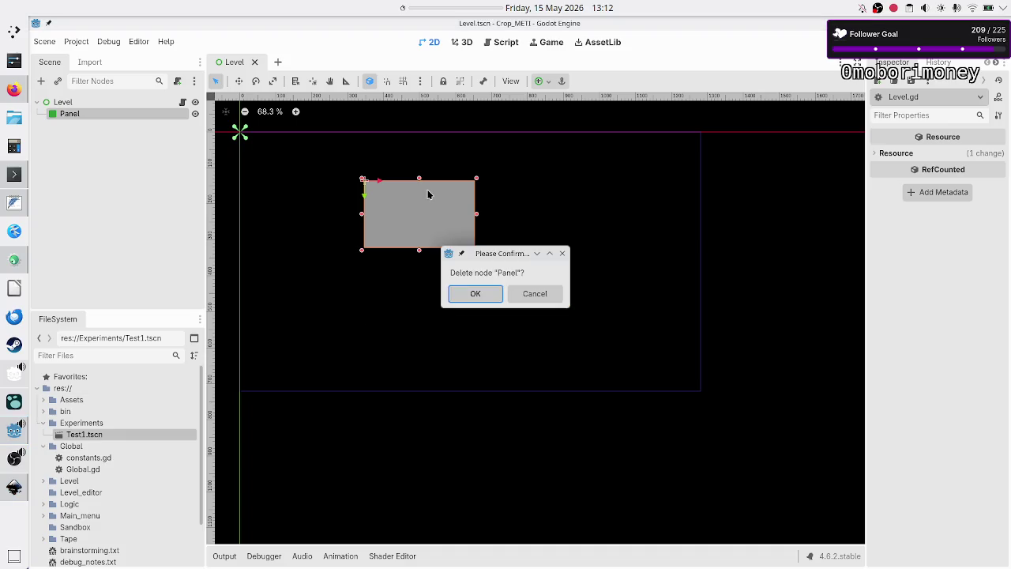
left_click(468, 294)
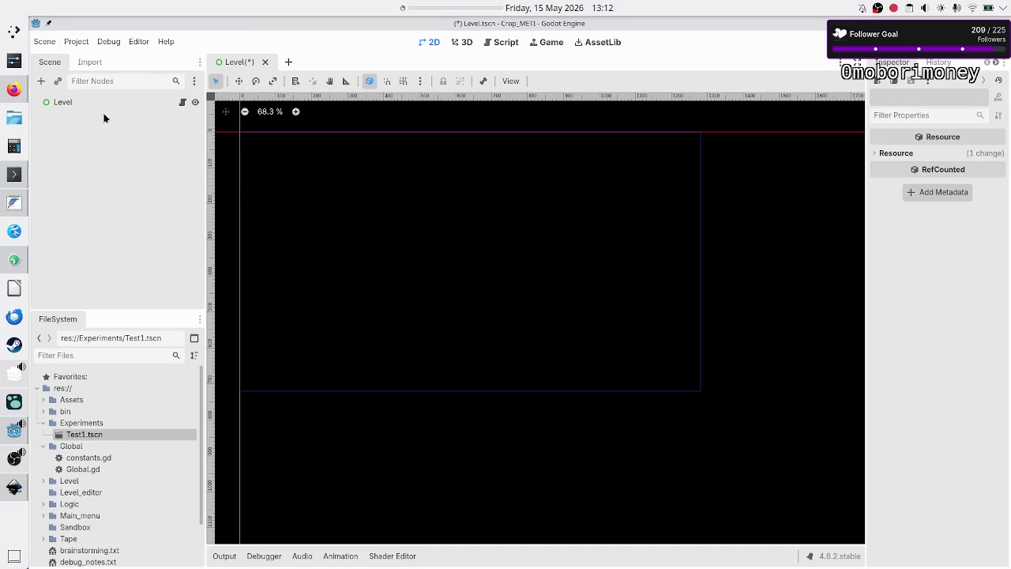
left_click(73, 102)
left_click(41, 81)
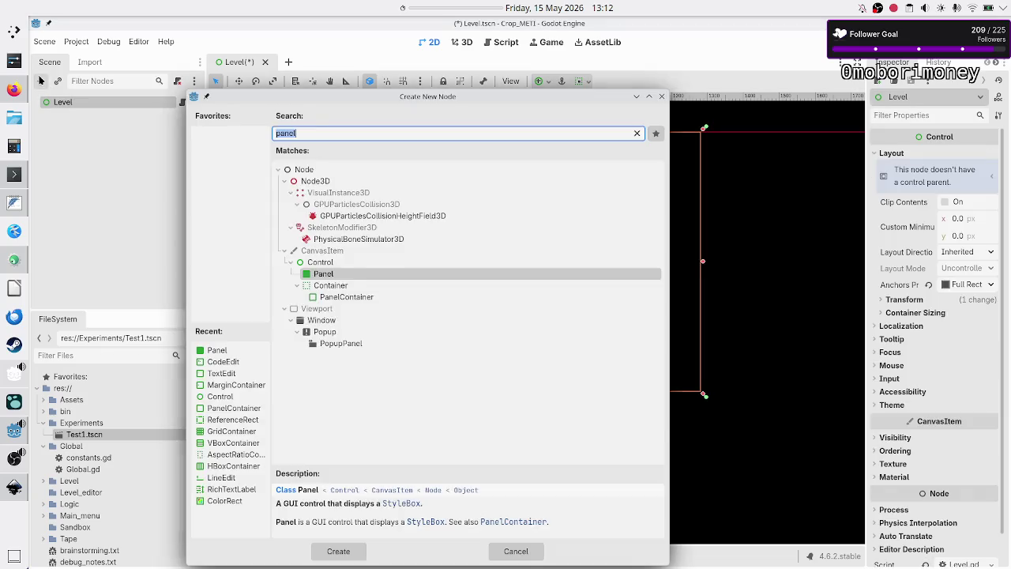
type("gridc")
key("Escape")
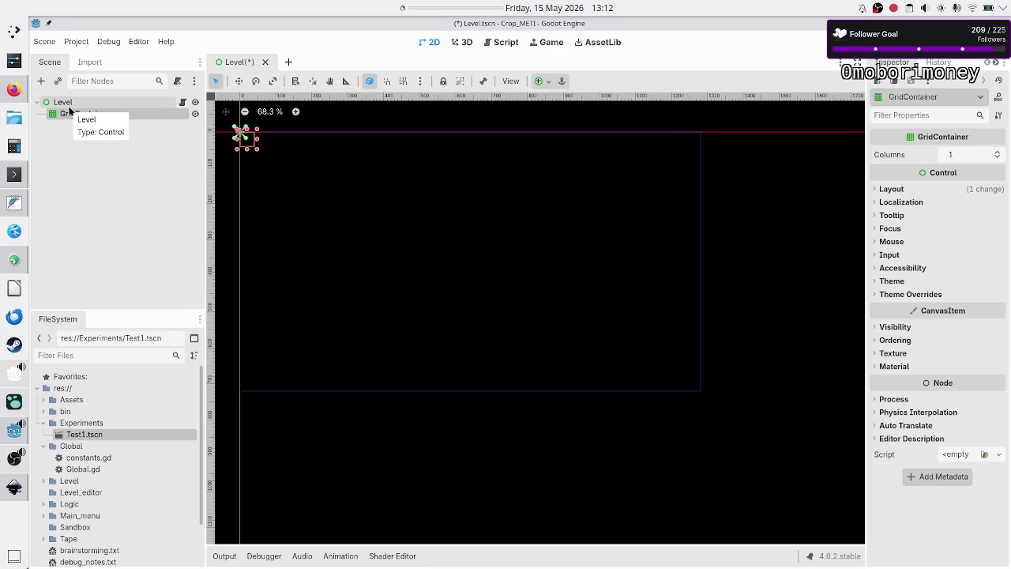
- Add a PanelContainer under Level and drag it into a tall rectangle
left_click(68, 105)
left_click(41, 81)
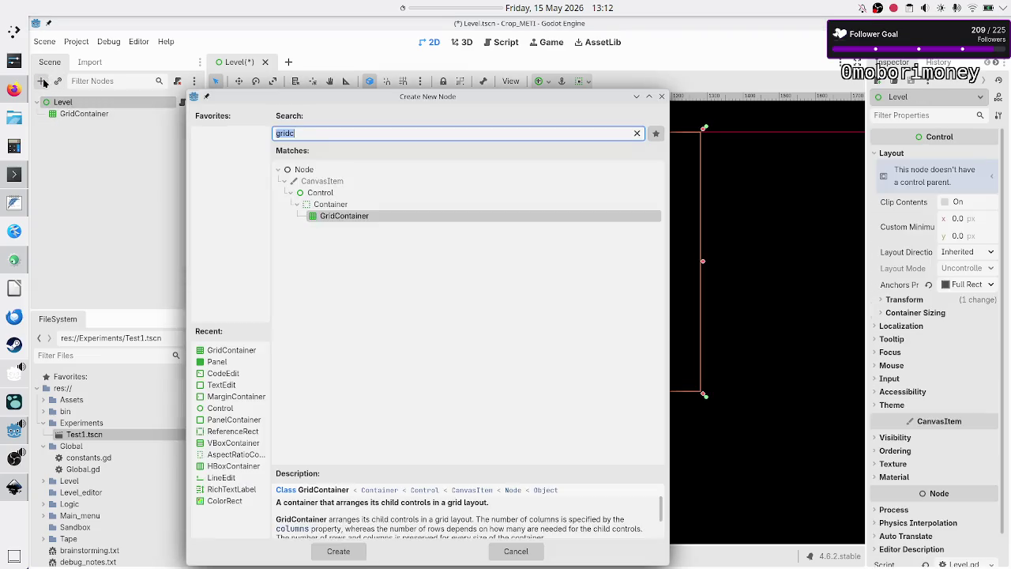
type("panel")
key("Return")
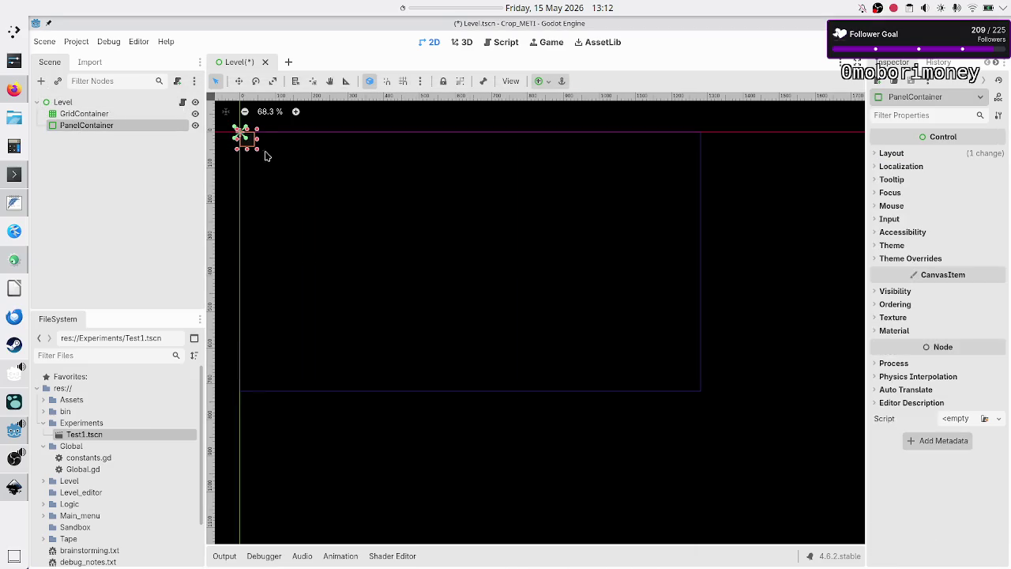
mouse_move(258, 151)
left_mouse_down()
mouse_move(324, 235)
mouse_move(360, 305)
mouse_move(422, 363)
mouse_move(430, 398)
mouse_move(391, 396)
left_mouse_up()
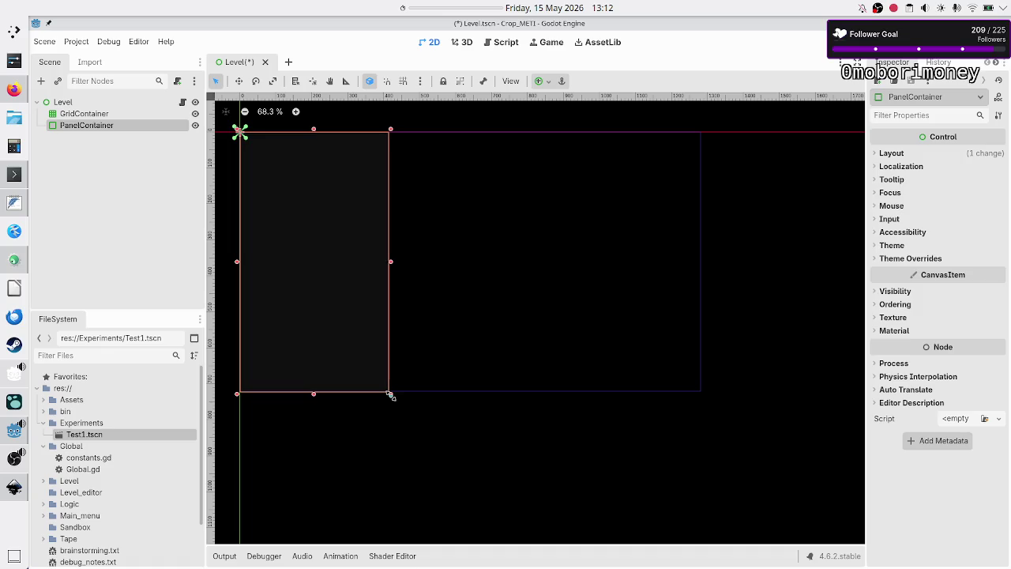
- Drag GridContainer onto PanelContainer in the Scene dock and raise its Columns to 3
left_click(83, 116)
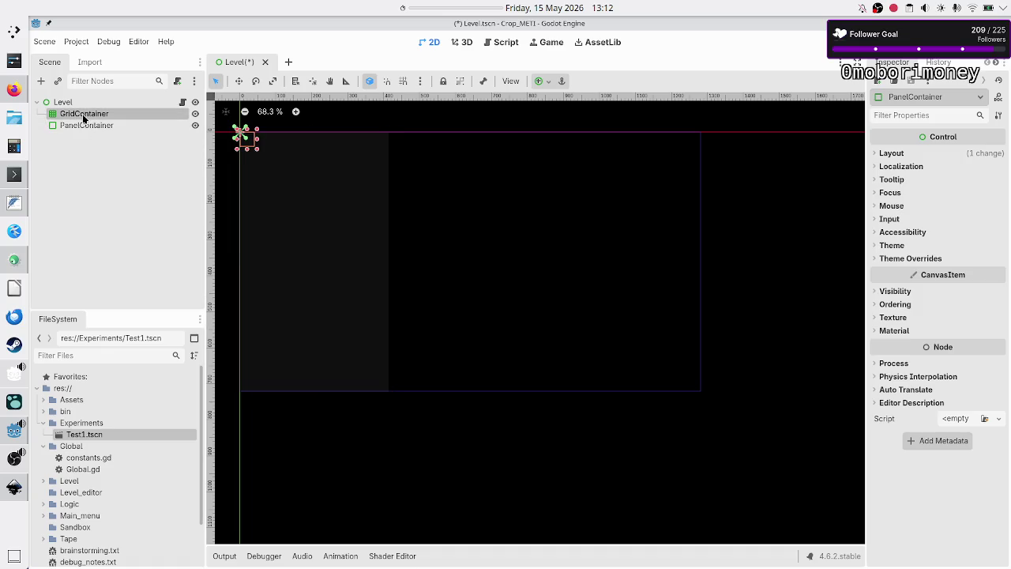
left_click_drag(83, 117, 101, 128)
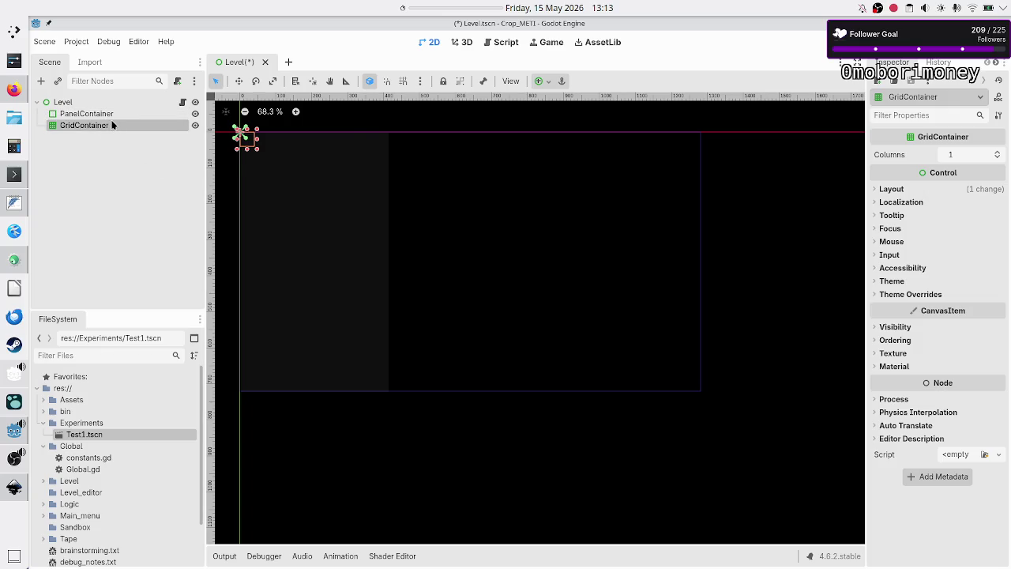
left_click_drag(112, 125, 110, 112)
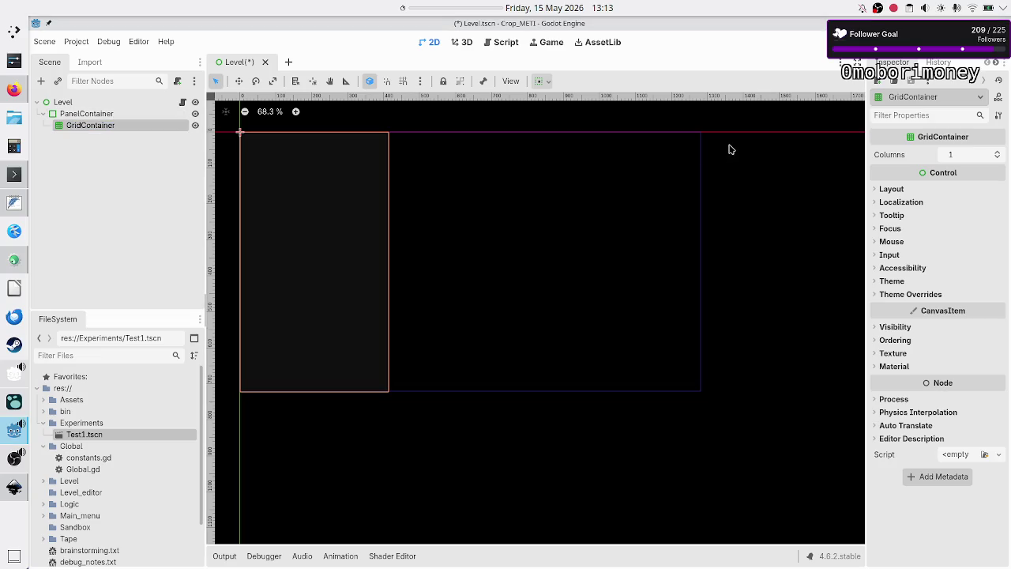
left_click(998, 151)
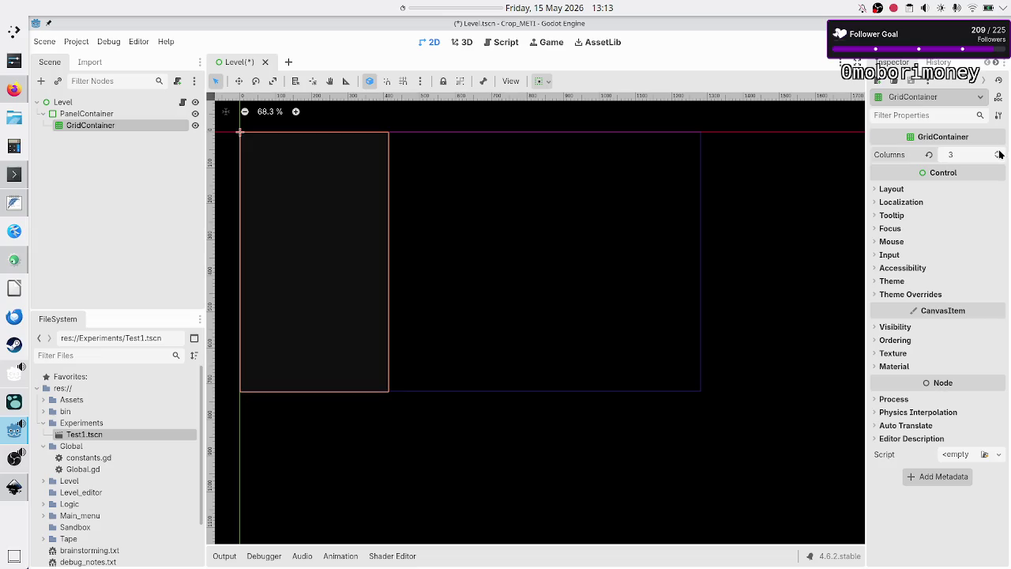
- Raise the GridContainer's Columns to 4 and add a Panel under it
left_click(1000, 152)
left_click(41, 82)
type("panel")
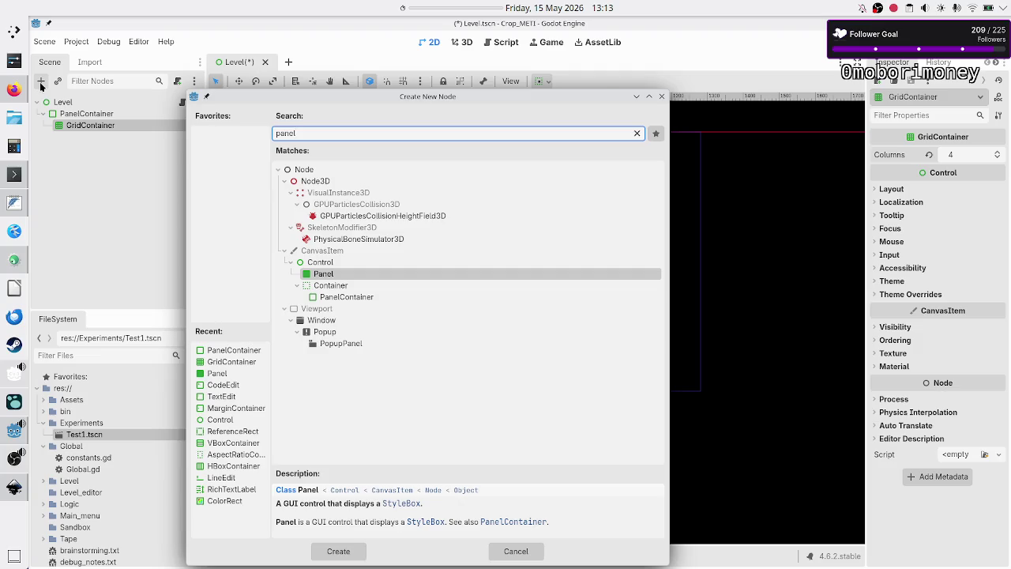
key("Return")
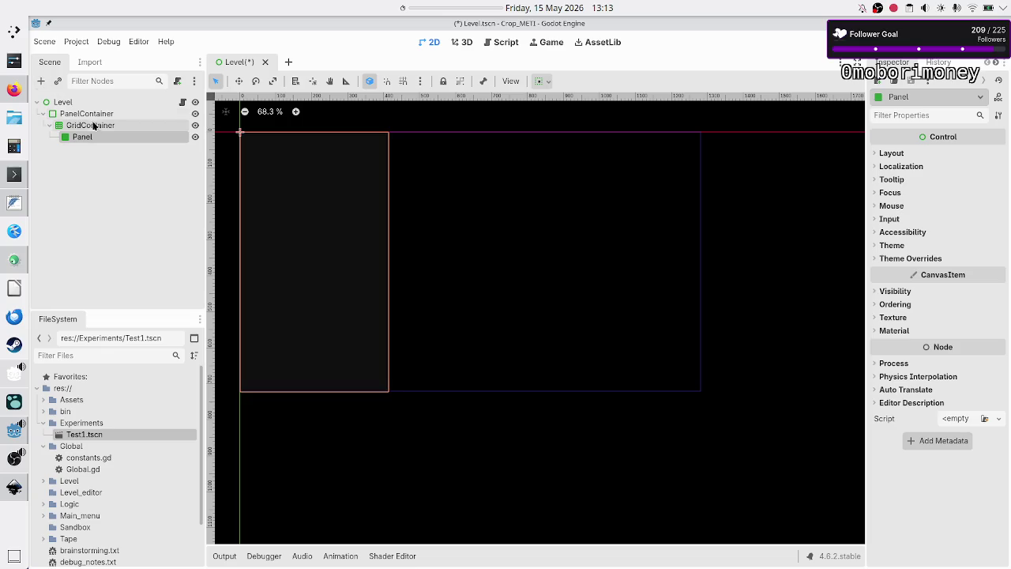
- Add a Button under the GridContainer, then reselect the Panel node
left_click(93, 126)
left_click(41, 82)
type("bu")
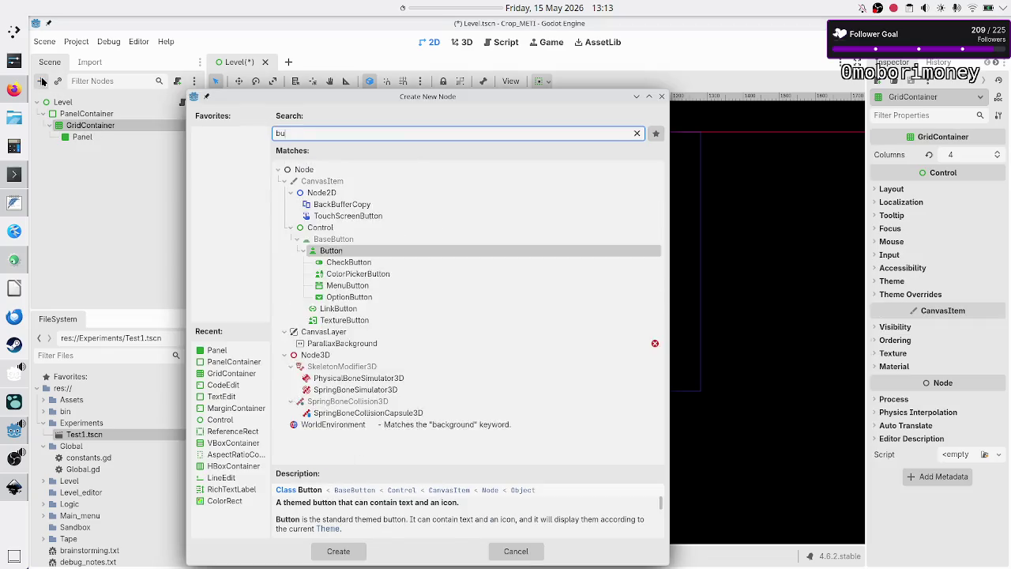
type("tton")
key("Return")
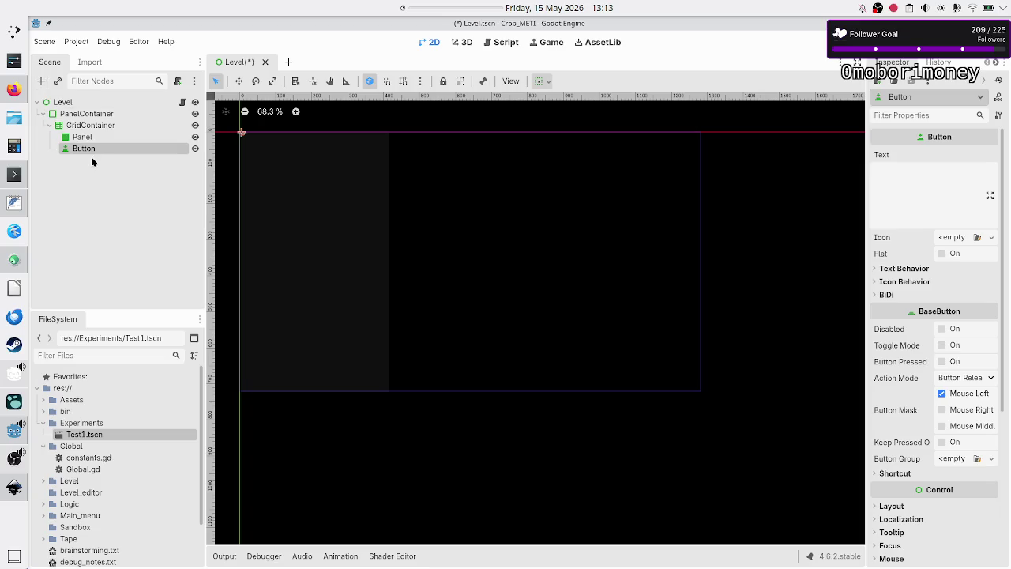
left_click(97, 139)
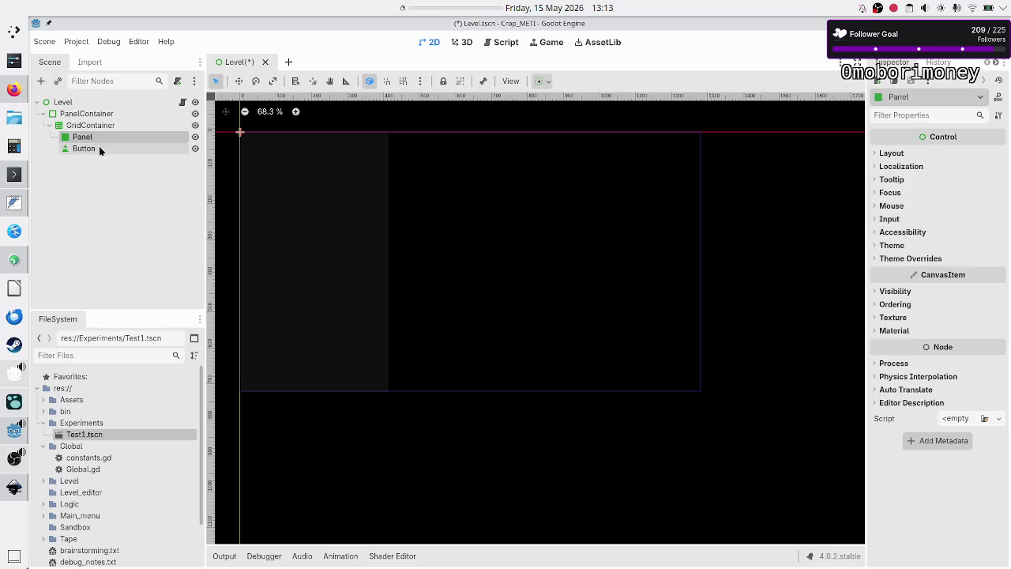
left_click(80, 139, "ctrl")
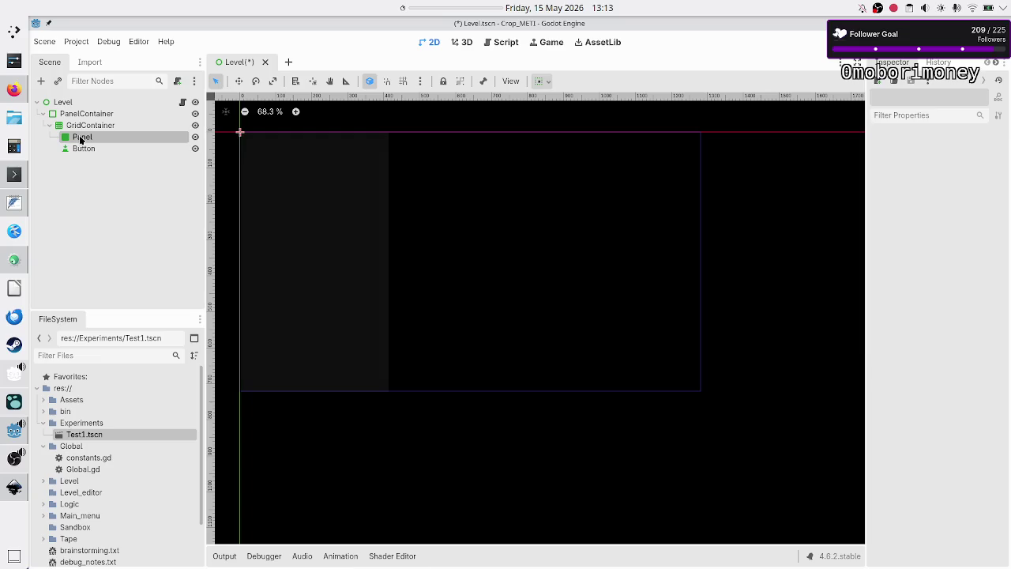
left_click(81, 139)
left_click(89, 150)
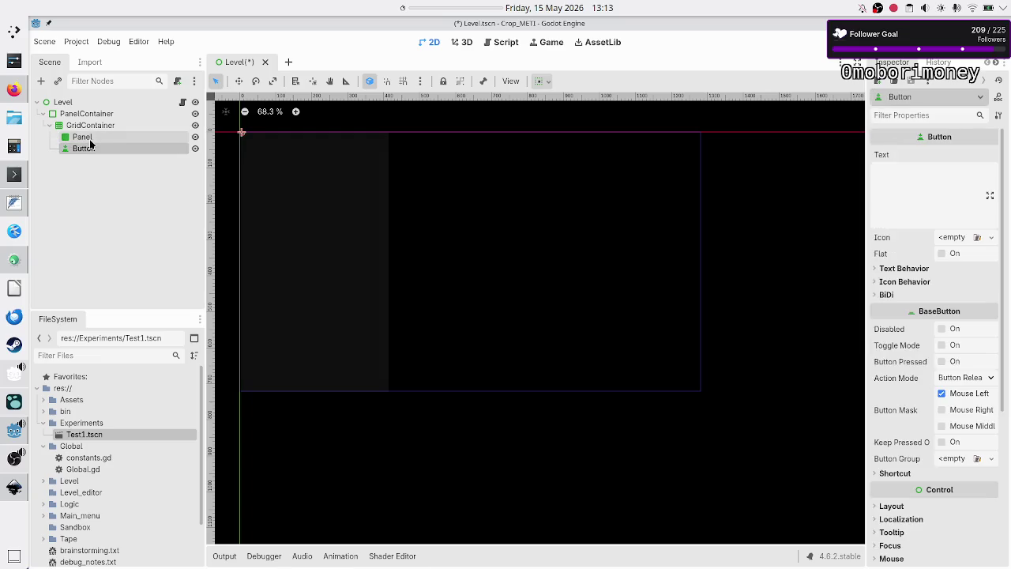
left_click(90, 141)
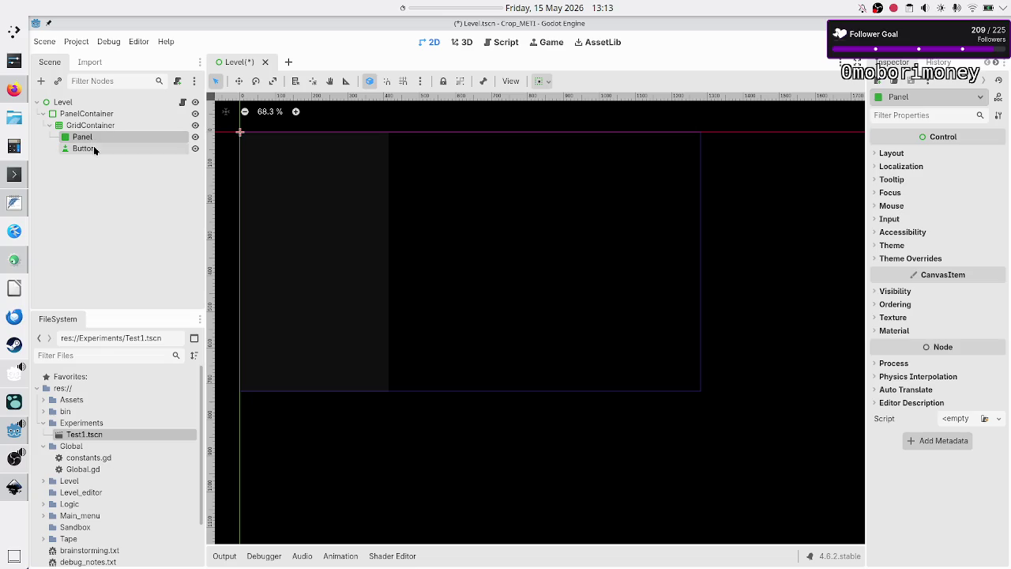
- With Panel and Button selected, toggle vertical and horizontal Expand under Layout > Container Sizing
left_click(93, 147, "ctrl")
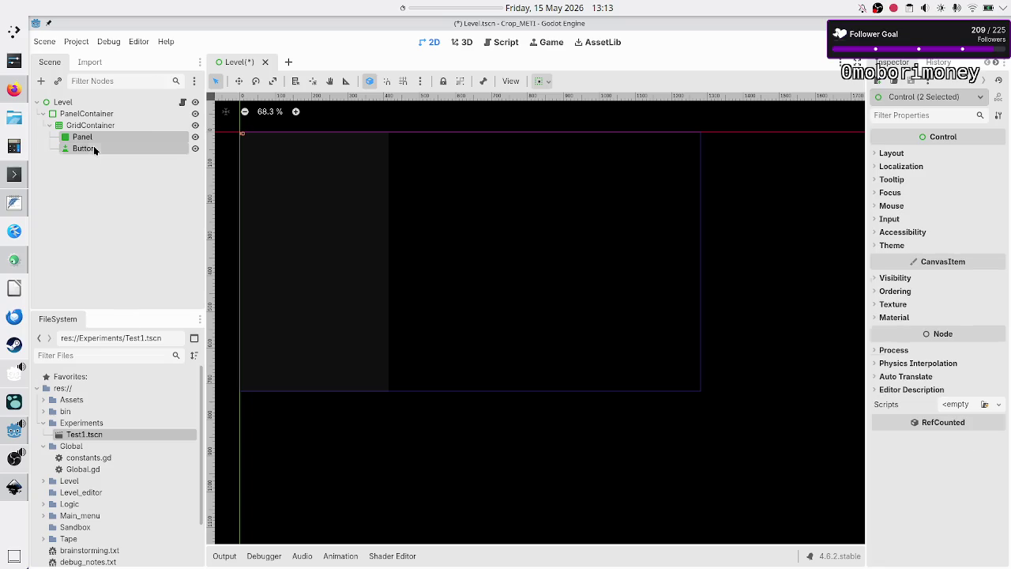
left_click(893, 153)
left_click(902, 262)
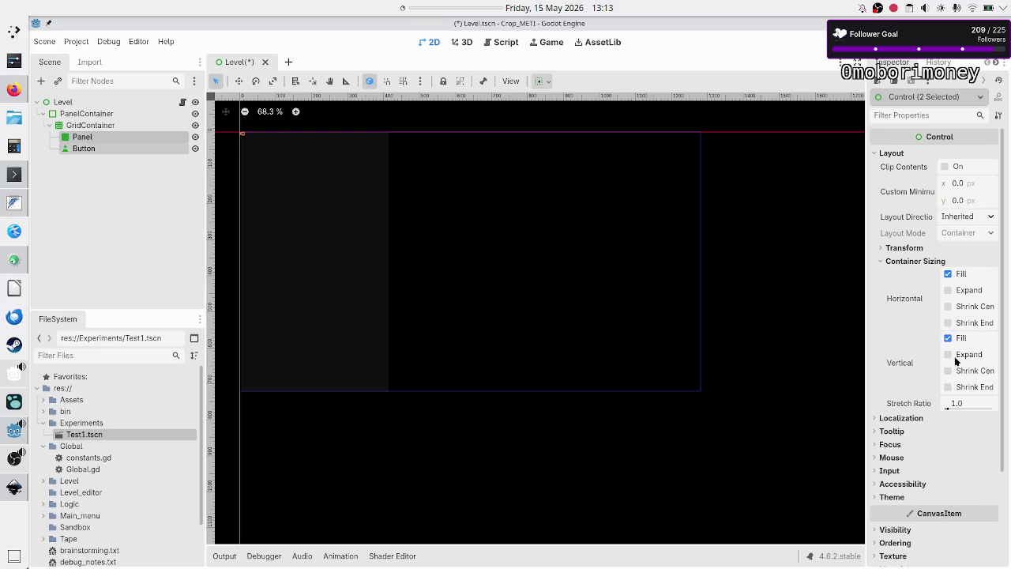
left_click(948, 354)
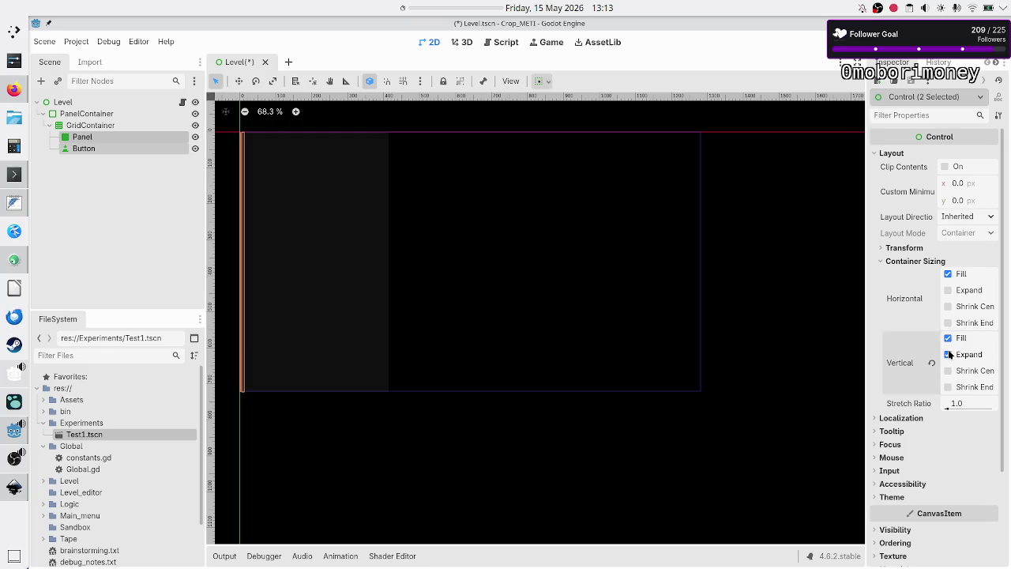
left_click(948, 290)
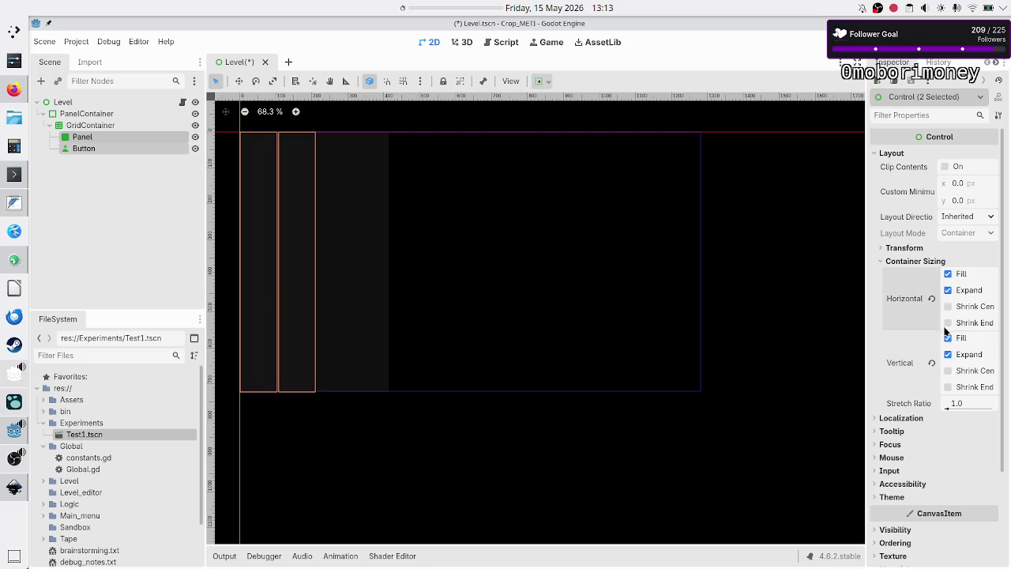
- Check the GridContainer, then reselect just Panel and Button together
left_click(150, 198)
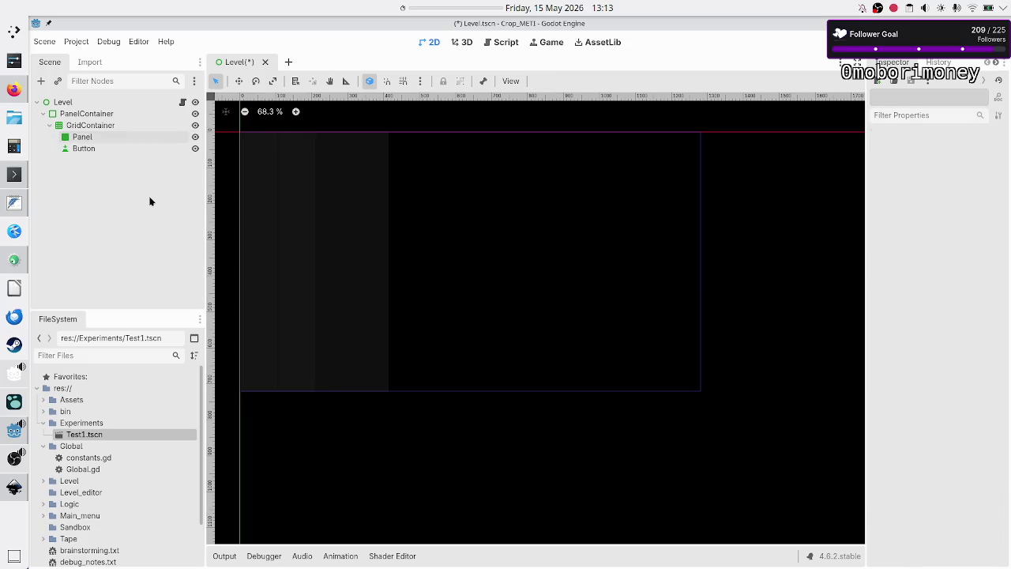
left_click(117, 139)
left_click(107, 126)
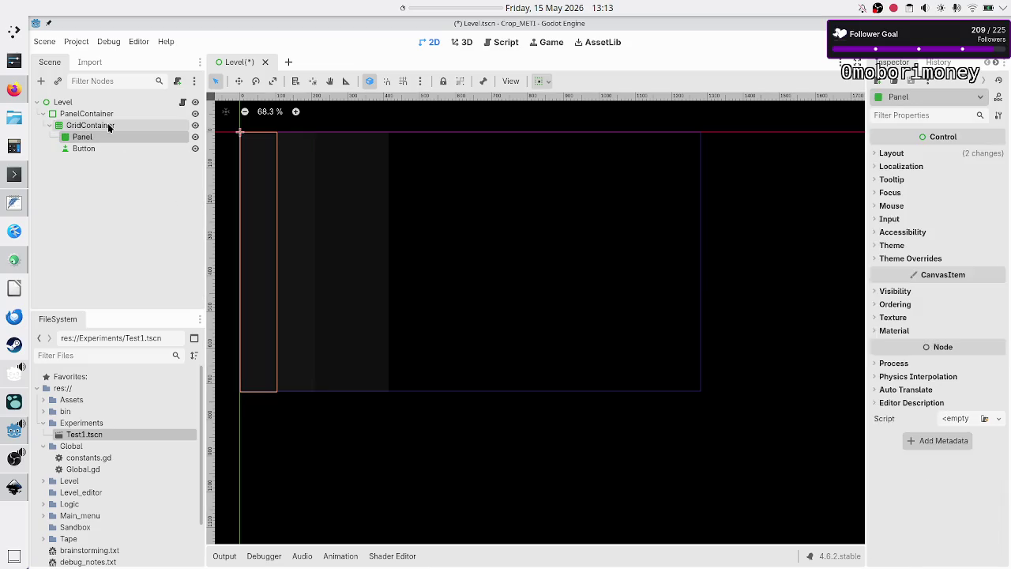
left_click(94, 138)
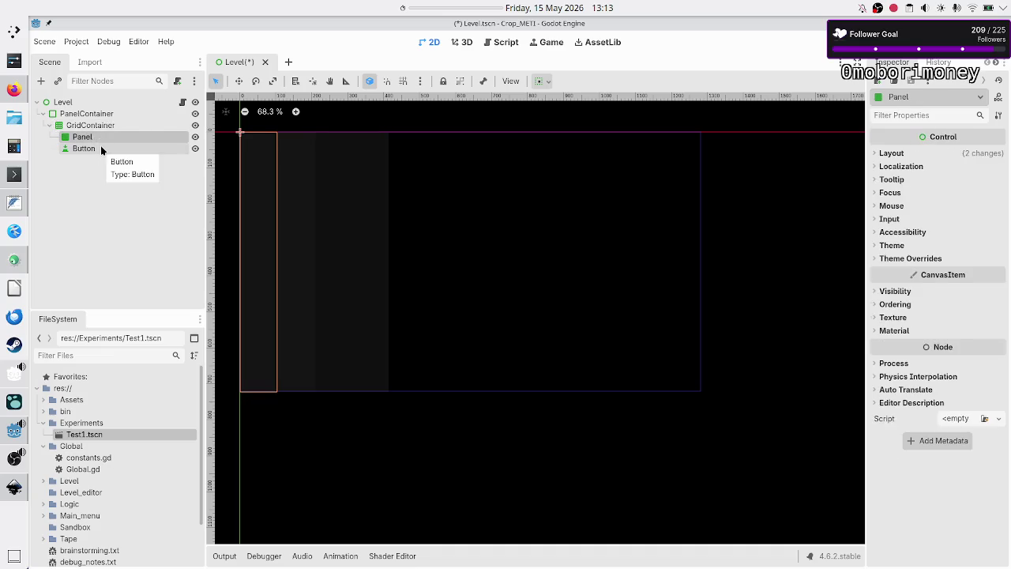
left_click(101, 147, "ctrl")
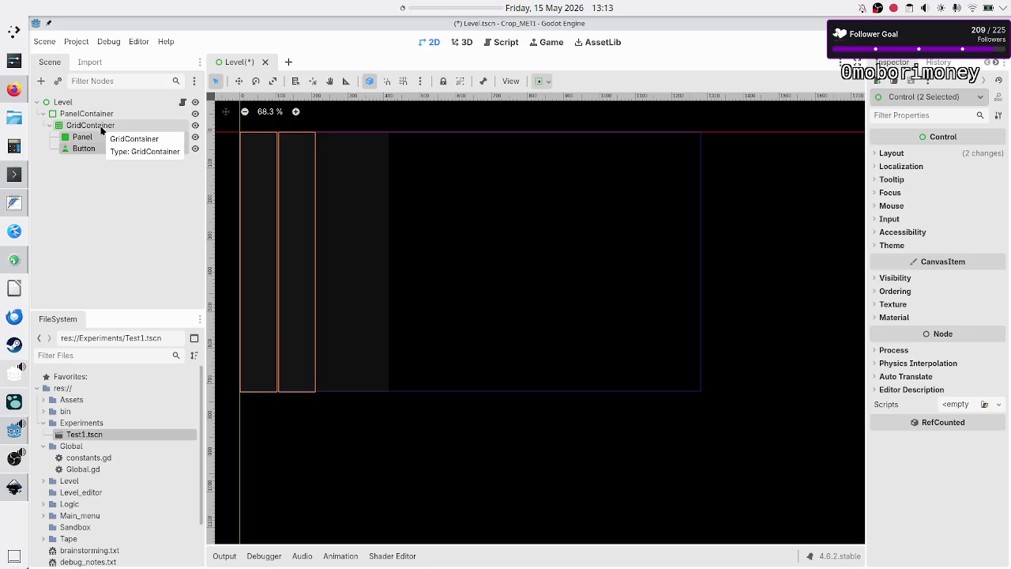
left_click(101, 127, "ctrl")
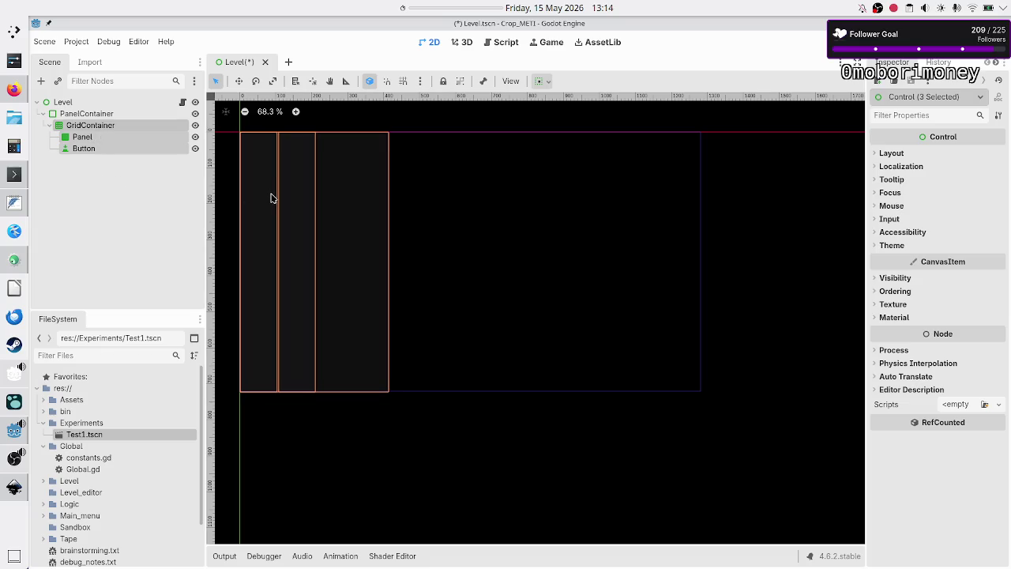
left_click(151, 193)
left_click(116, 136)
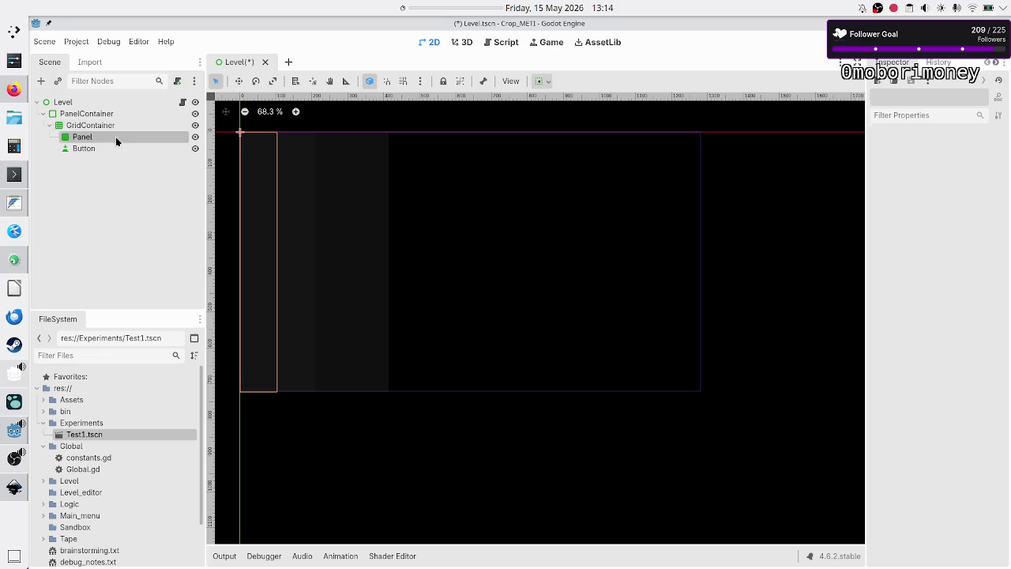
left_click(115, 147, "ctrl")
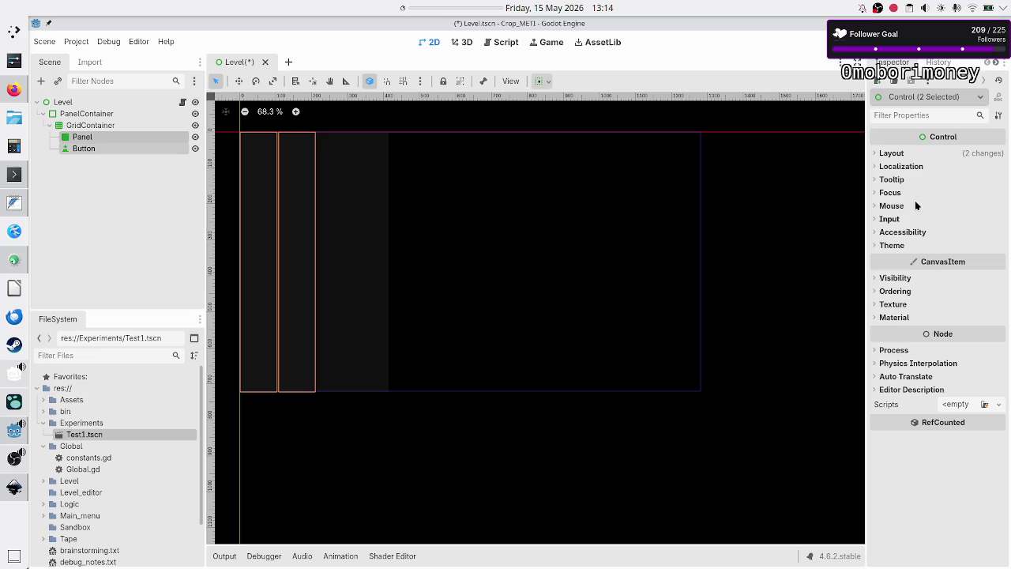
- Uncheck Vertical Expand for Panel and Button under Container Sizing
left_click(893, 153)
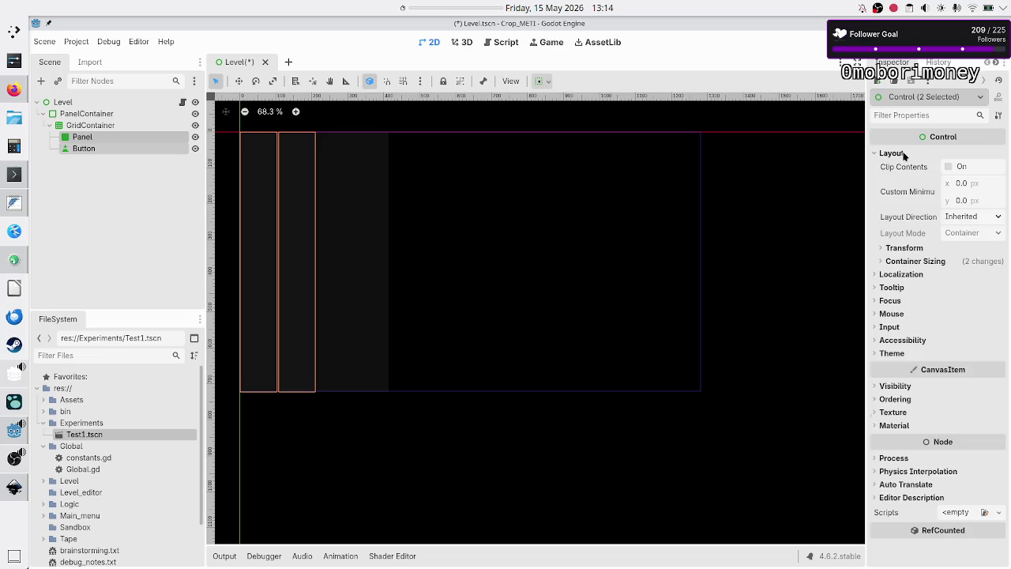
left_click(916, 262)
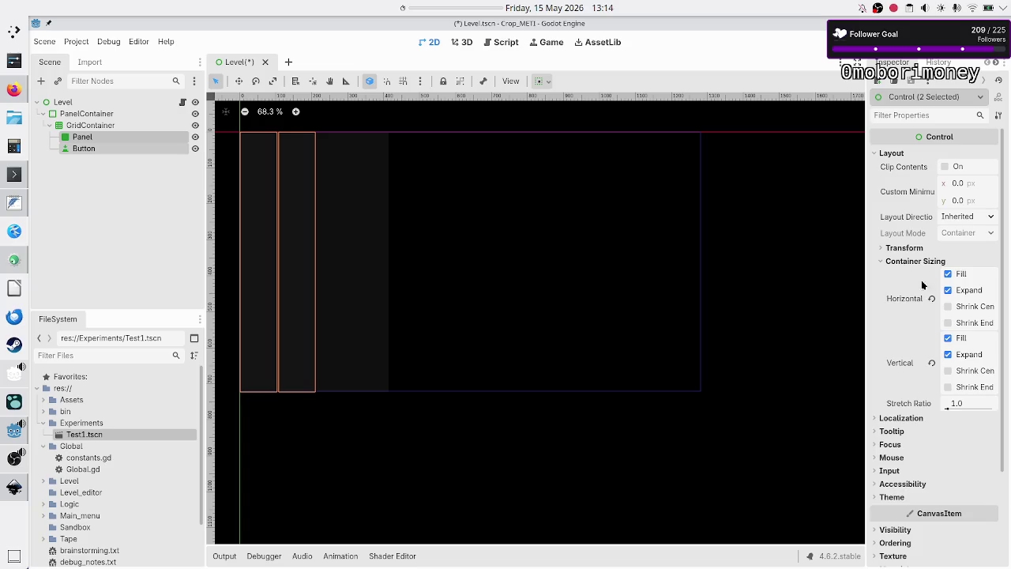
left_click(948, 355)
left_click(948, 354)
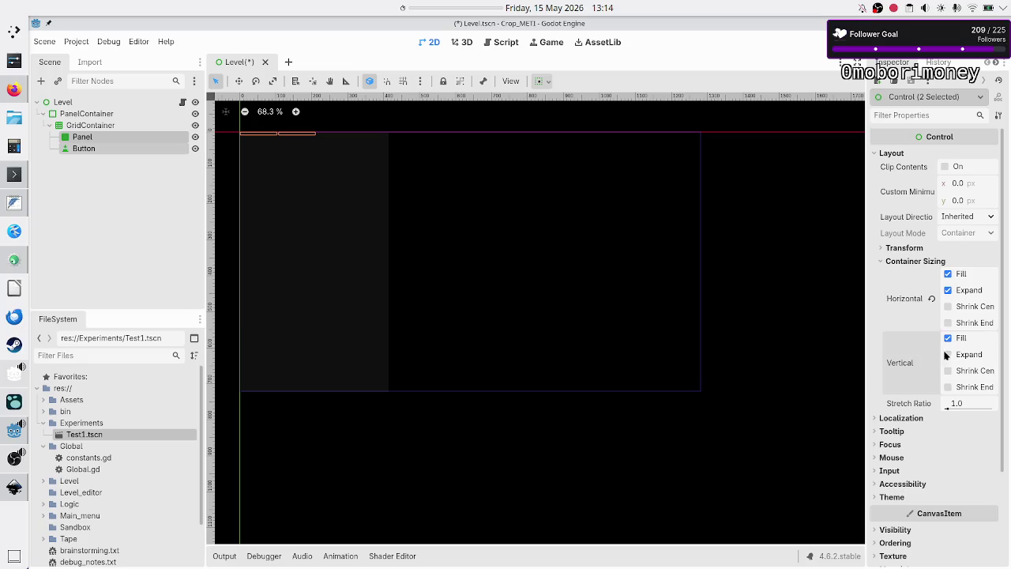
mouse_move(916, 320)
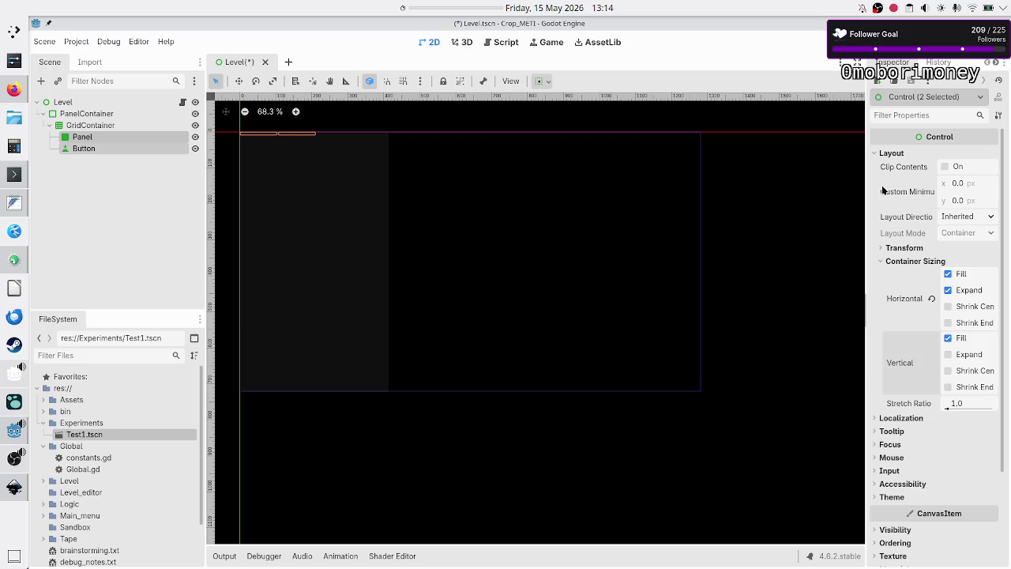
- Try a 100 px Custom Minimum Size y, uncheck Vertical Fill, then revert minimum height to 0
left_click(976, 202)
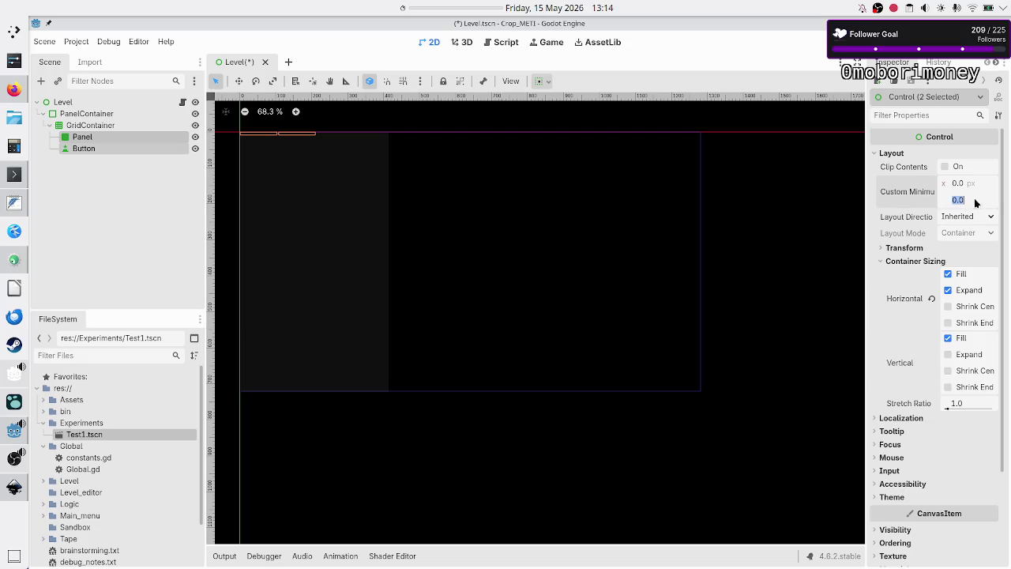
type("100")
key("Return")
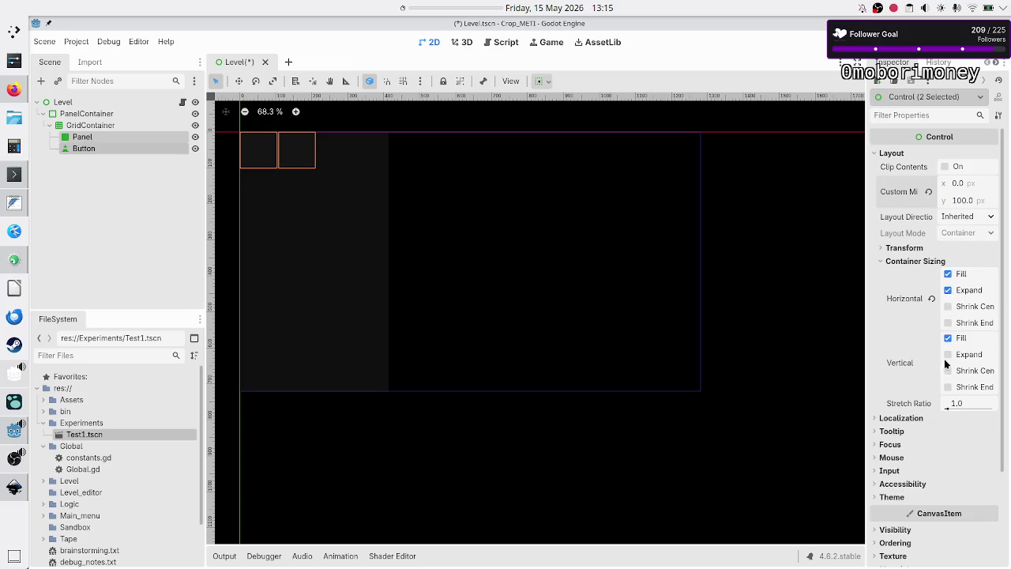
left_click(958, 340)
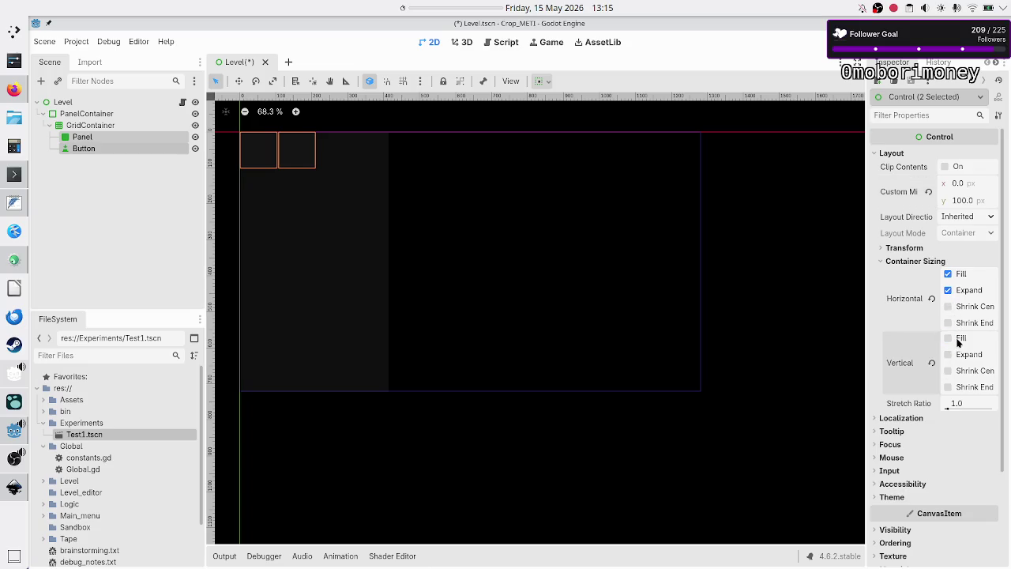
left_click(930, 192)
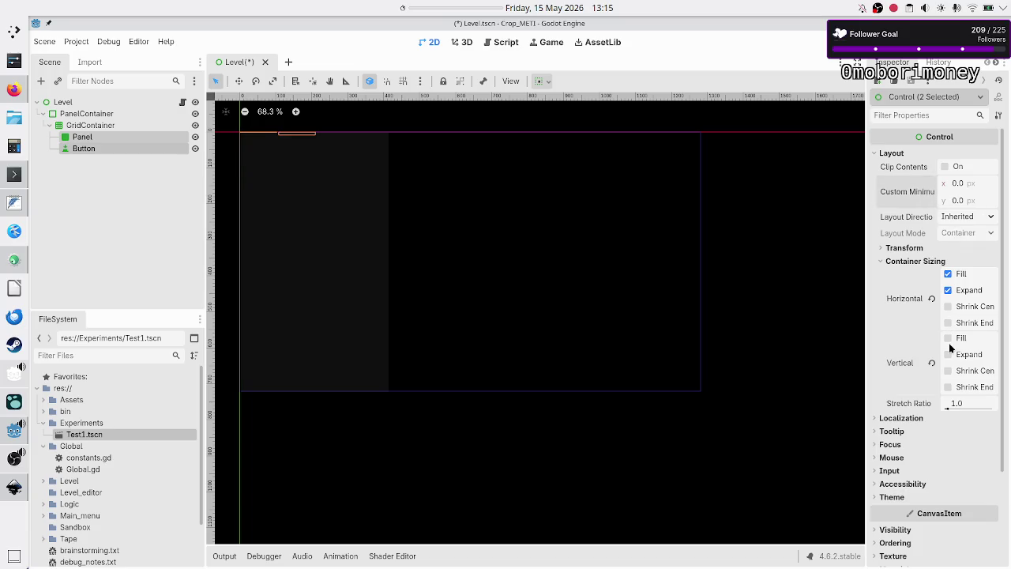
- Re-check Vertical Fill for Panel and Button, then switch to the Inkscape mockup
left_click(950, 344)
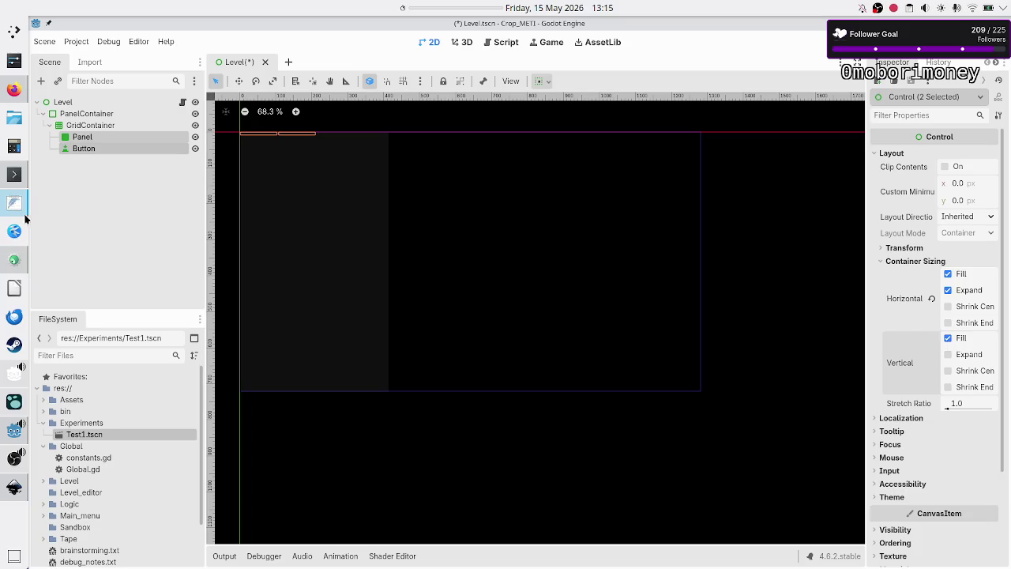
left_click(15, 487)
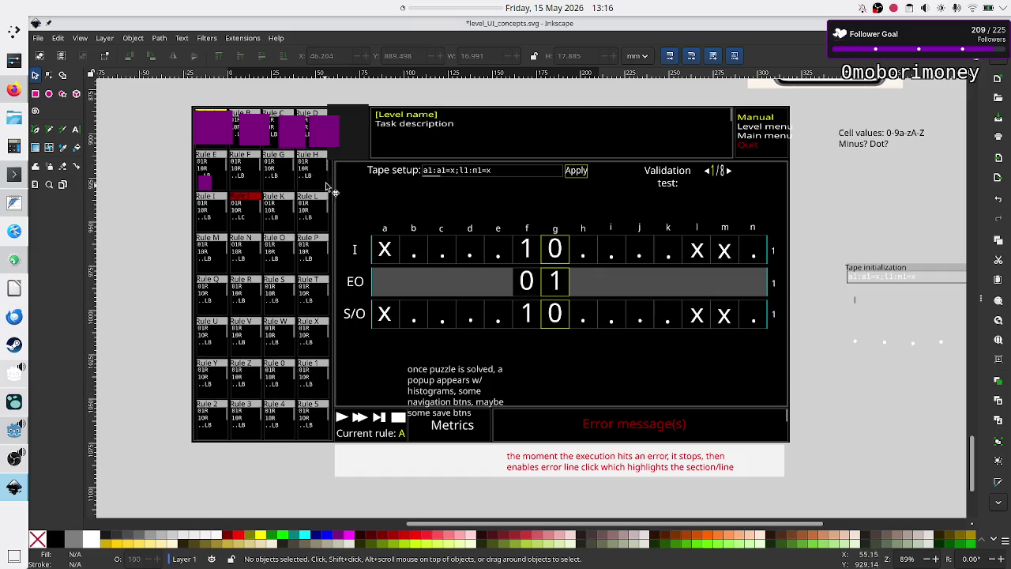
- Nudge the dark rectangle beside Level name right and delete the purple Rule D square
left_click(357, 126)
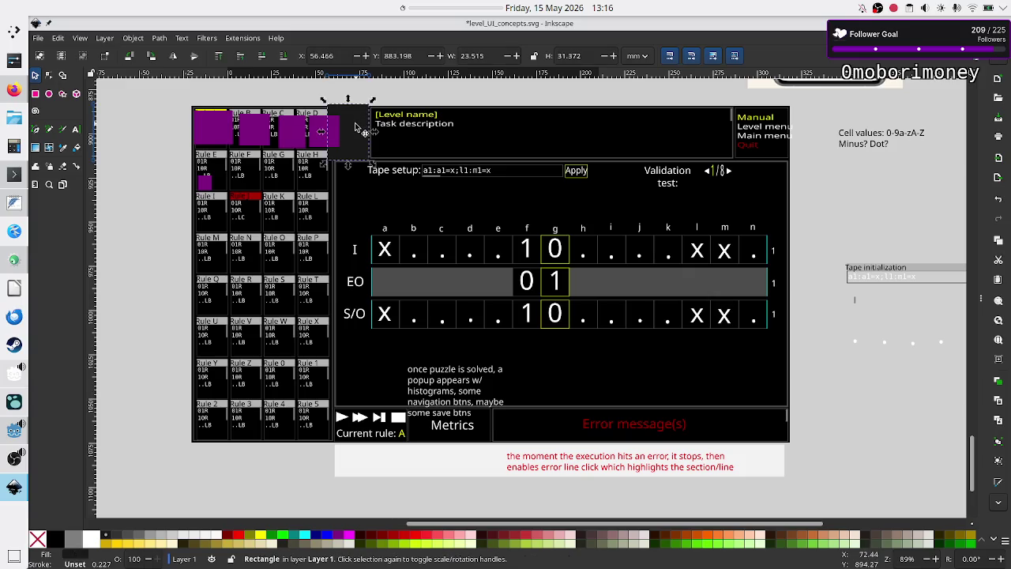
mouse_move(354, 123)
left_mouse_down()
mouse_move(383, 123)
mouse_move(368, 131)
left_mouse_up()
left_click(324, 136)
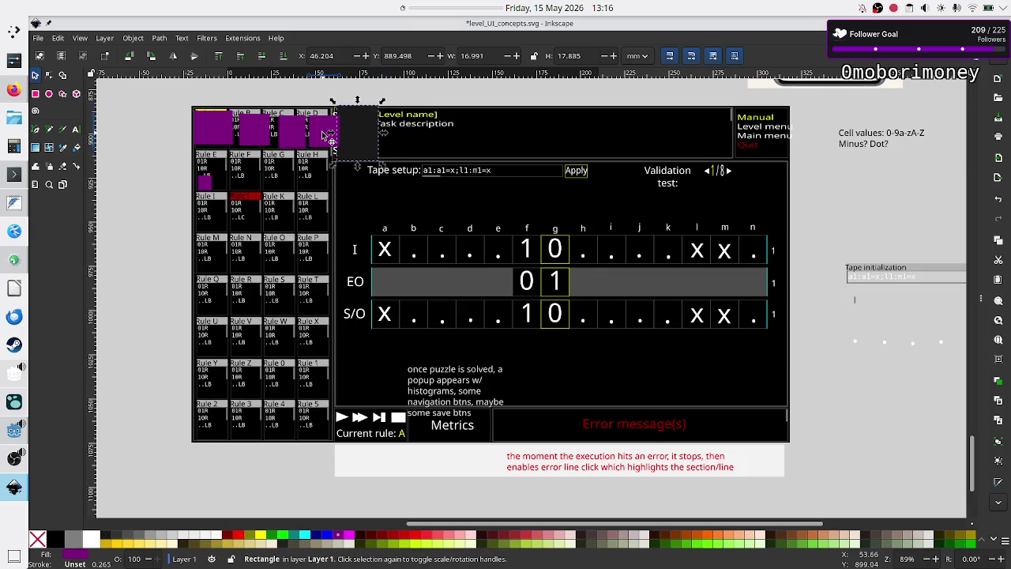
key("Delete")
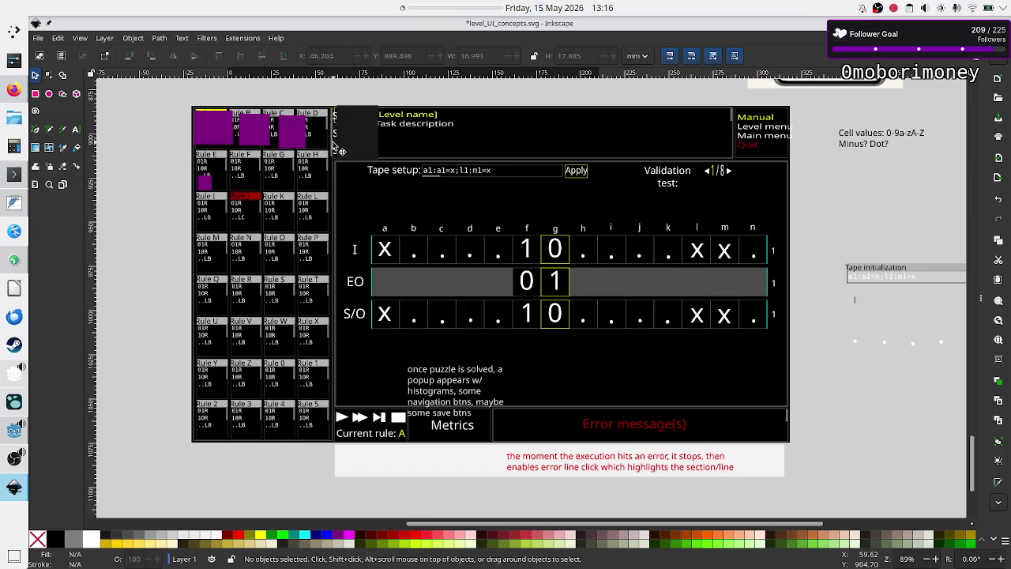
- Scroll up in the mockup and switch back to the Godot editor
scroll(333, 141, "up", 4, "ctrl")
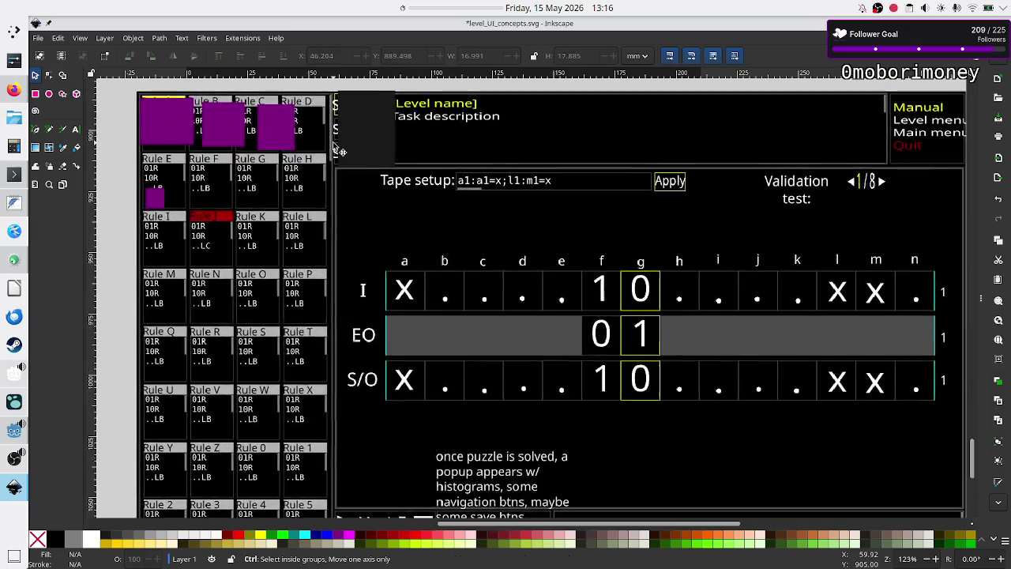
scroll(333, 202, "up", 4)
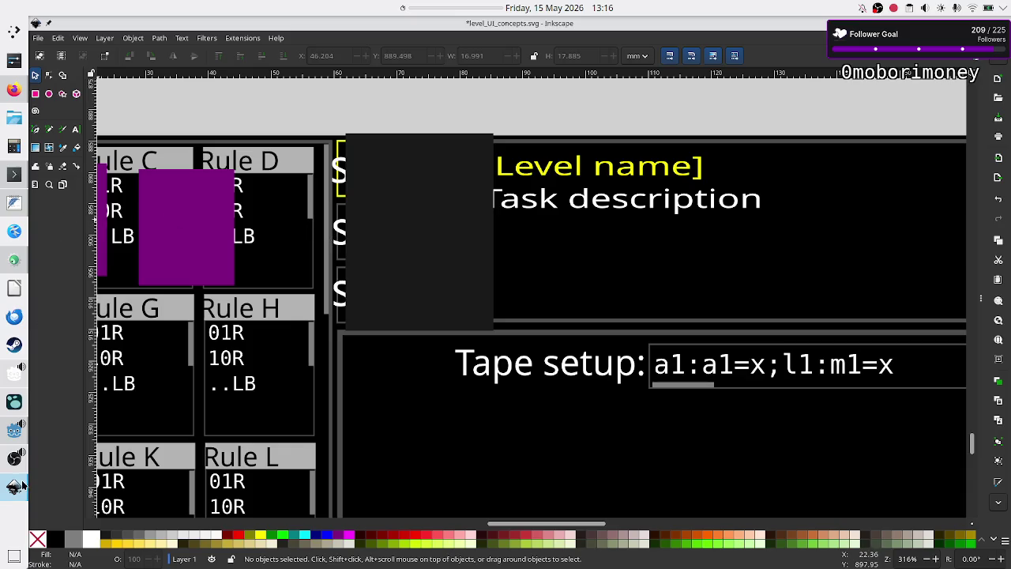
left_click(13, 427)
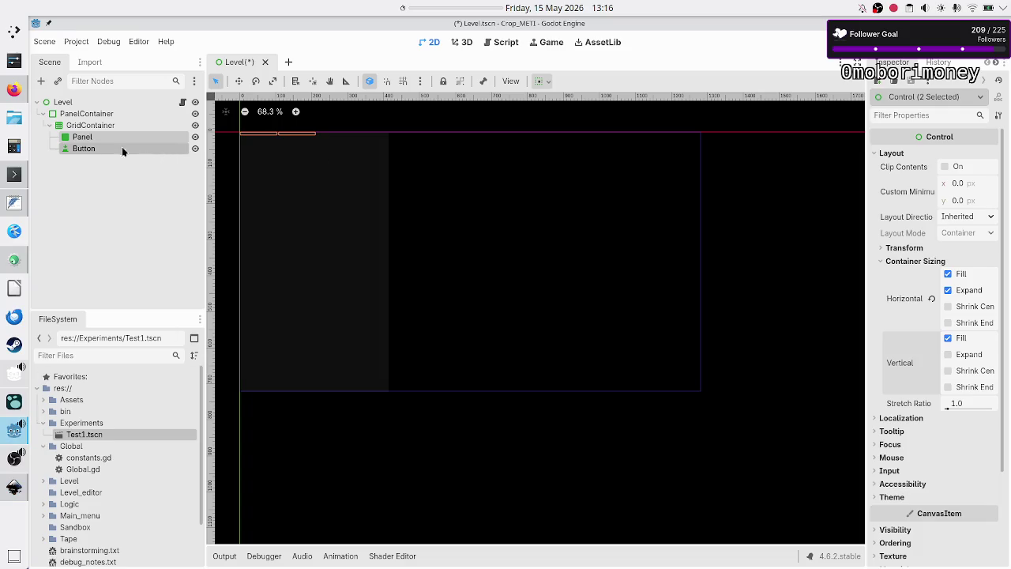
- Collapse and re-expand GridContainer in the Scene dock and select its Panel node
left_click(49, 125)
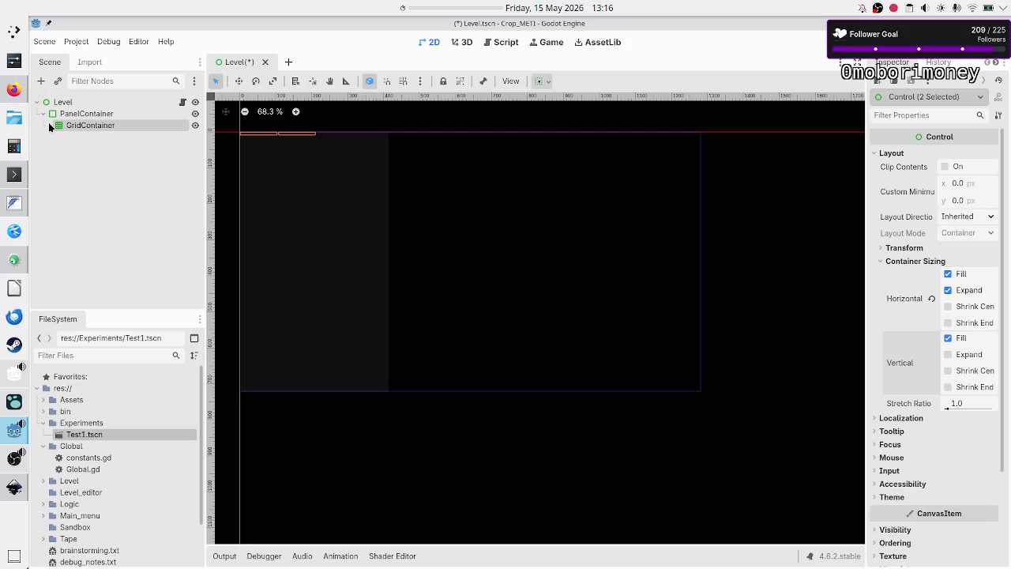
left_click(100, 131)
left_click(100, 128)
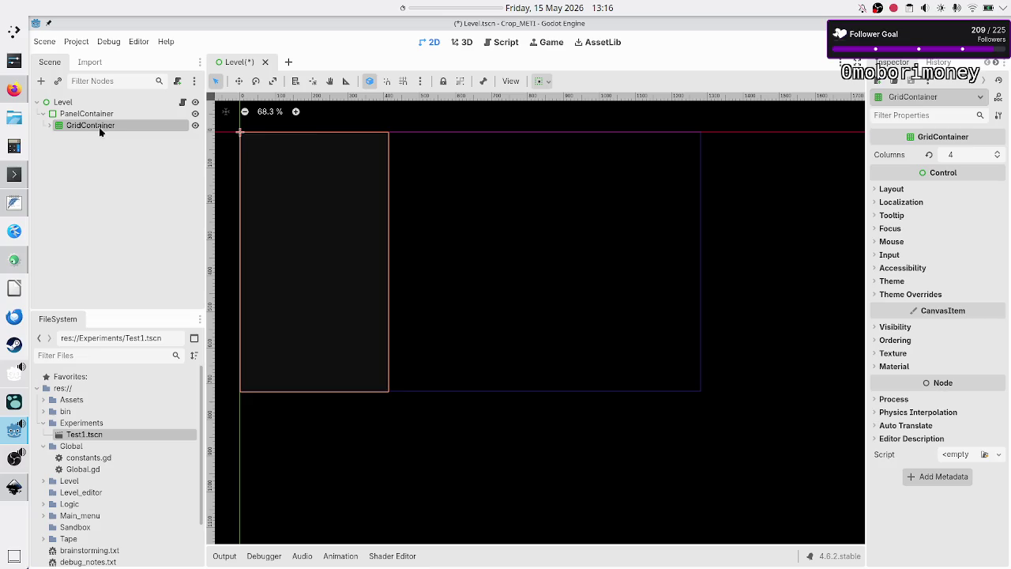
left_click(50, 124)
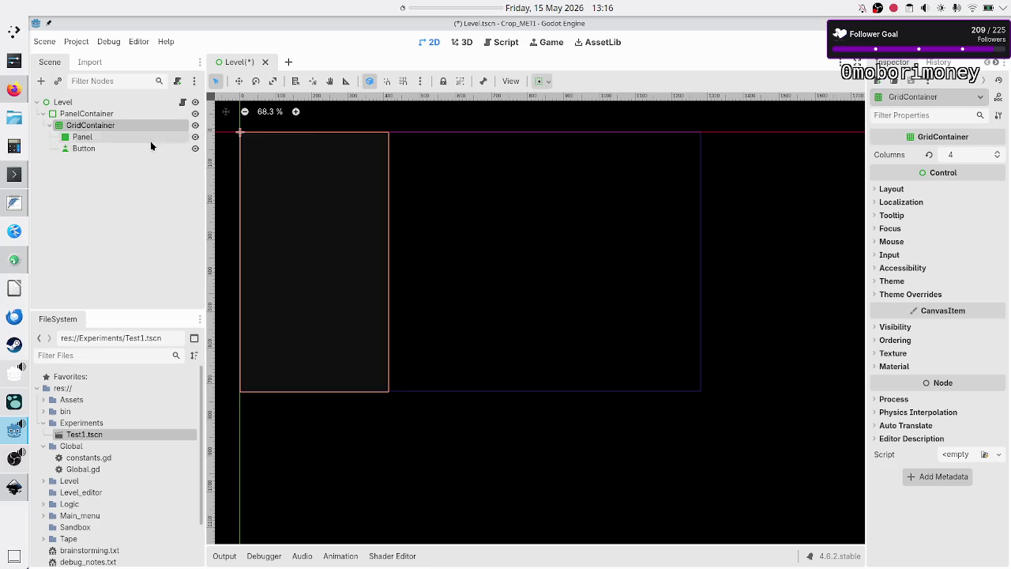
left_click(111, 137)
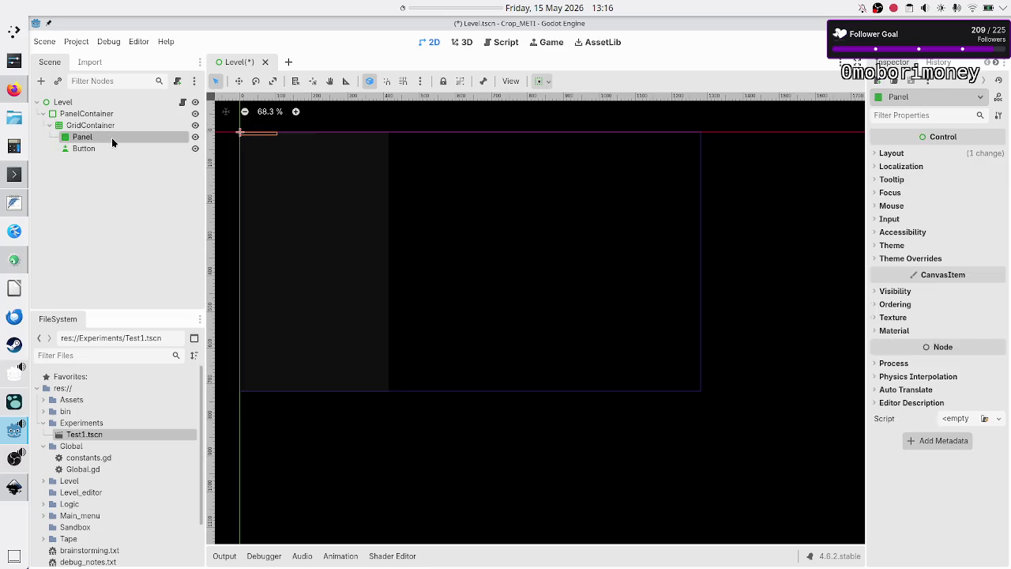
right_click(111, 139)
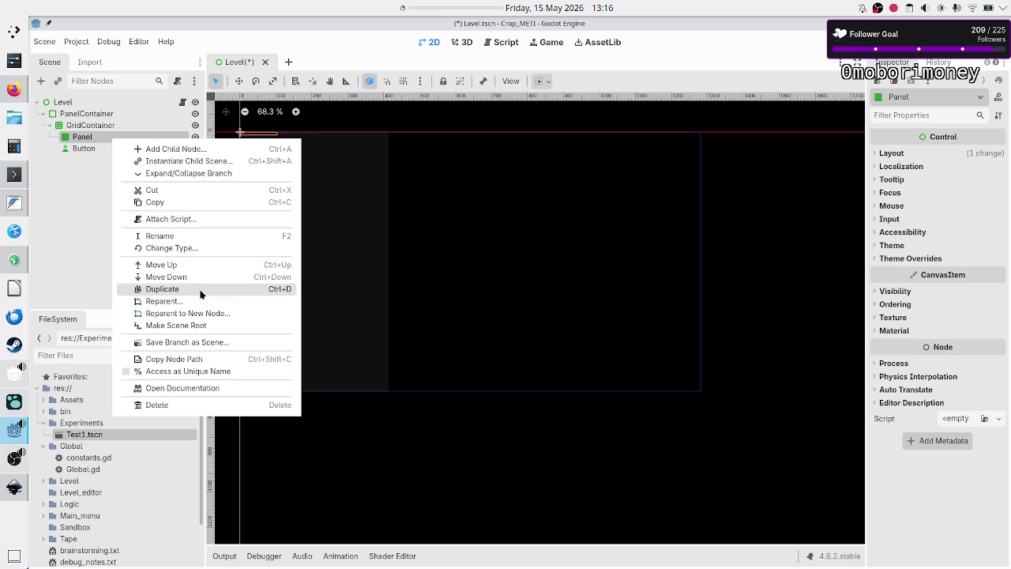
left_click(83, 248)
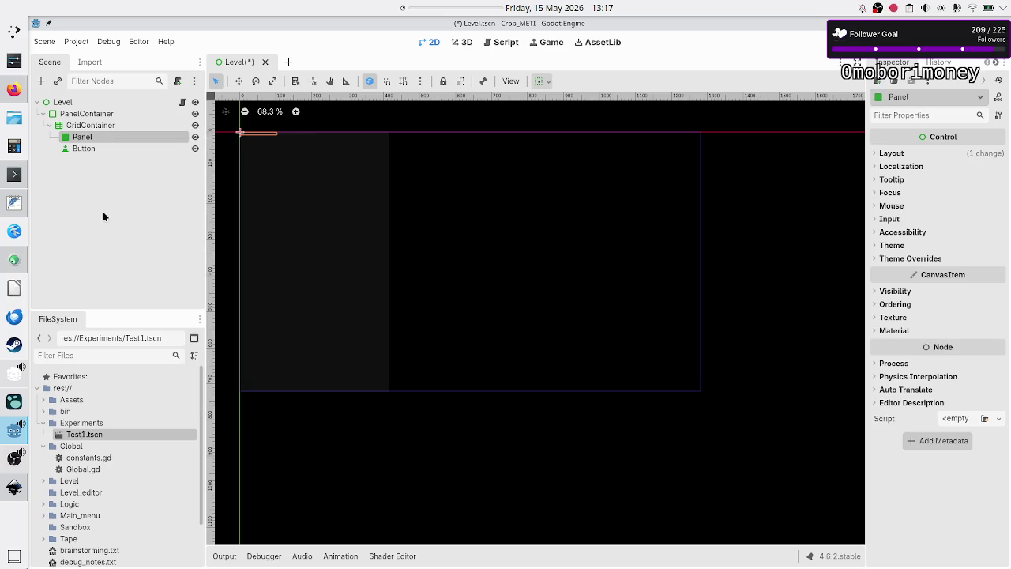
- Duplicate Panel with Ctrl+D up to Panel13 and select all thirteen panels
key("ctrl+d")
key("ctrl+d")
key("ctrl+d")
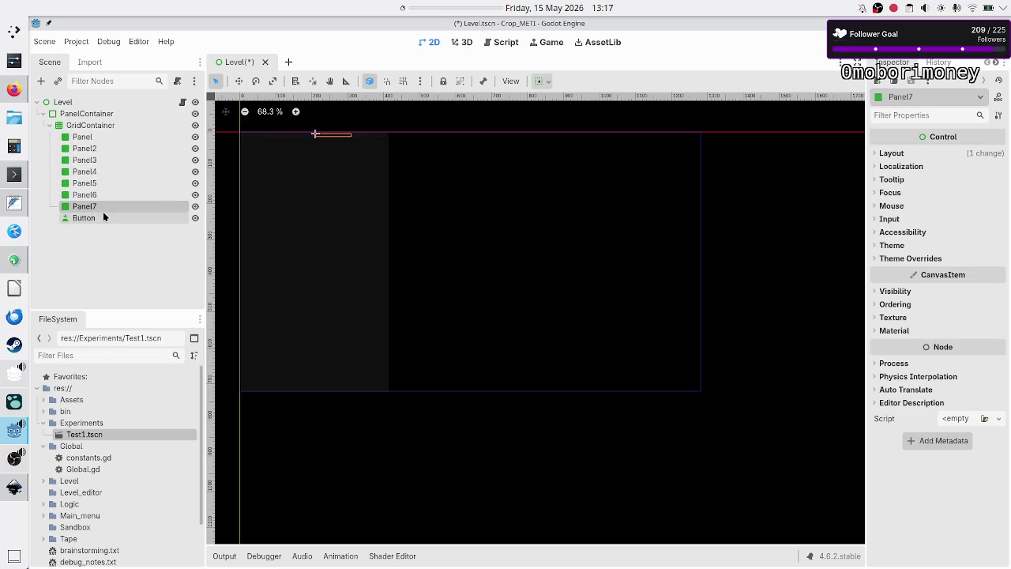
key("ctrl+d")
key("ctrl+d")
key("ctrl+d")
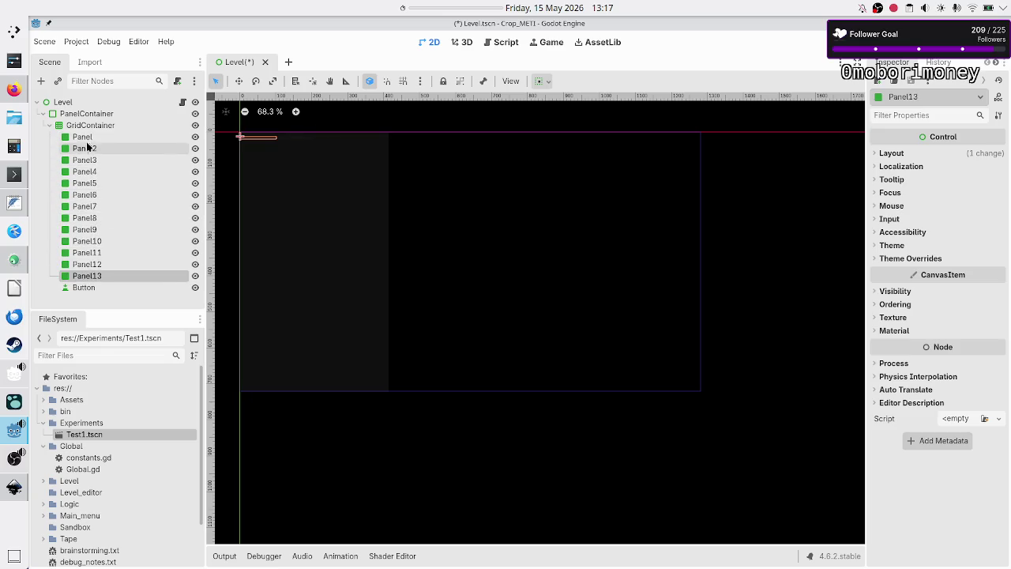
left_click(82, 138, "shift")
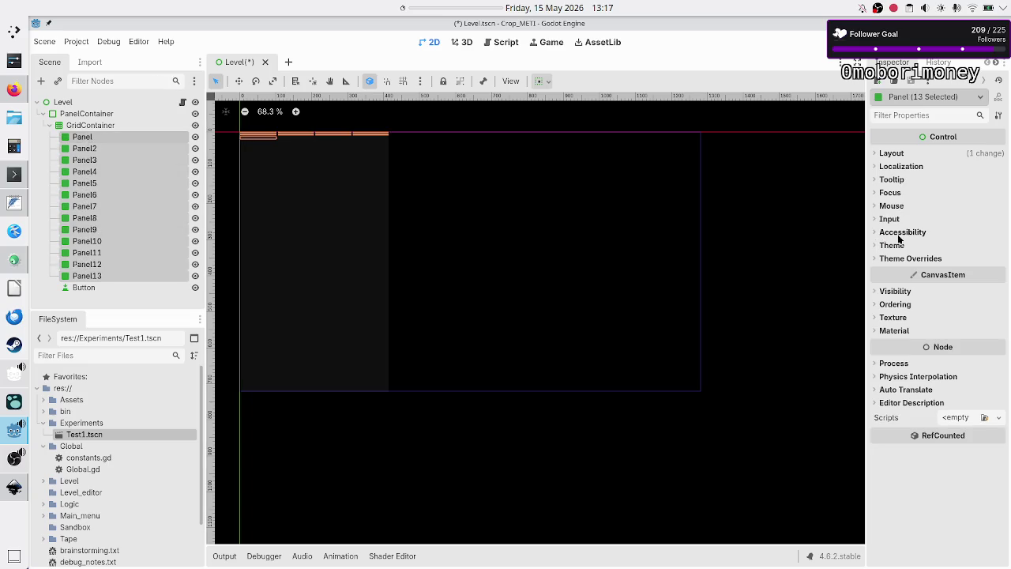
- Set Custom Minimum Size y to 100 for all selected panels under Layout > Container Sizing
left_click(897, 154)
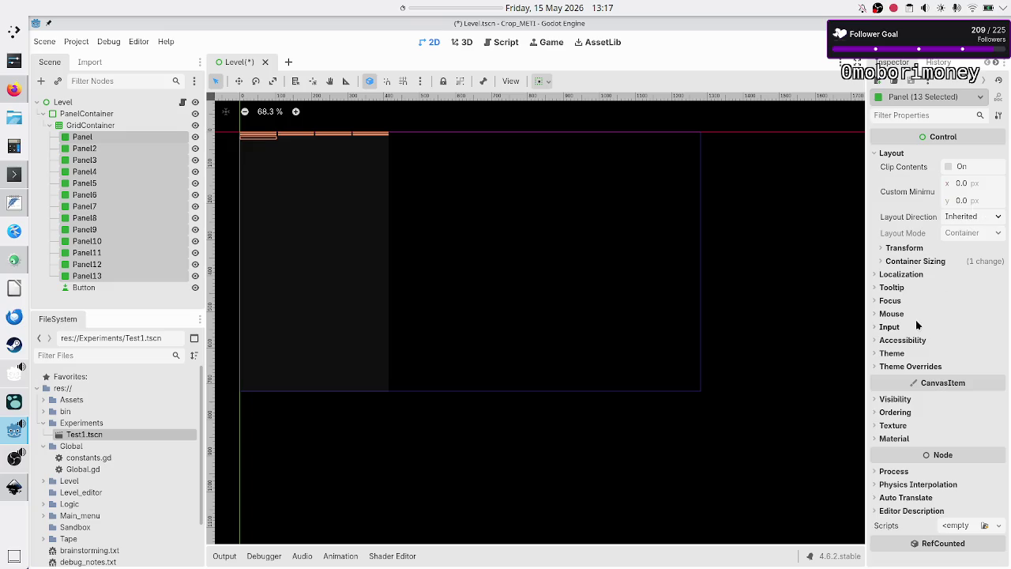
left_click(913, 261)
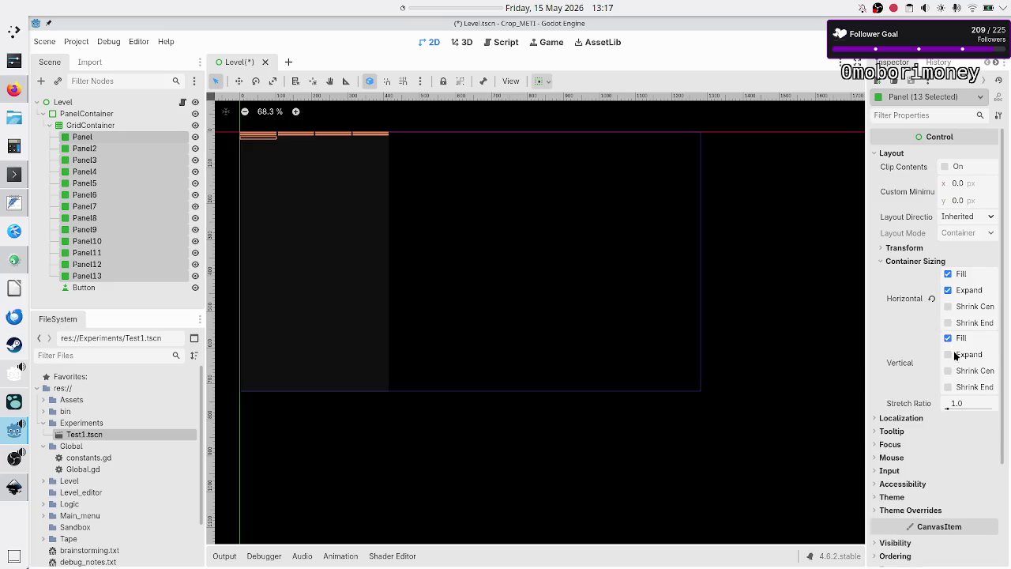
left_click(968, 202)
type("1")
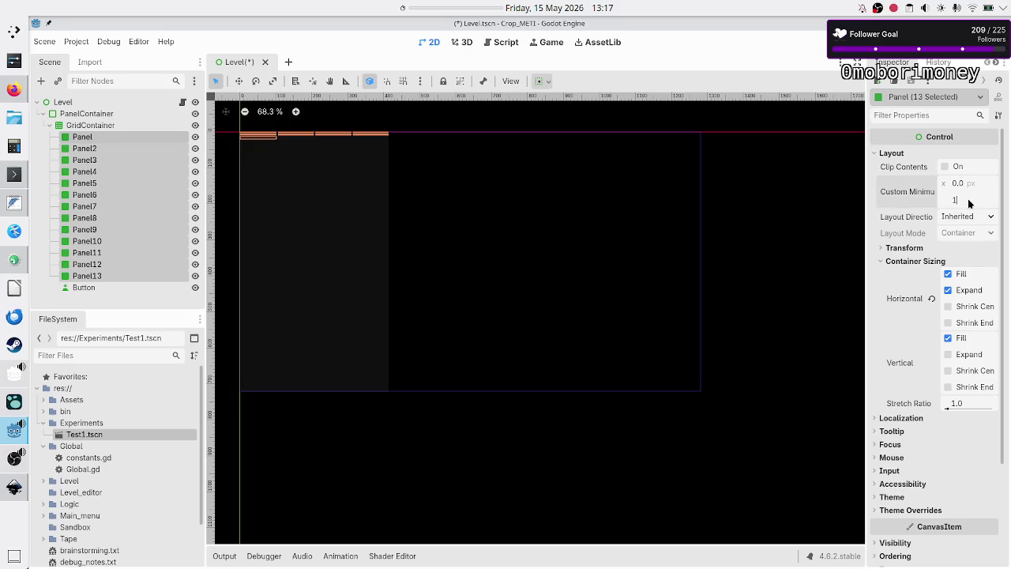
type("00")
key("Return")
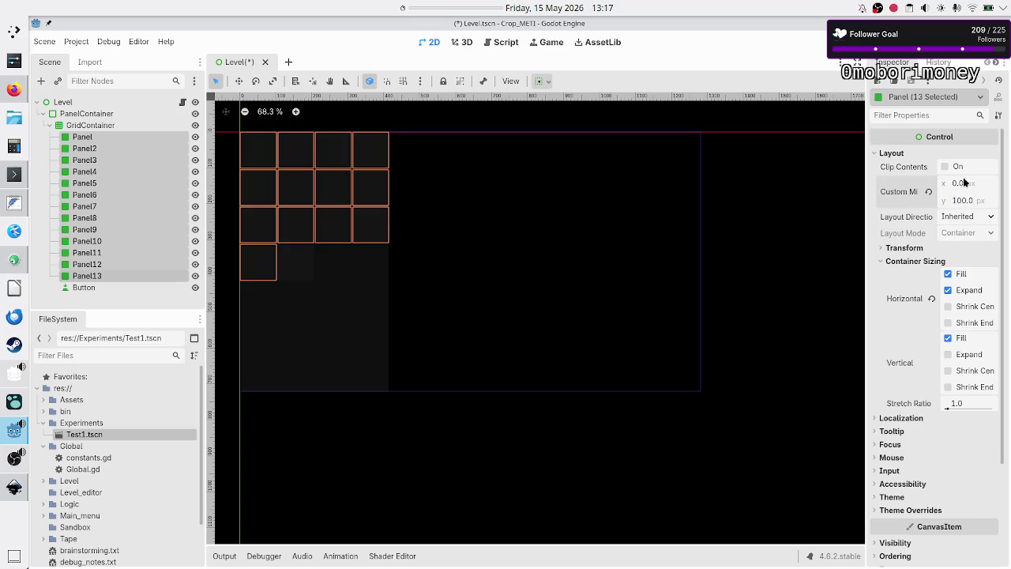
- Raise the panels' minimum height to 300 px and reselect Panel through Panel13
left_click(964, 182)
left_click(970, 201)
type("300")
key("Return")
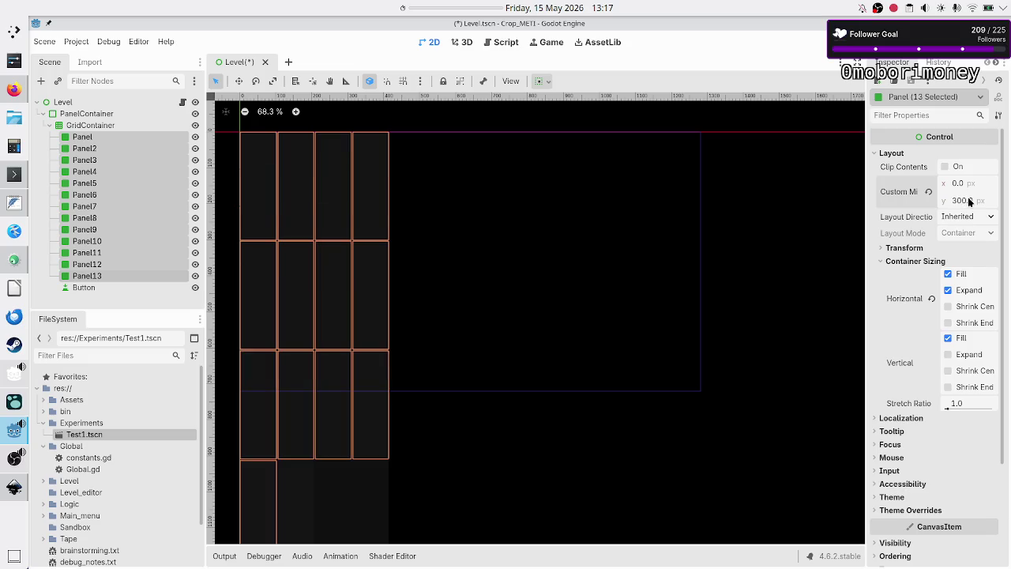
left_click(159, 307)
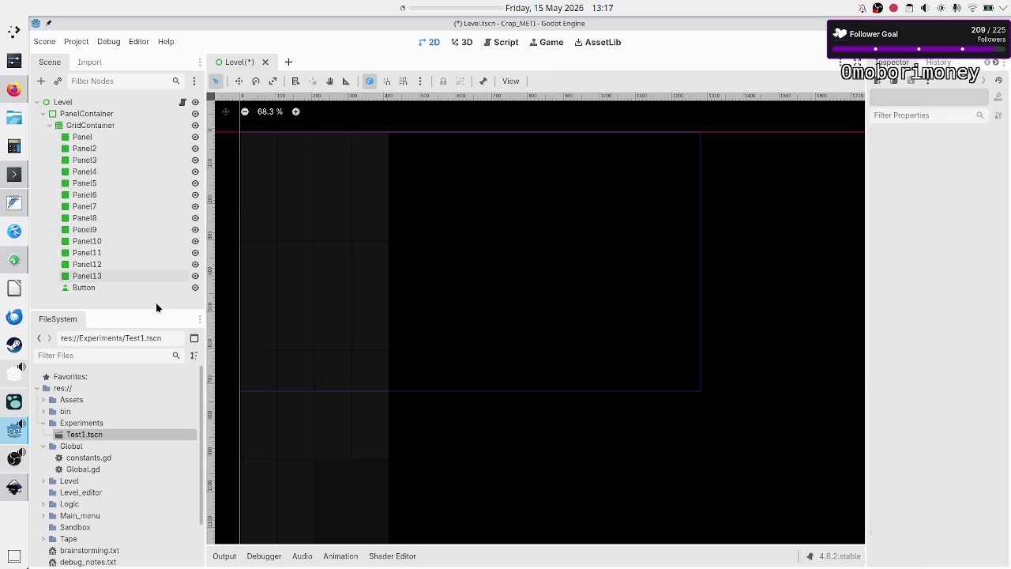
left_click(105, 135)
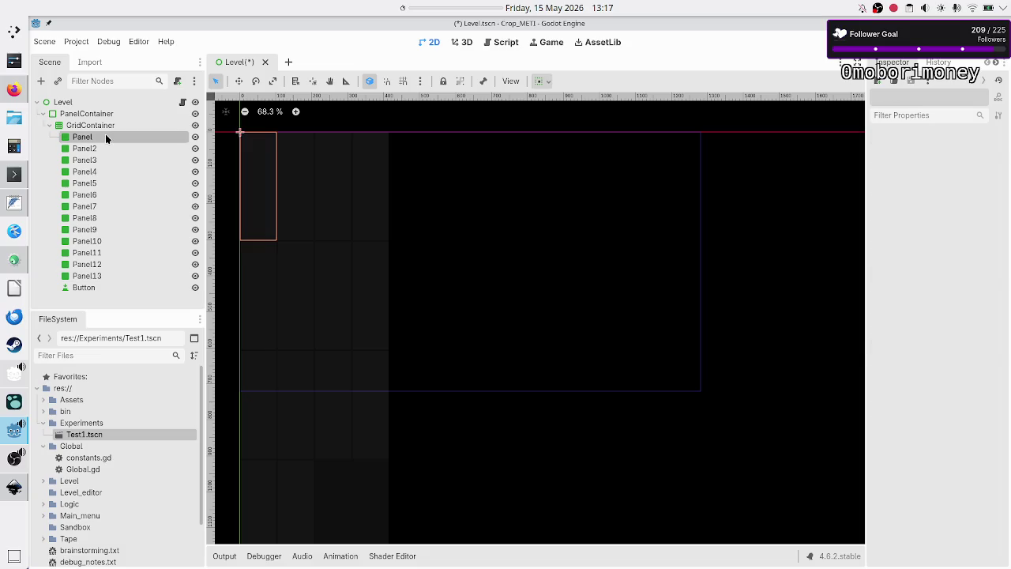
left_click(113, 275, "shift")
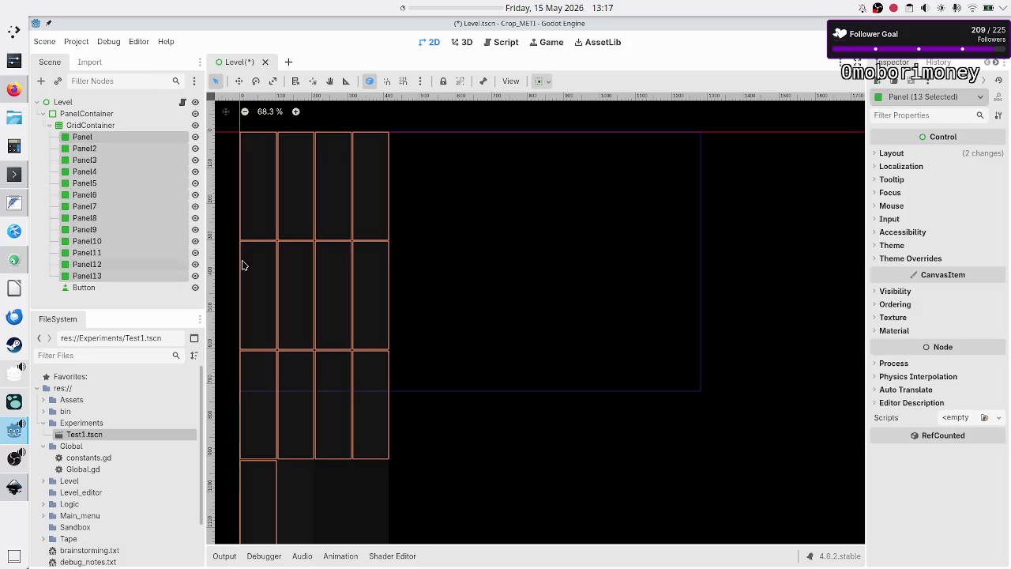
- Give all thirteen panels a StyleBoxFlat panel style override, then save and run the scene
left_click(913, 260)
left_click(901, 271)
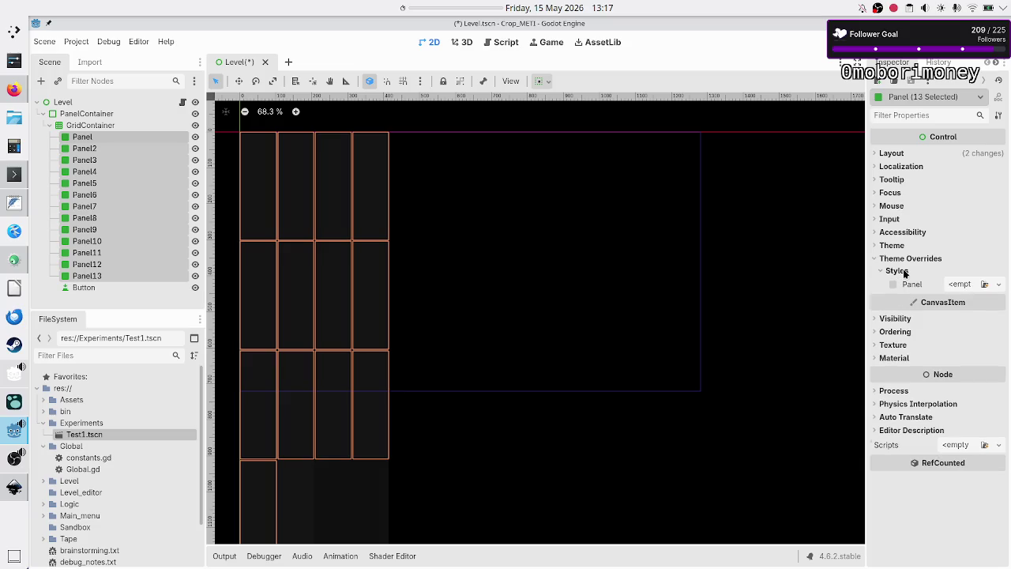
left_click(997, 285)
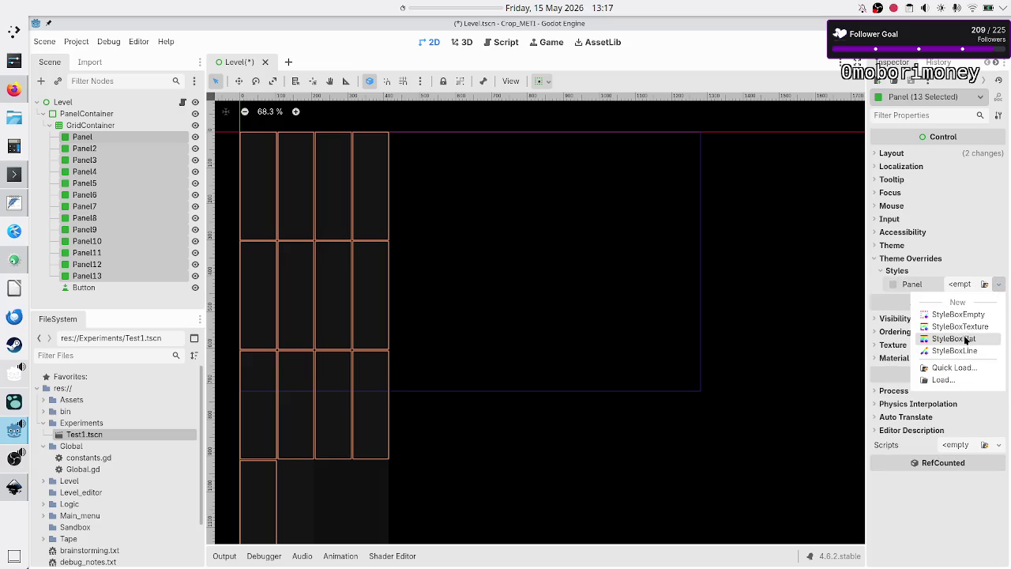
left_click(966, 338)
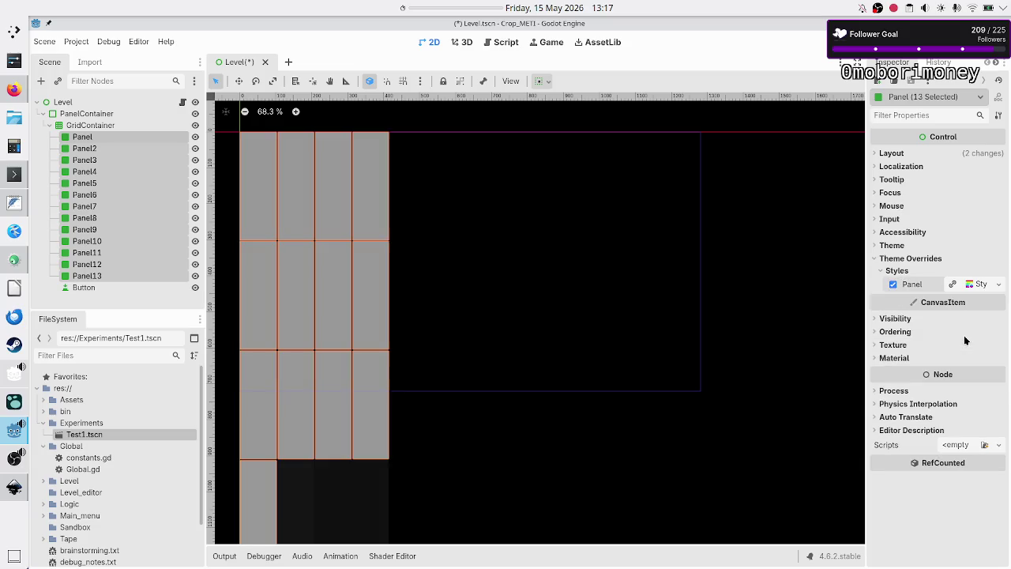
left_click(157, 304)
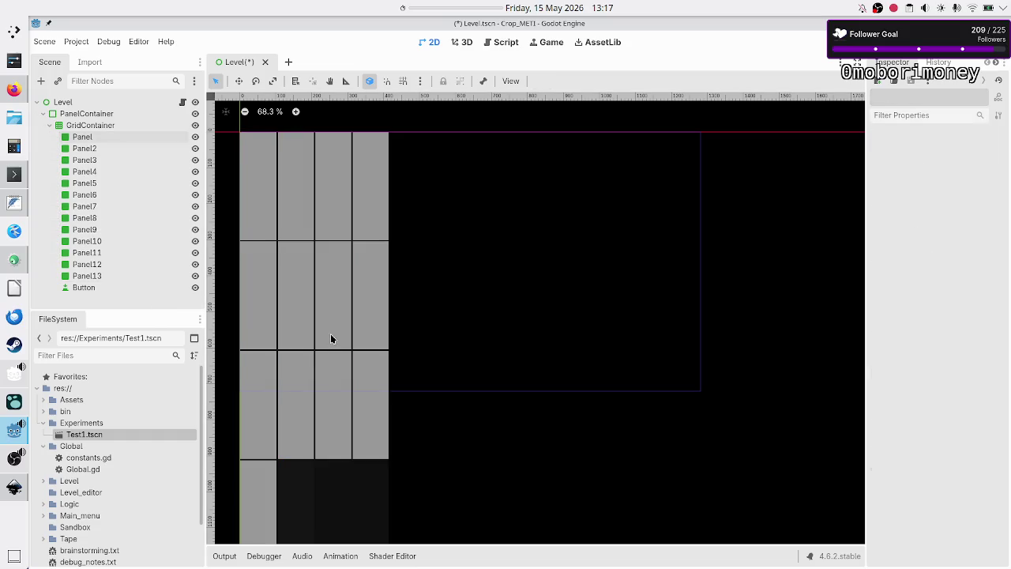
key("F6")
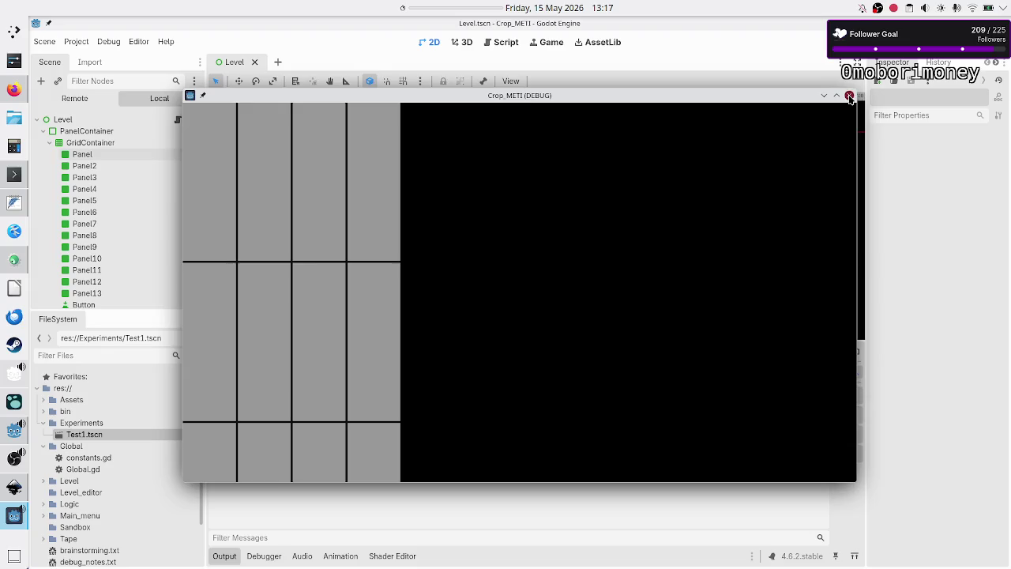
- Close the running game window, collapse GridContainer in the Scene dock, and select PanelContainer
left_click(849, 97)
left_click(53, 123)
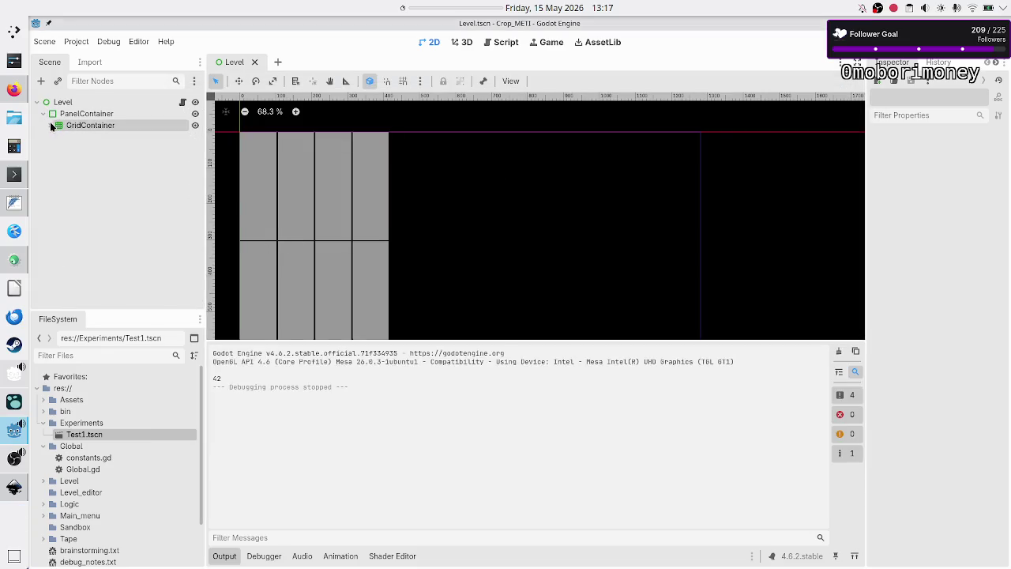
left_click(96, 115)
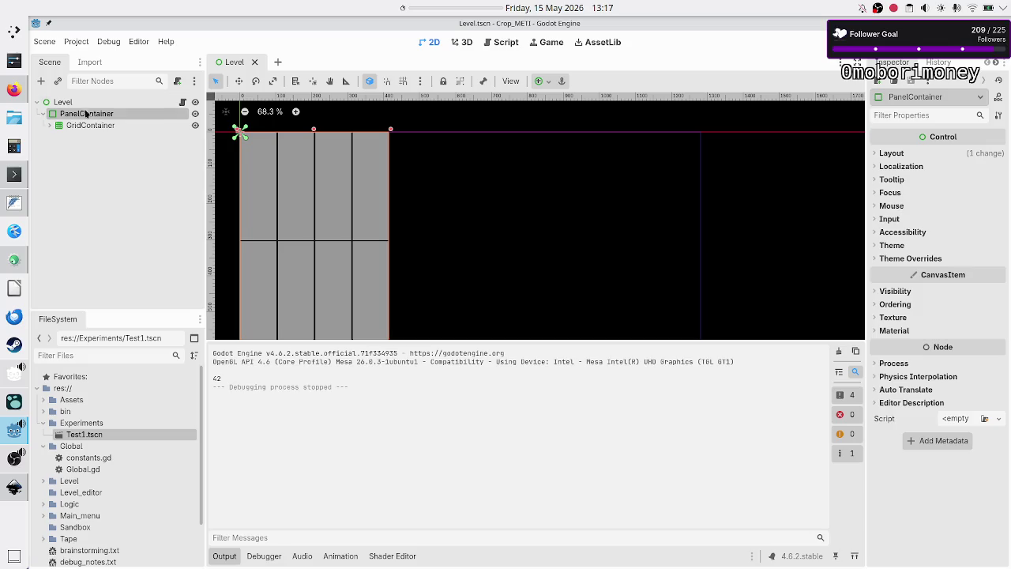
- Add a ScrollContainer node and move GridContainer inside it
left_click(41, 81)
type("scrollco")
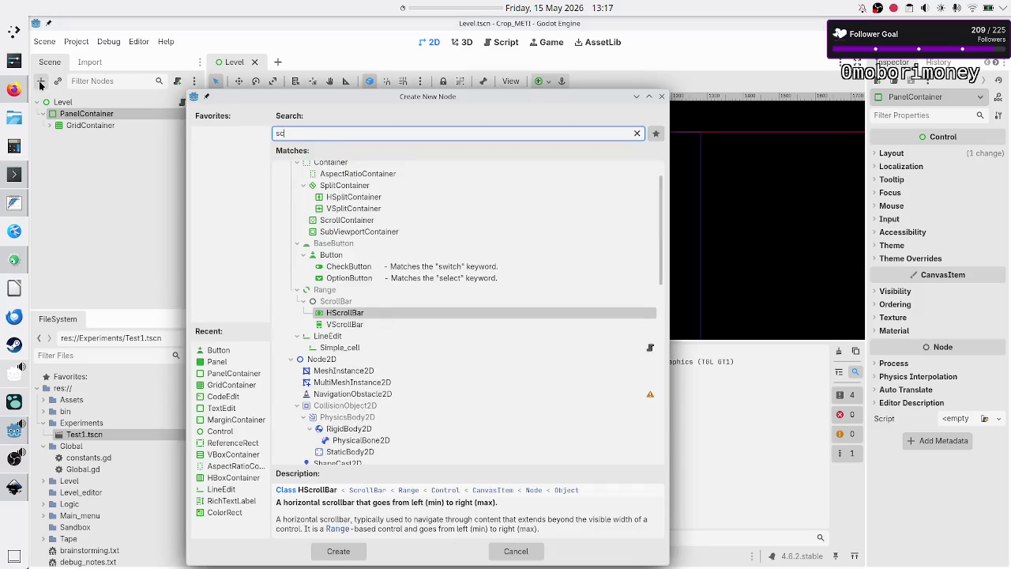
key("Return")
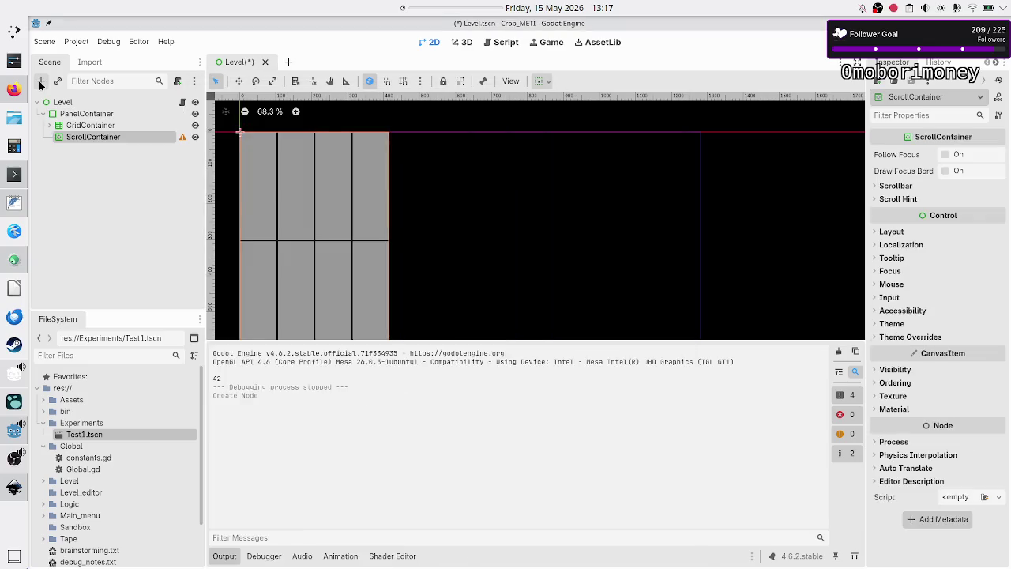
left_click_drag(85, 128, 100, 139)
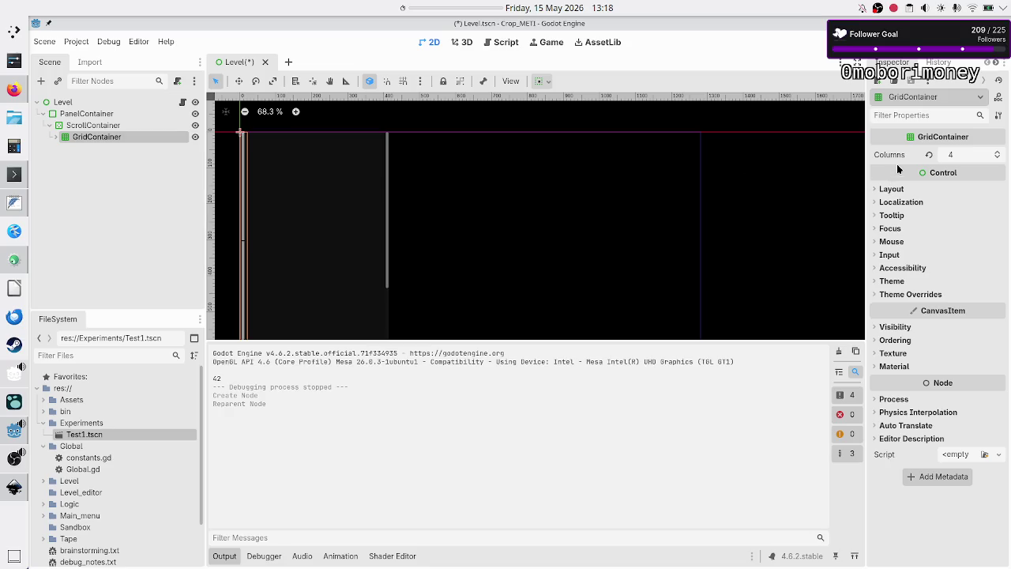
- Make GridContainer expand horizontally and vertically, then save and run the game
left_click(893, 190)
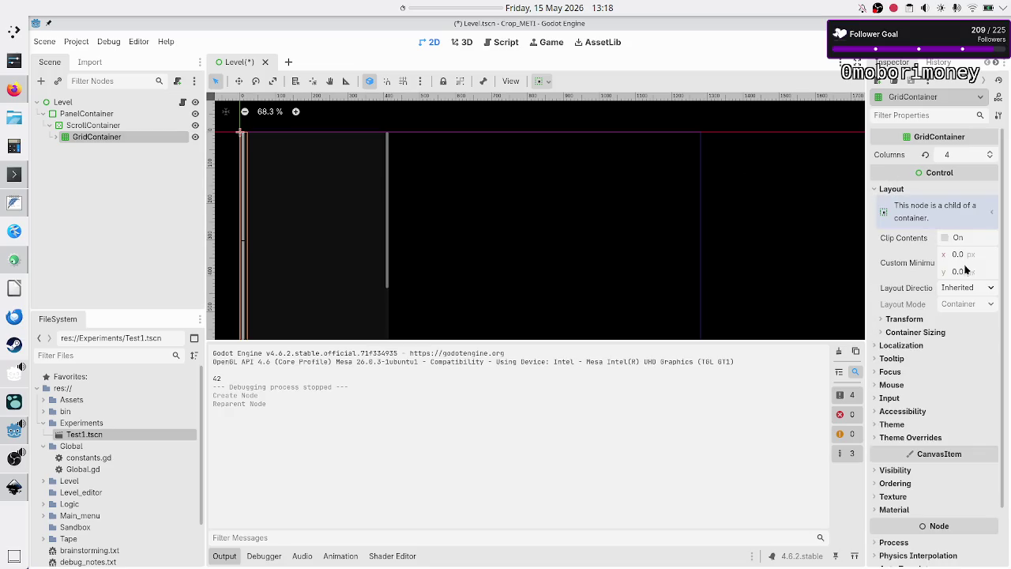
left_click(932, 332)
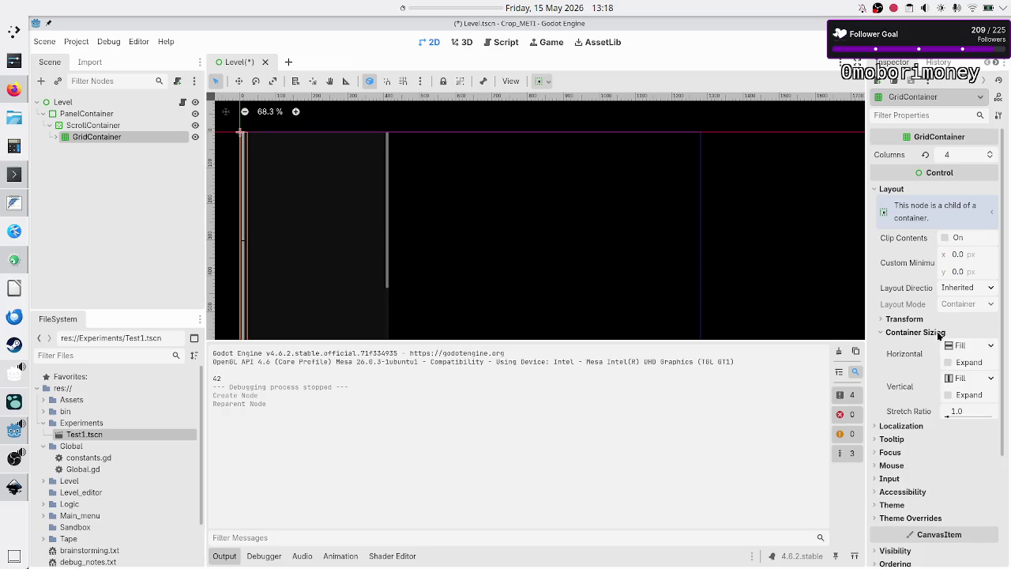
left_click(970, 363)
left_click(967, 395)
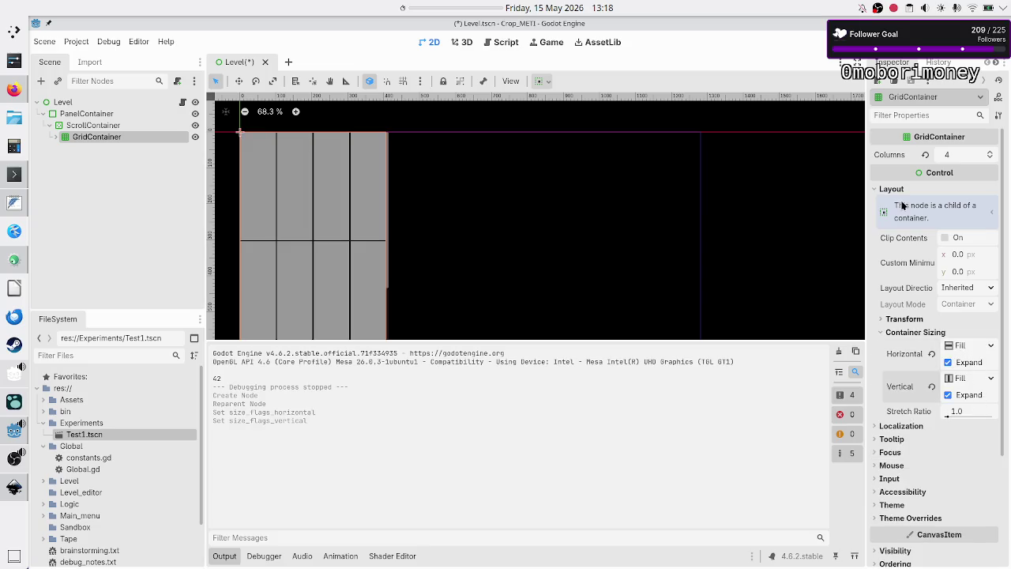
key("F6")
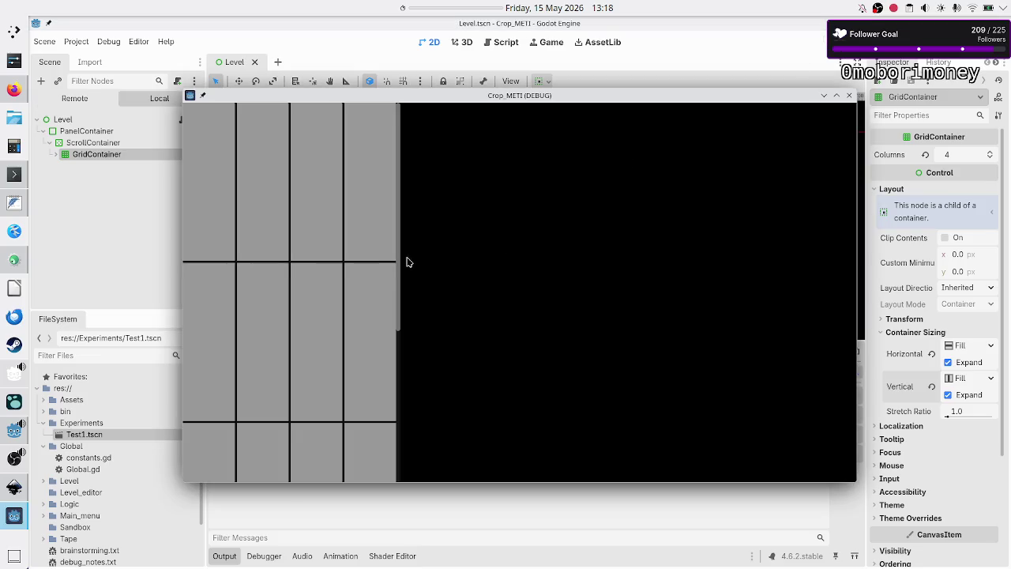
- Scroll the grid in the running game, maximize and restore its window, then close it
mouse_move(399, 263)
left_mouse_down()
mouse_move(409, 434)
mouse_move(408, 228)
mouse_move(405, 447)
mouse_move(401, 219)
left_mouse_up()
double_click(514, 95)
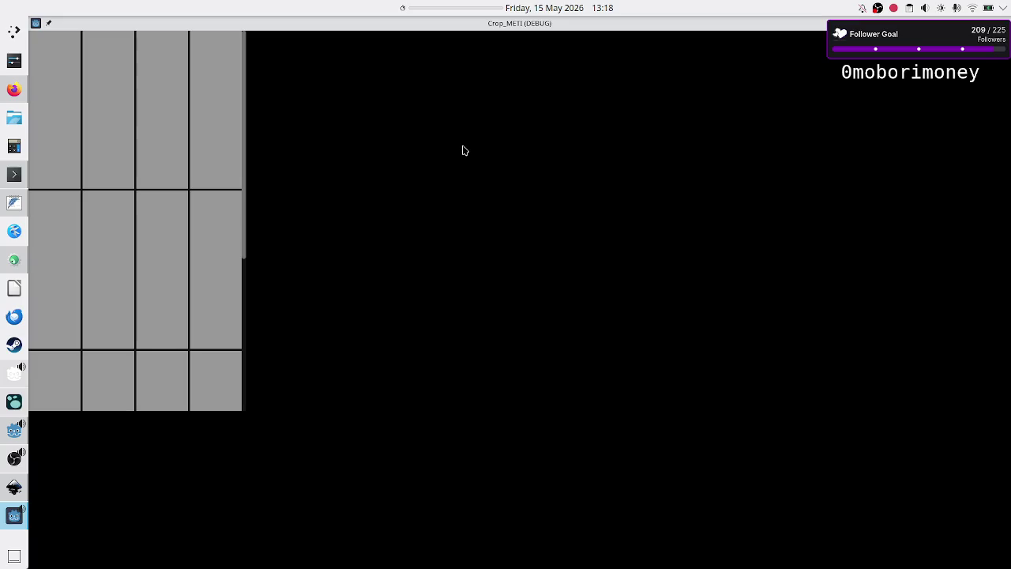
double_click(527, 28)
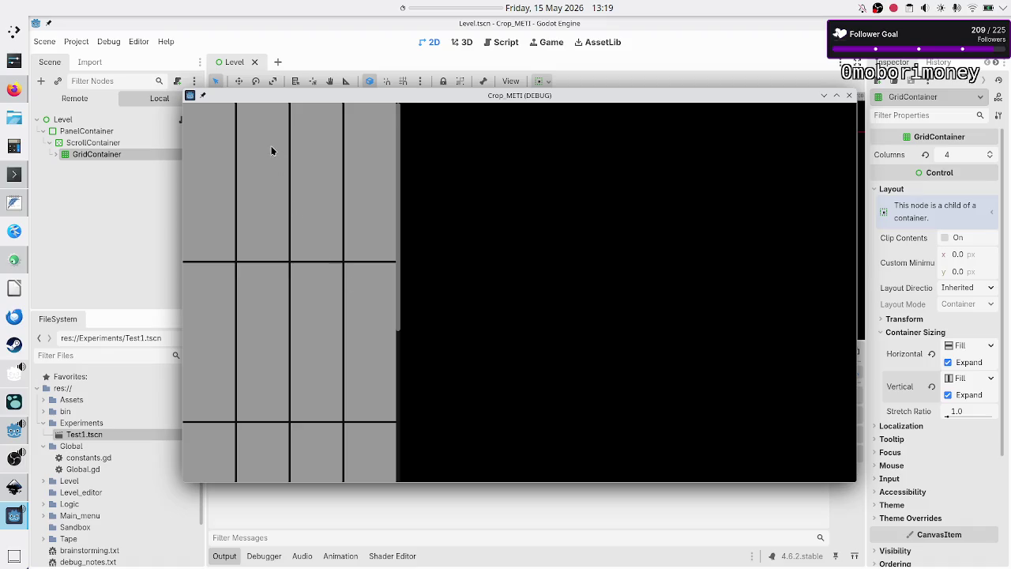
left_click(849, 95)
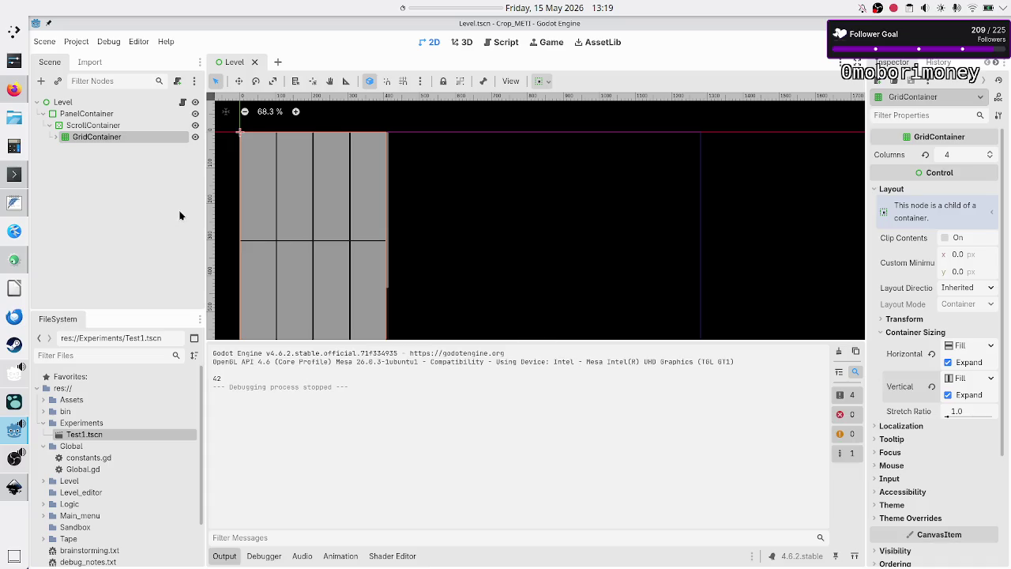
- Change the first Panel's Container Sizing stretch ratio from 1.0 to 5, then select Panel through Panel4
left_click(56, 138)
left_click(95, 151)
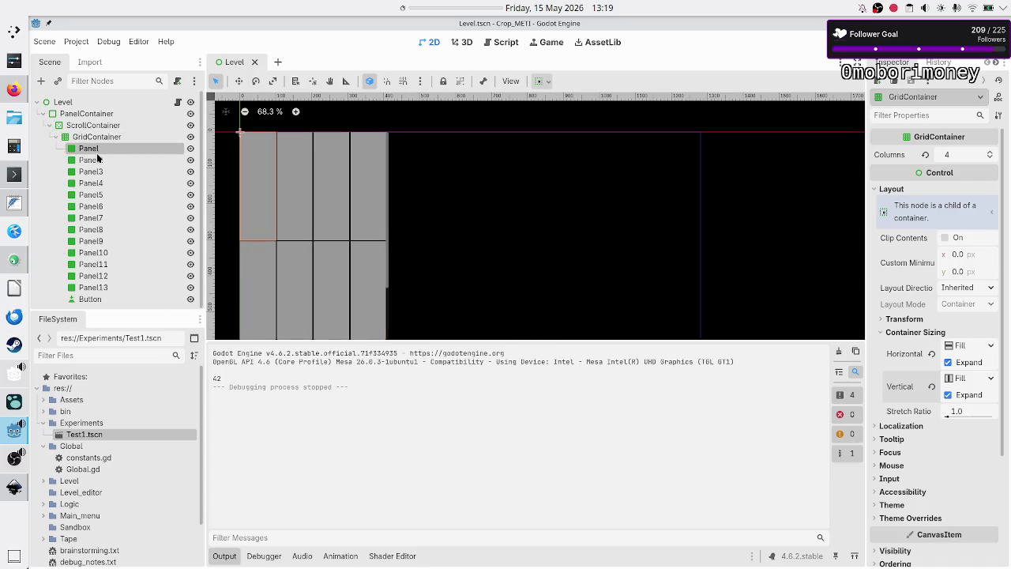
left_click(900, 155)
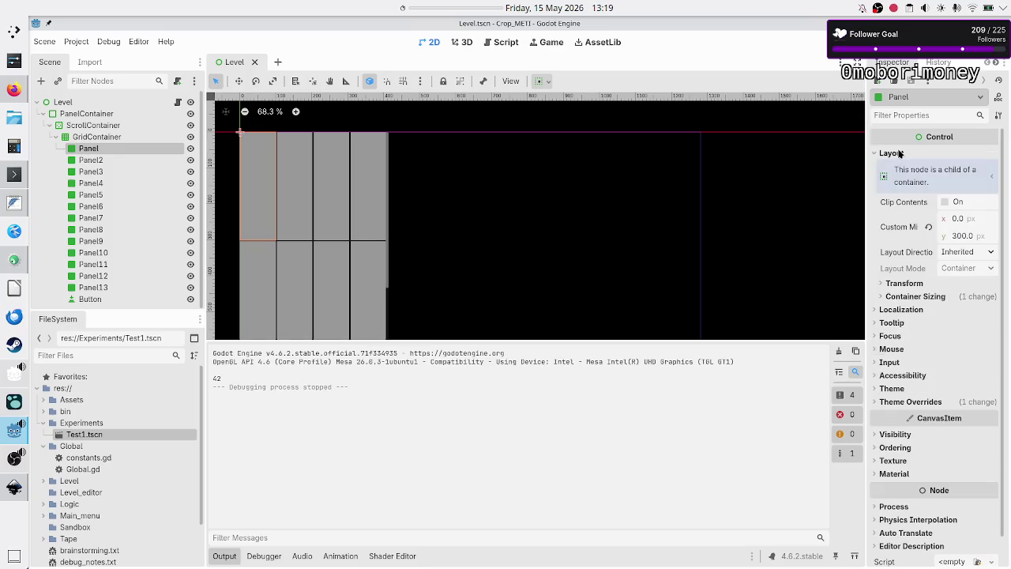
left_click(926, 298)
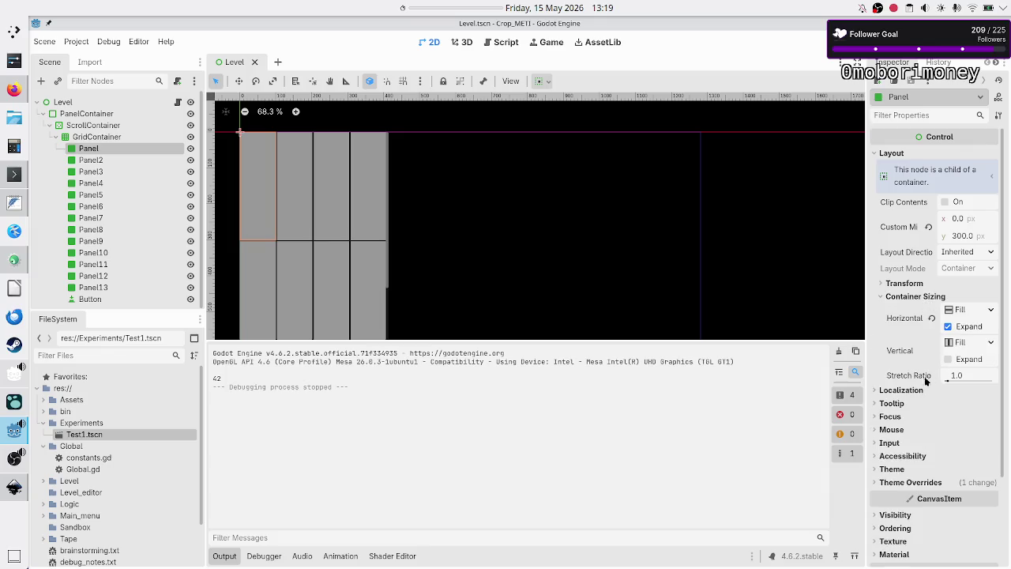
mouse_move(912, 383)
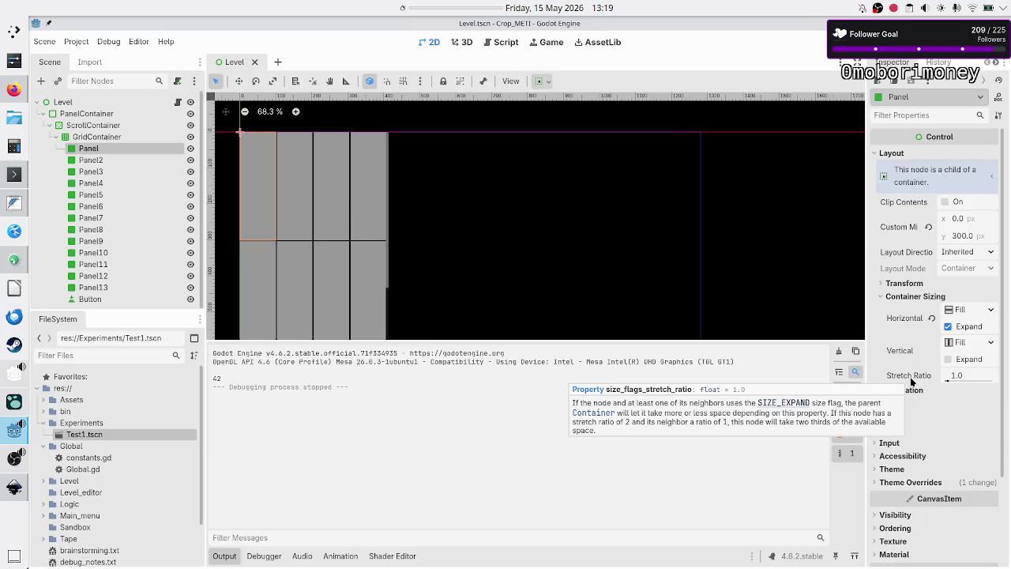
left_click(984, 381)
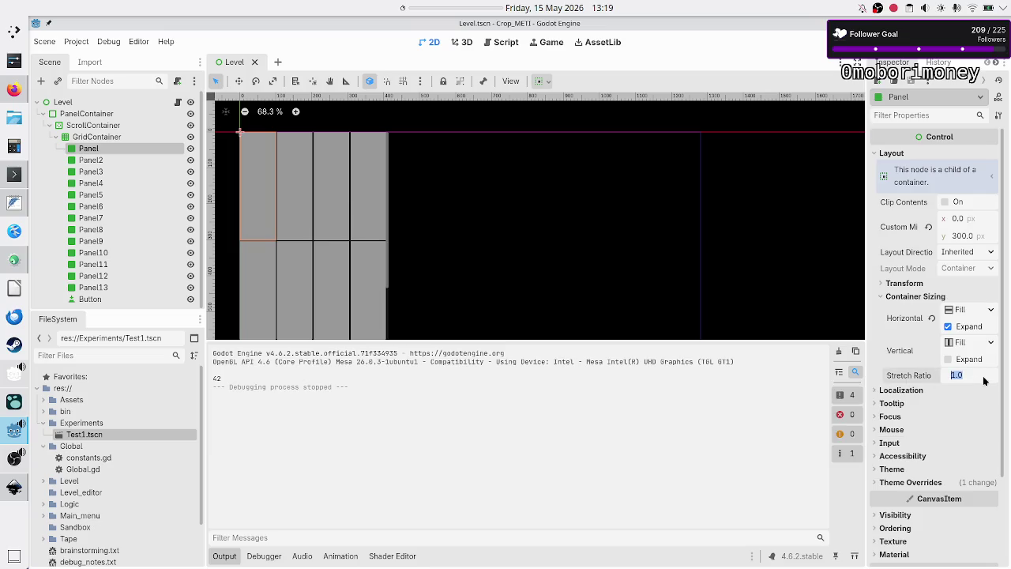
type("1")
key("BackSpace")
type("5")
key("Return")
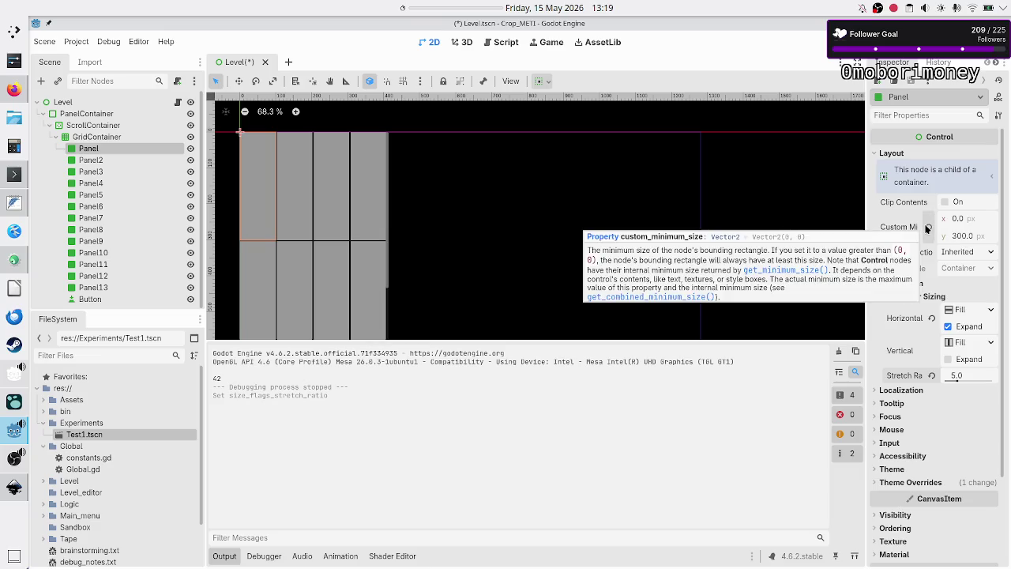
left_click(111, 183, "shift")
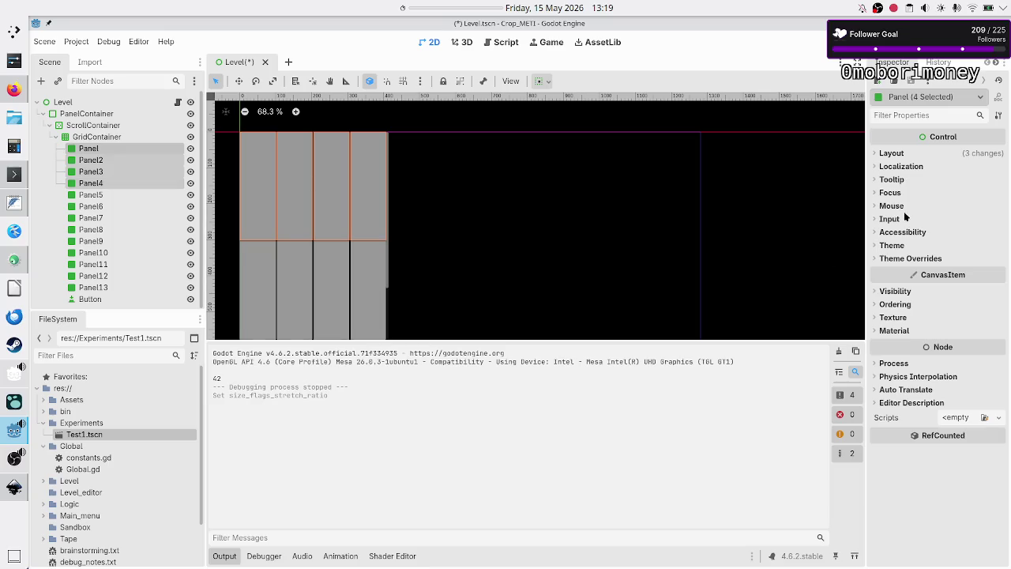
- Revert Custom Minimum Size on Panel through Panel4 to 0 × 0
left_click(902, 153)
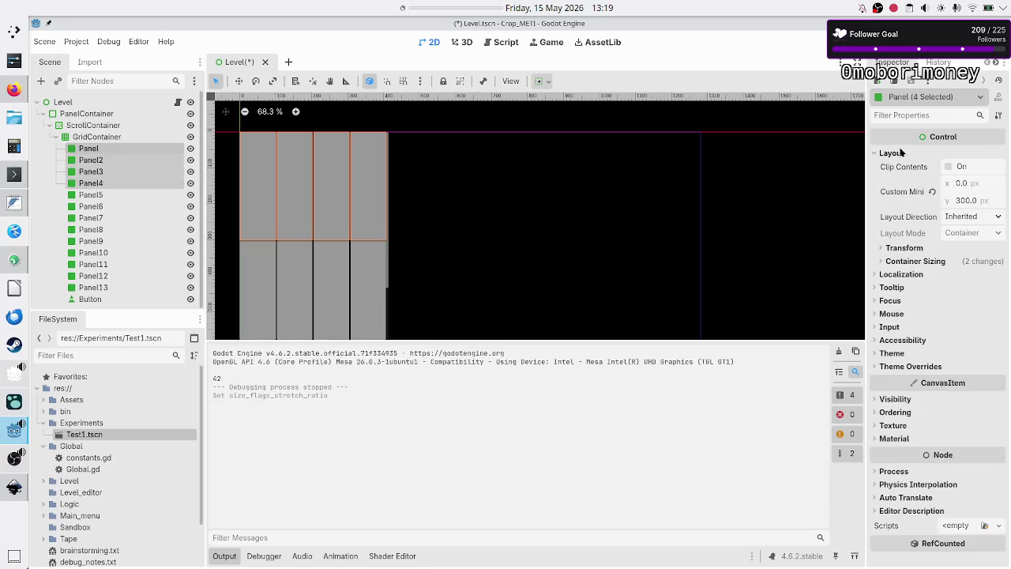
left_click(933, 192)
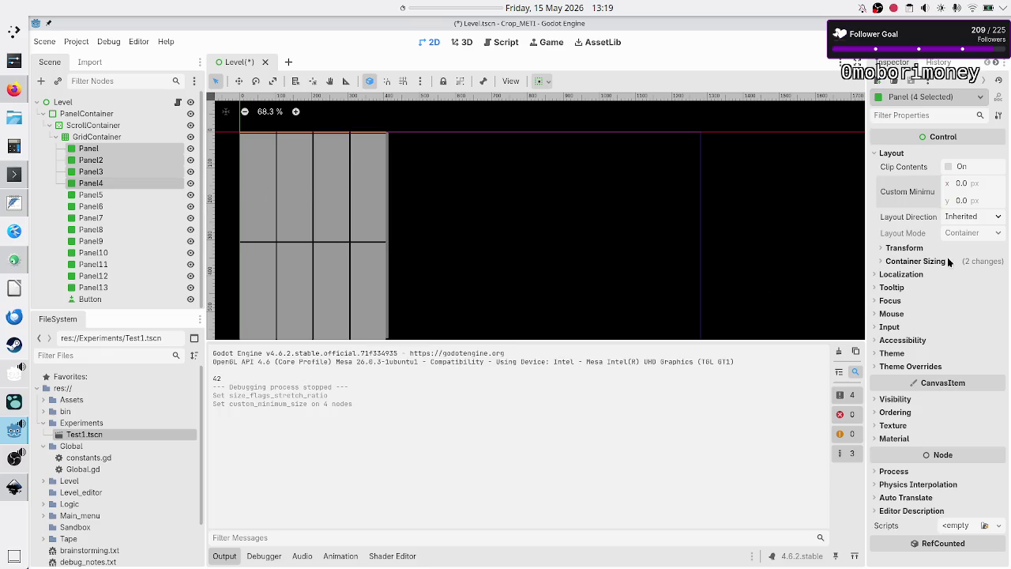
left_click(920, 262)
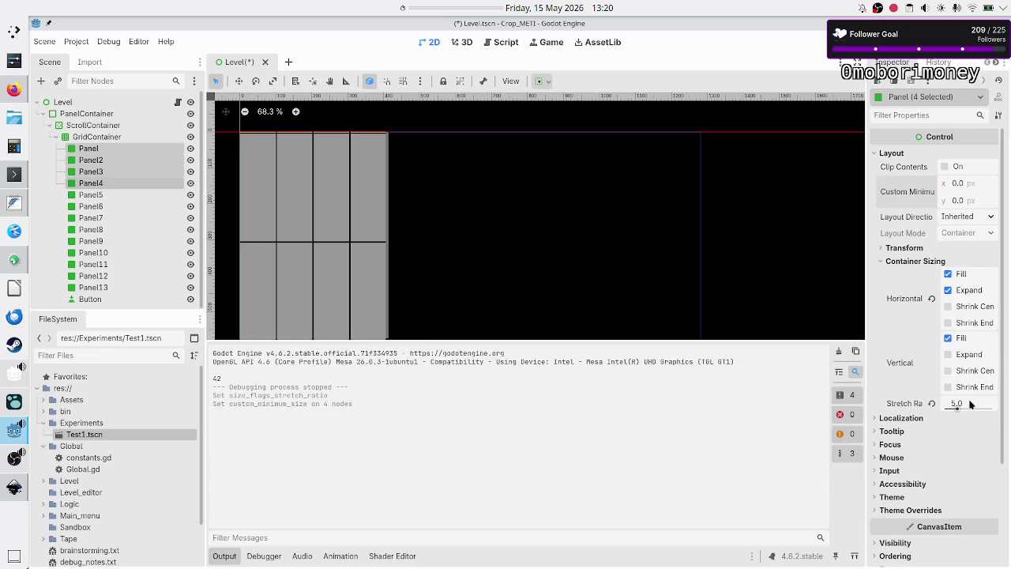
- Turn on Vertical Expand for the first Panel, then select Panel5
left_click(127, 229)
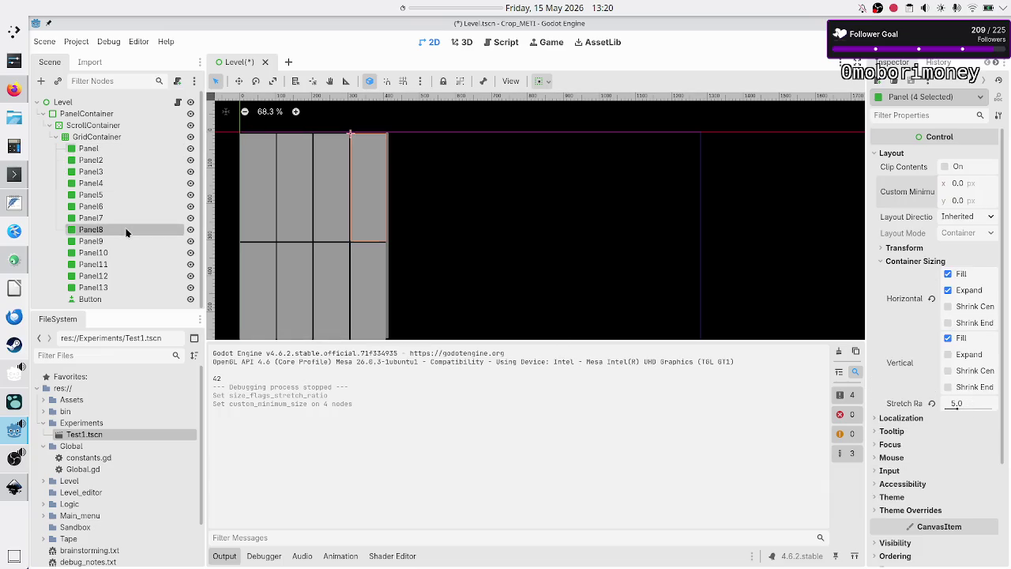
left_click(111, 150)
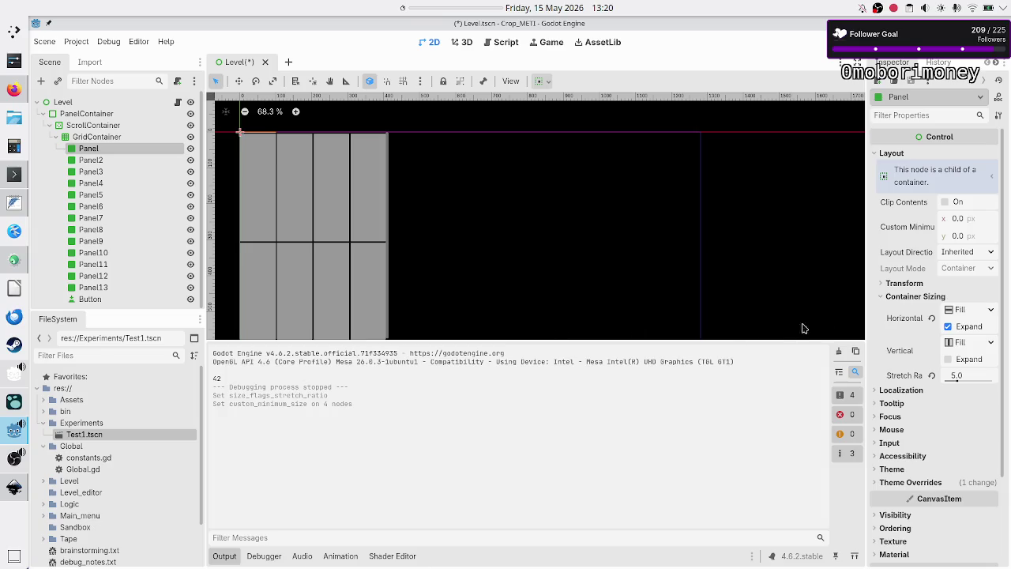
left_click(970, 360)
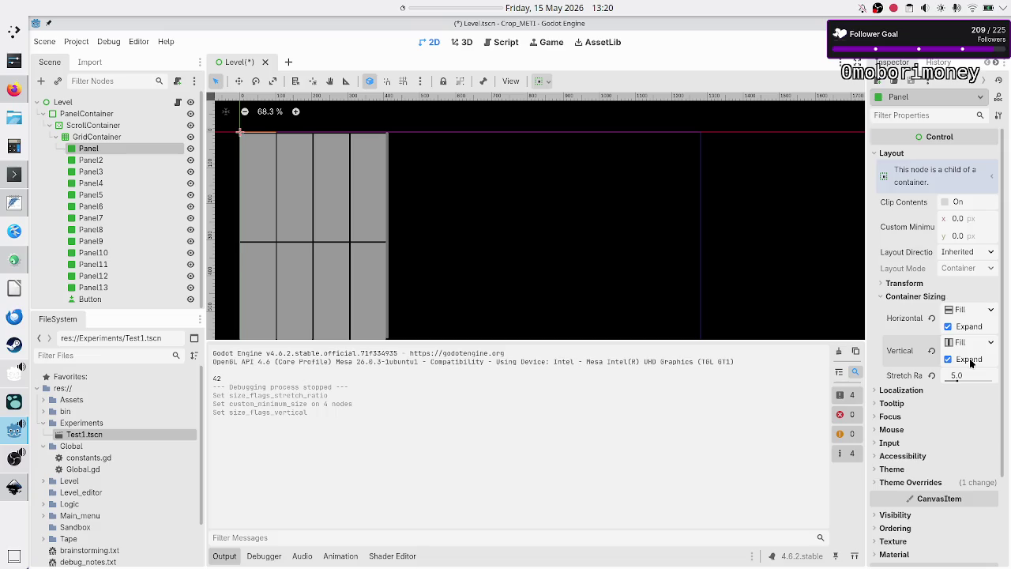
left_click(971, 360)
left_click(970, 360)
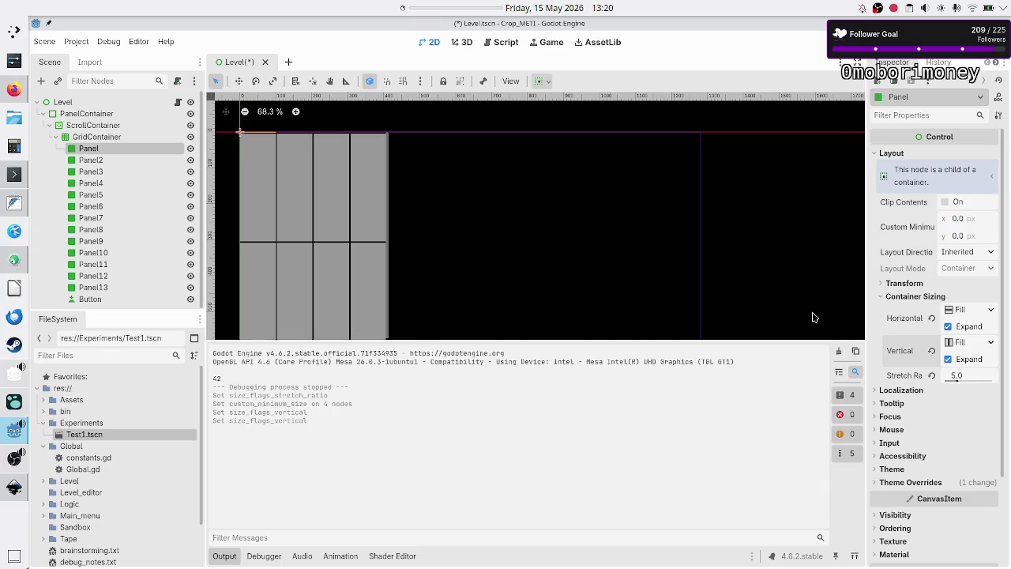
left_click(120, 159)
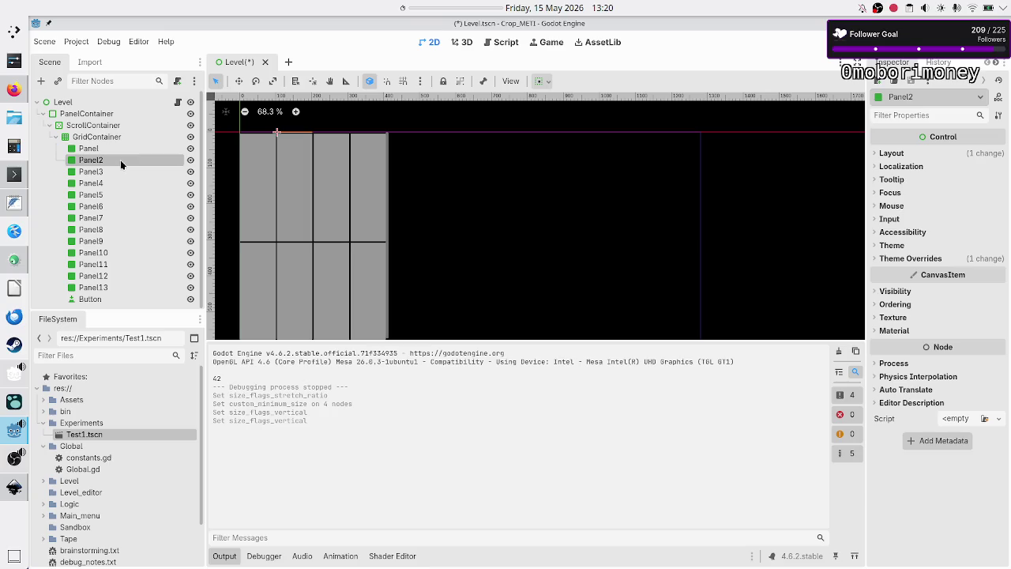
left_click(112, 147)
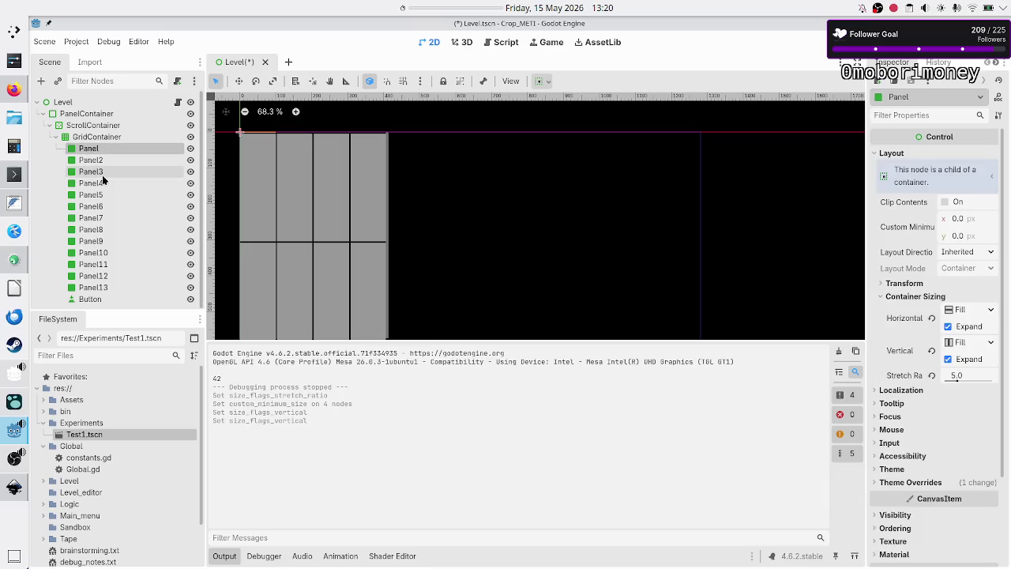
left_click(106, 194)
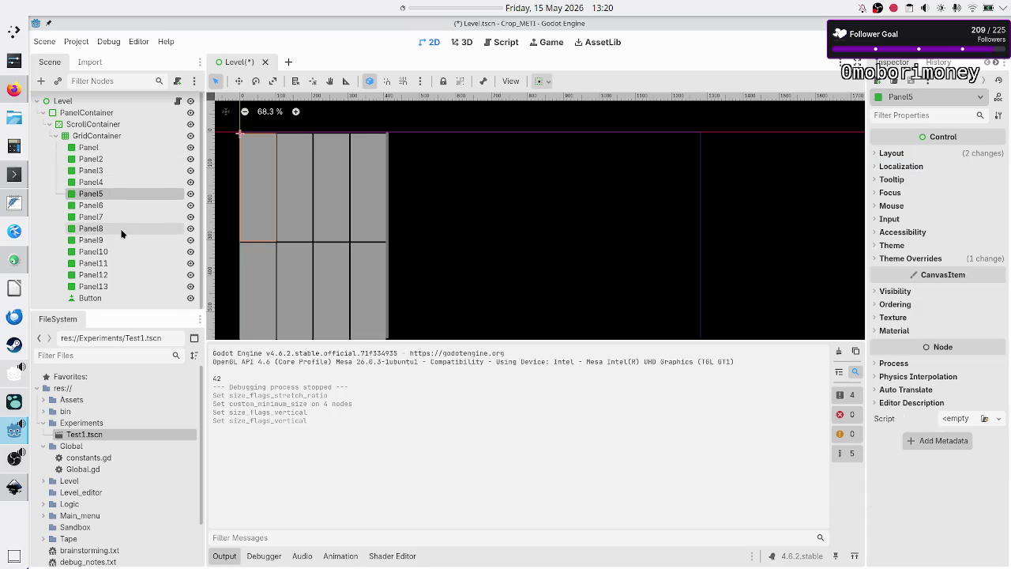
- Revert Custom Minimum Size on Panel5 through Panel13 to 0 × 0, then select all thirteen panels
left_click(107, 287, "shift")
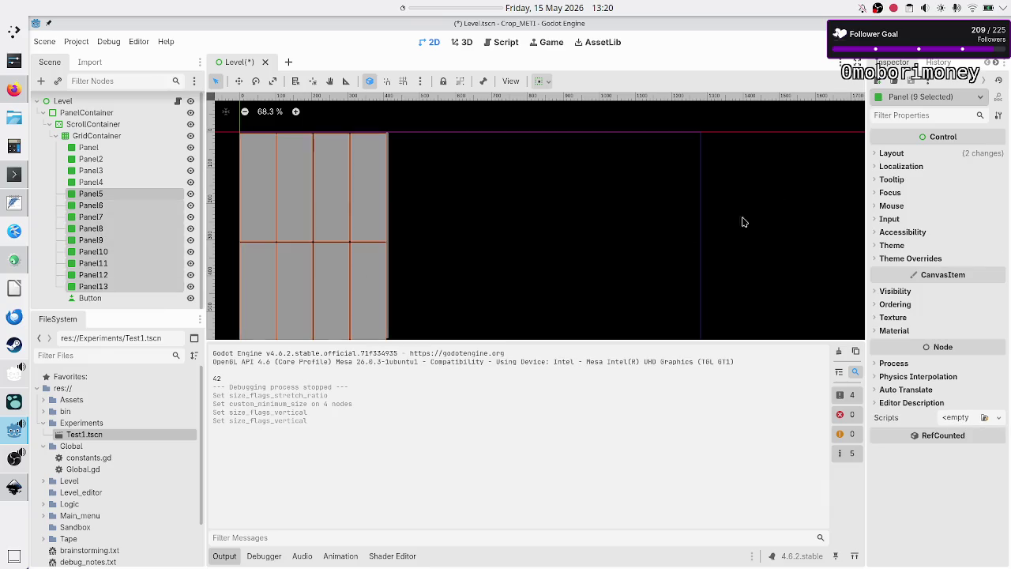
left_click(891, 156)
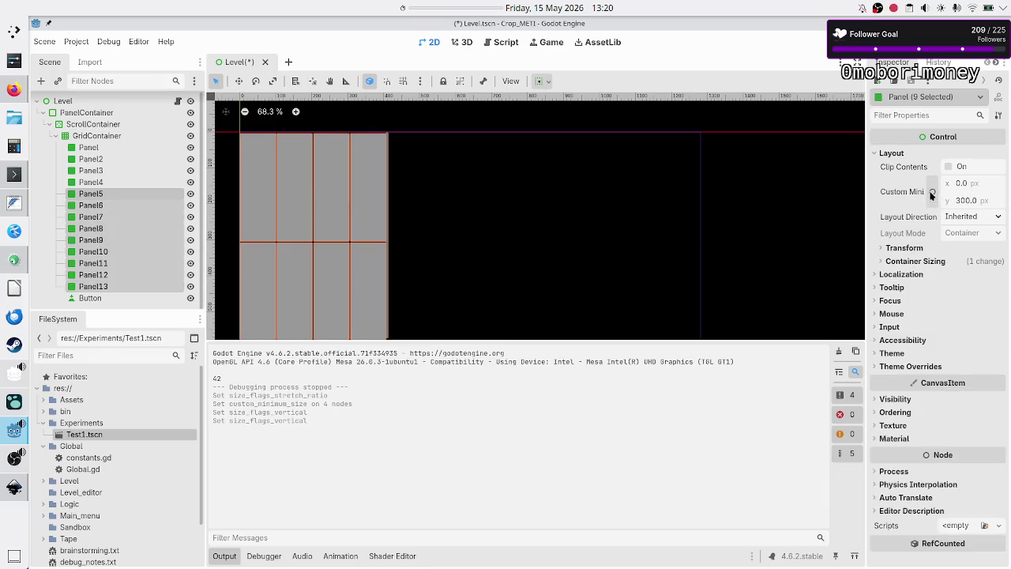
left_click(932, 196)
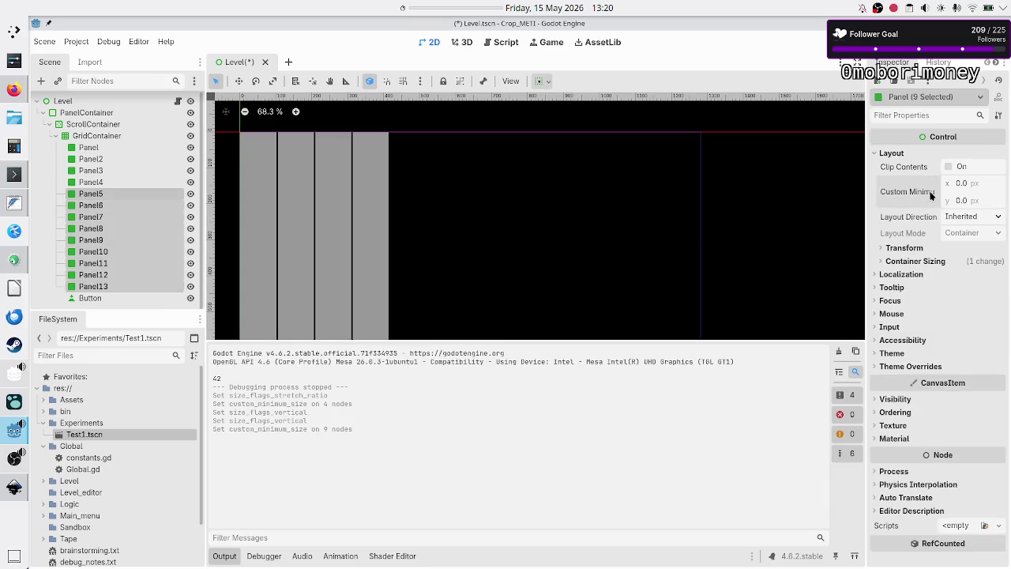
left_click(107, 148)
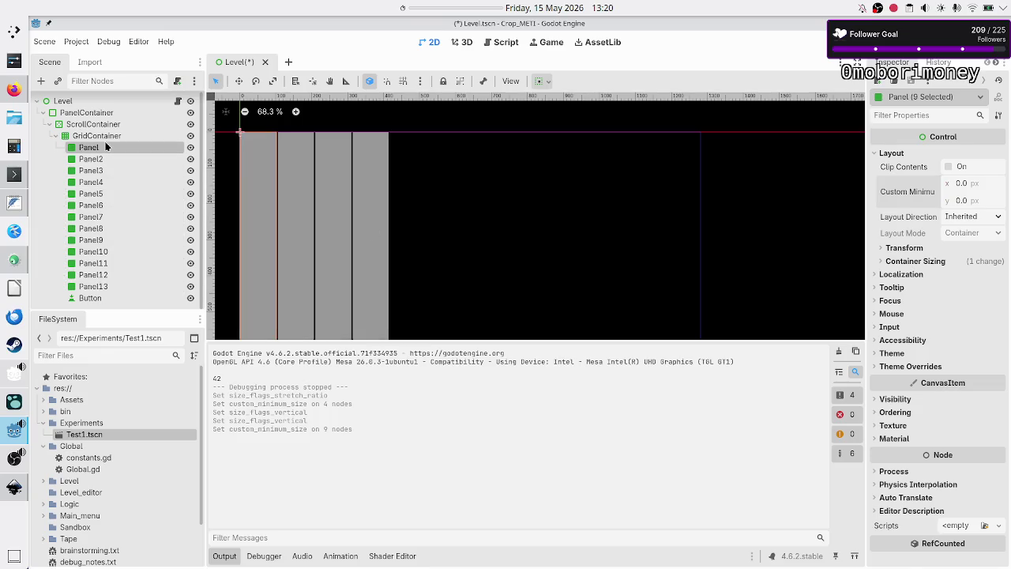
left_click(93, 286, "shift")
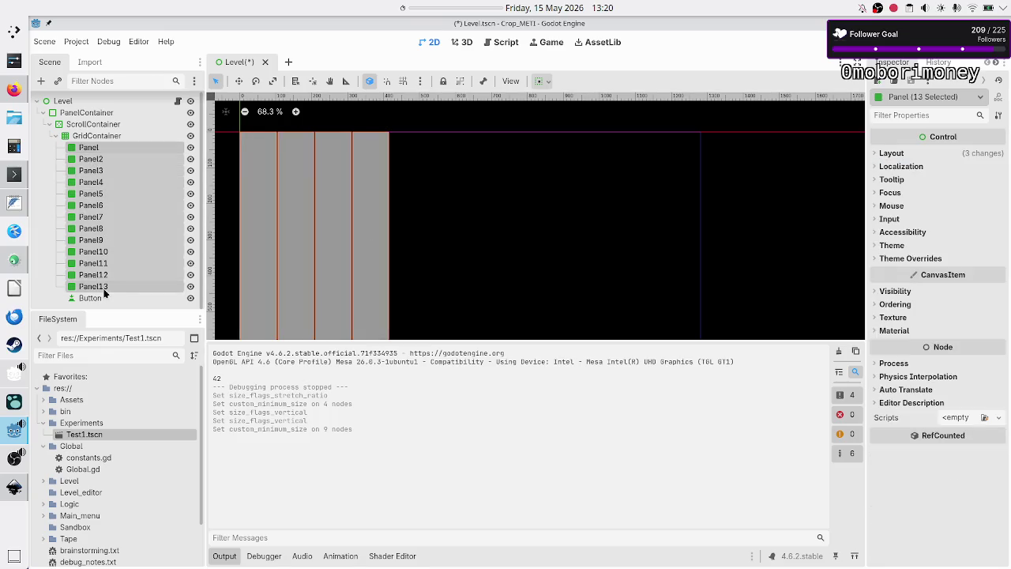
left_click(905, 154)
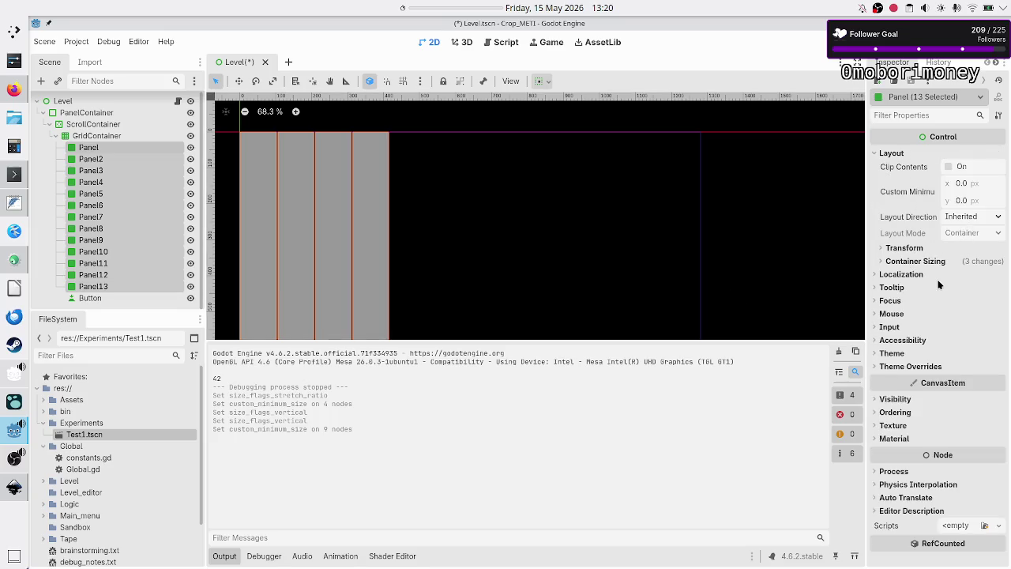
left_click(915, 261)
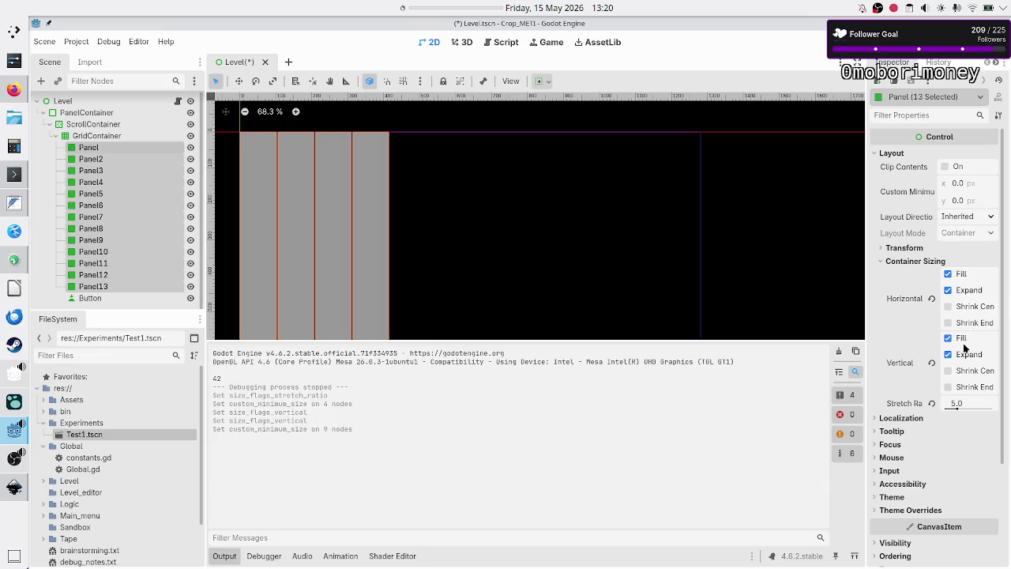
- Reset the sizing flags on all thirteen panels and enable both Horizontal and Vertical Expand
left_click(933, 298)
left_click(932, 362)
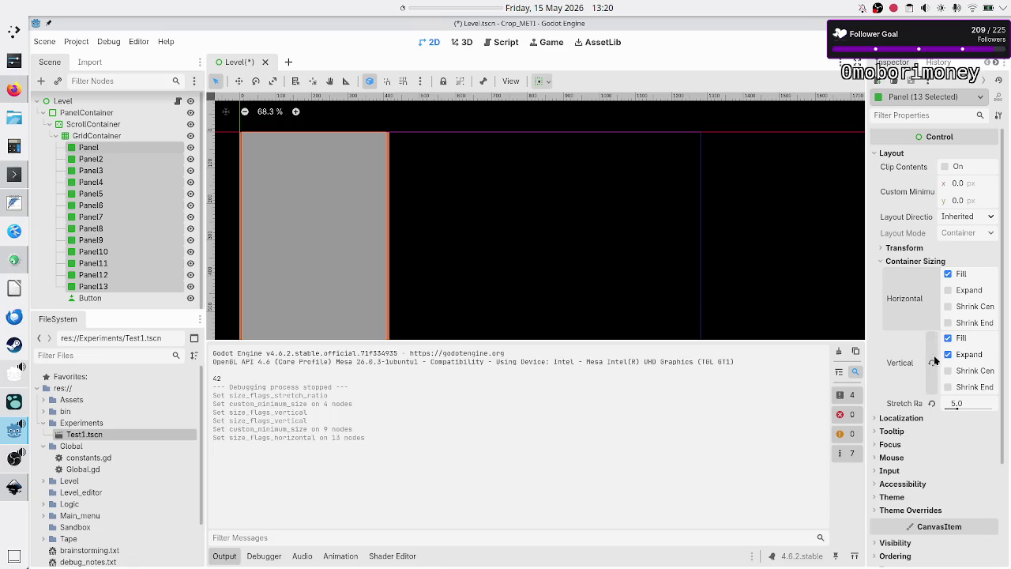
left_click(962, 290)
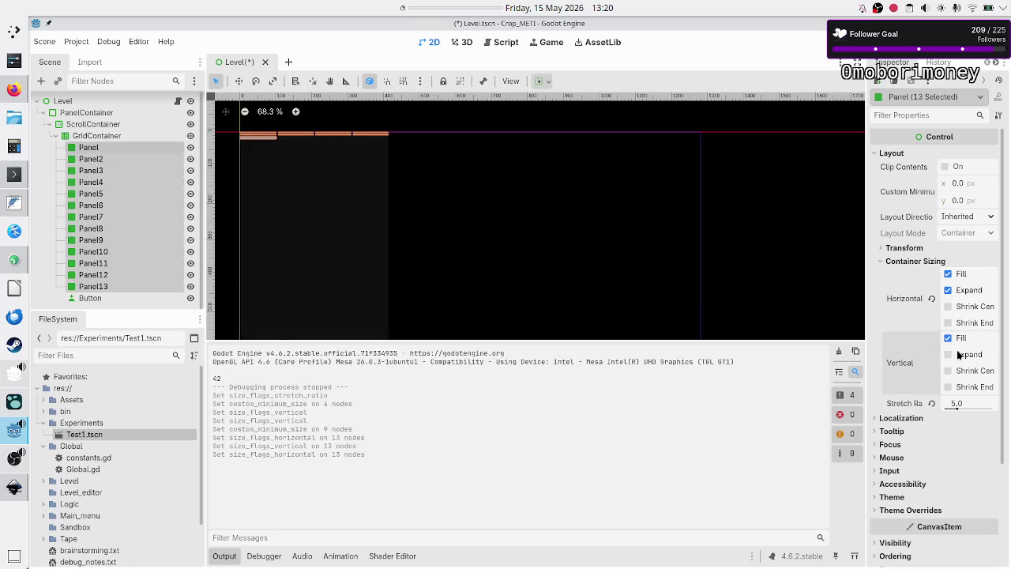
left_click(960, 354)
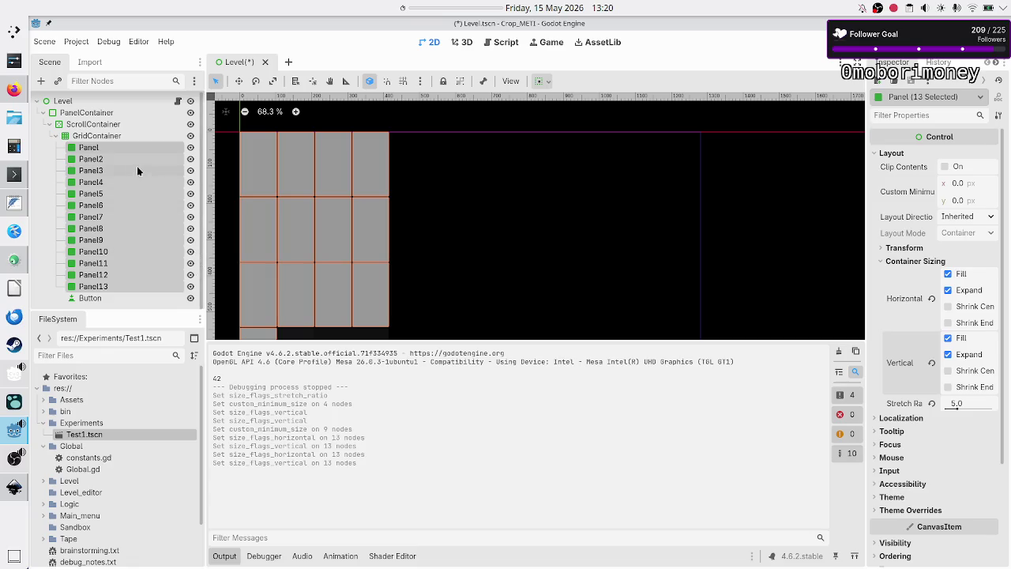
left_click(117, 148)
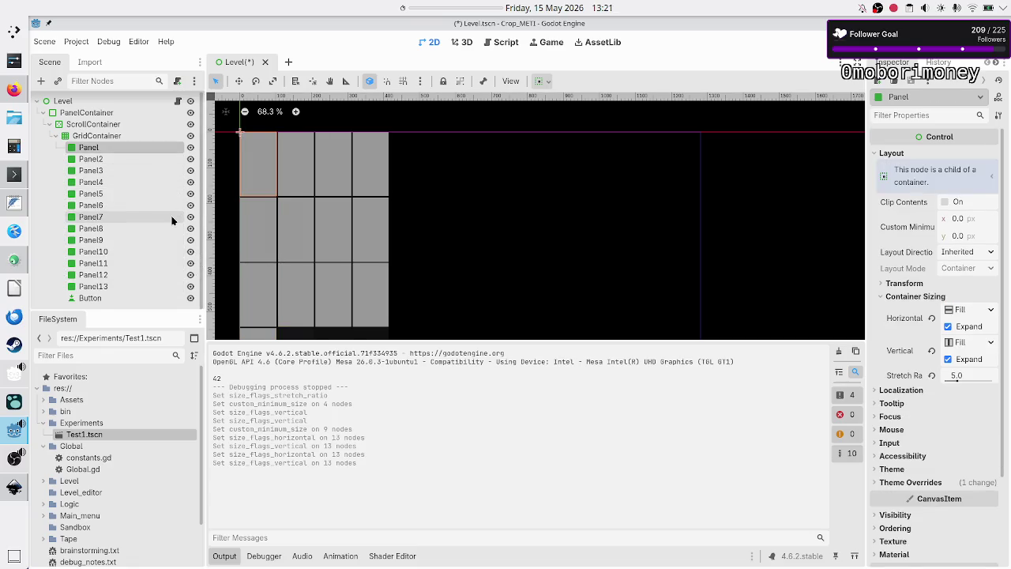
left_click(190, 285)
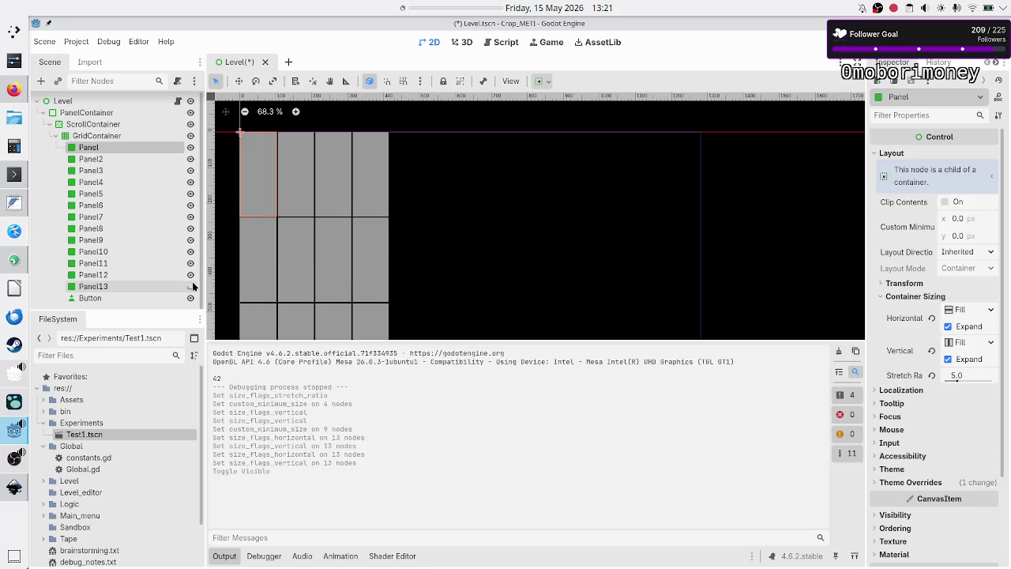
left_click(191, 274)
left_click(191, 263)
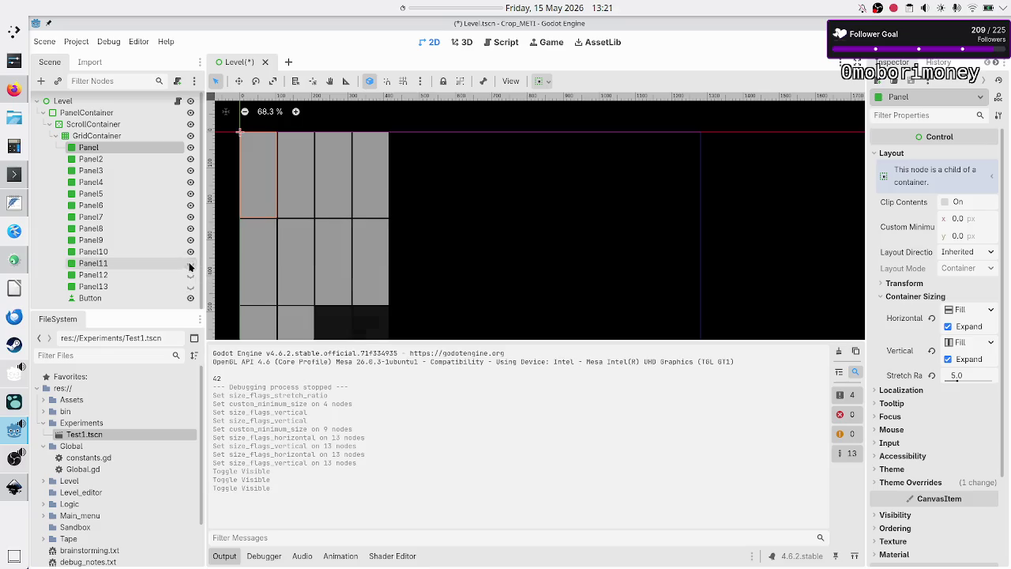
left_click(190, 251)
left_click(191, 239)
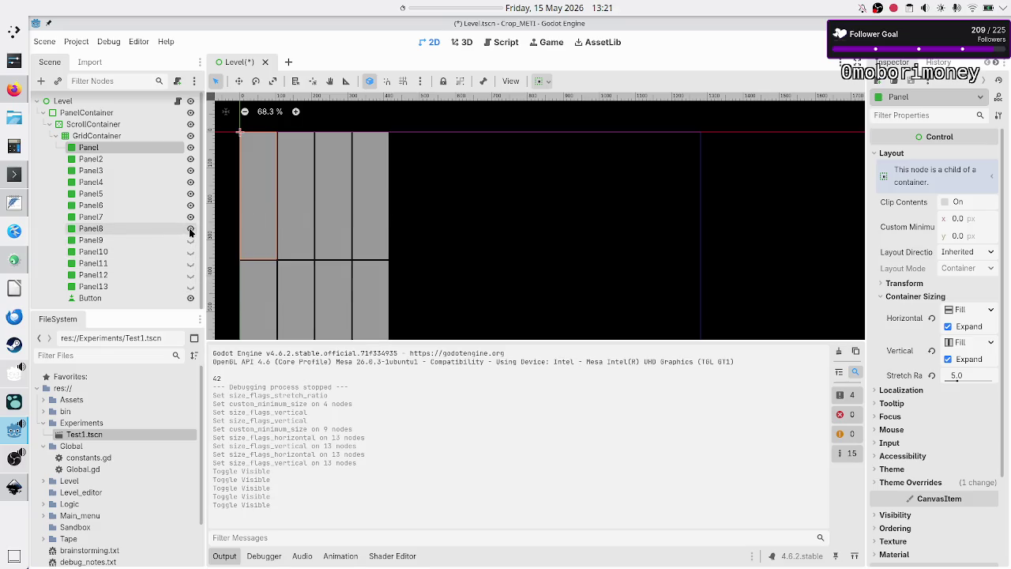
left_click(190, 228)
left_click(190, 217)
left_click(190, 205)
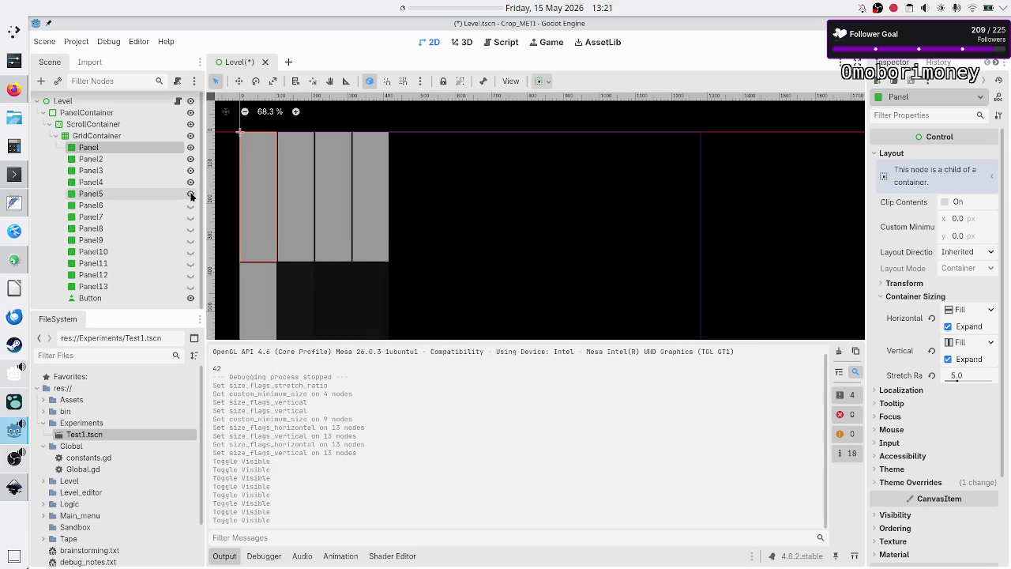
left_click(191, 195)
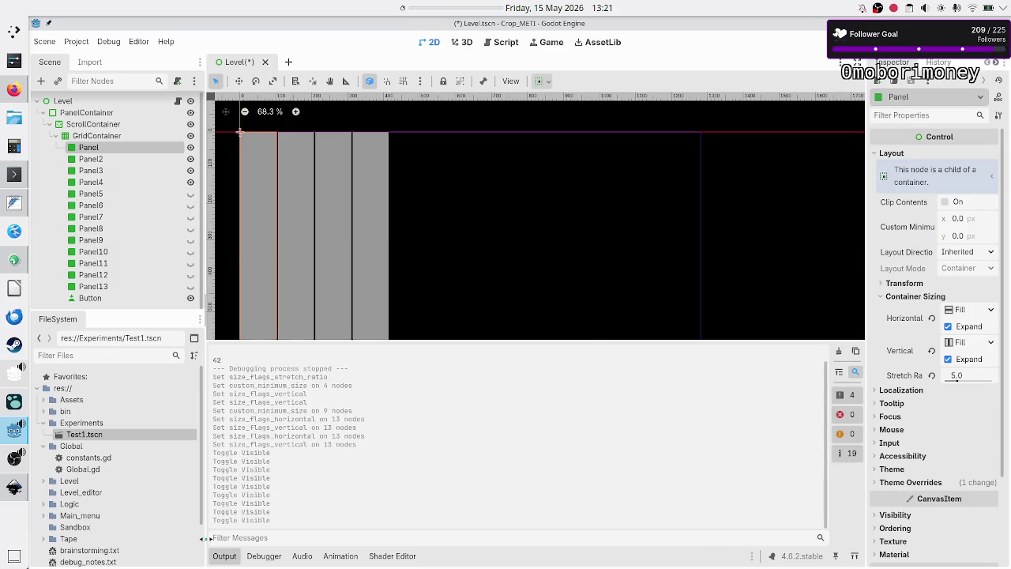
left_click(230, 559)
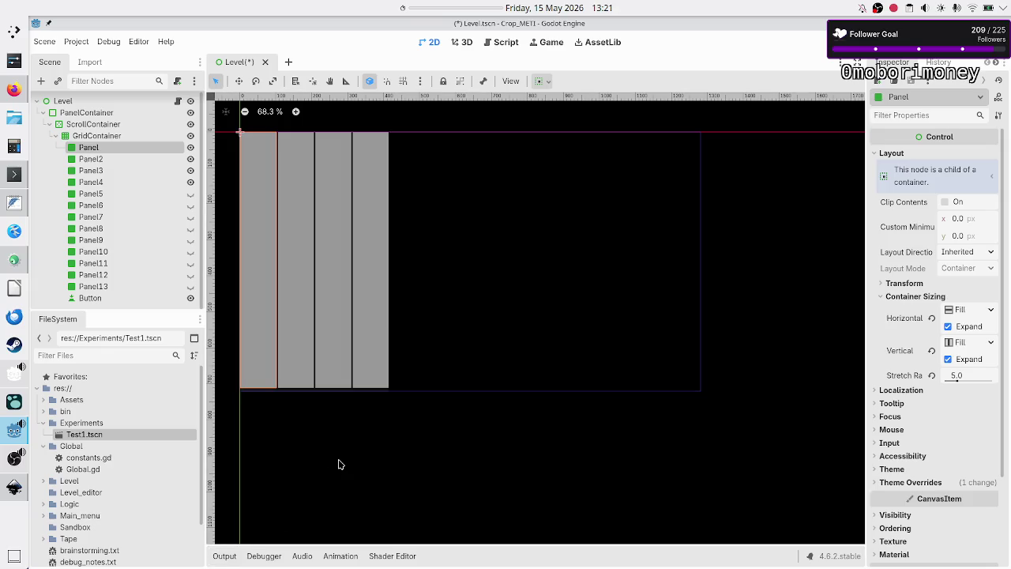
key("alt+Tab")
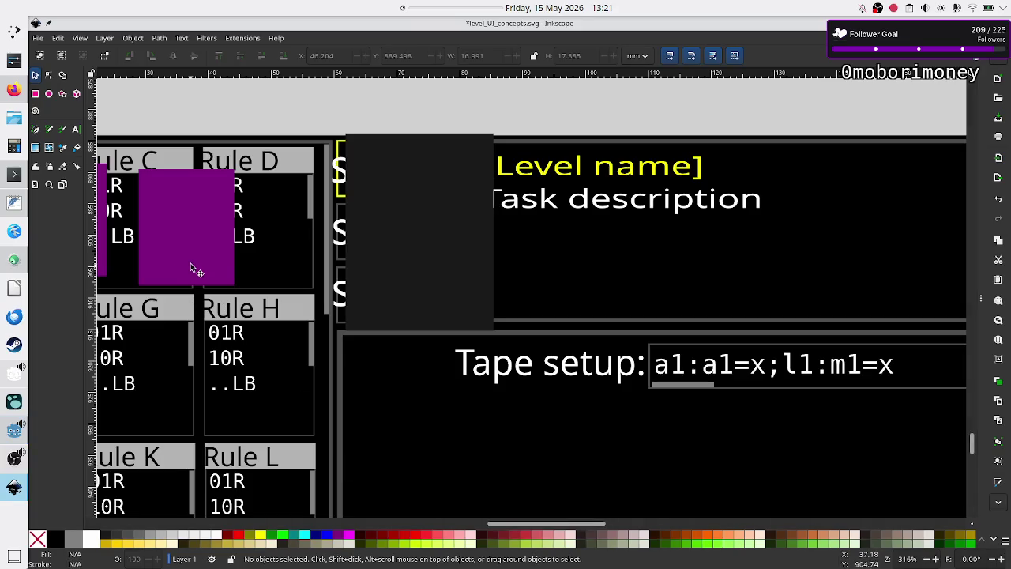
- Delete the four purple placeholder rectangles over the Rule A–E cards in the mockup
scroll(190, 267, "down", 5, "ctrl")
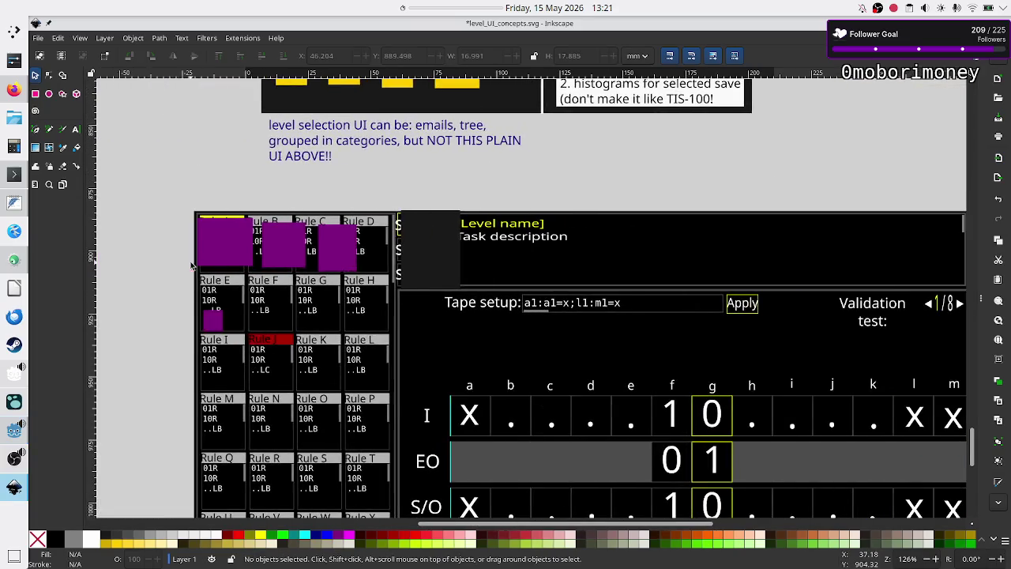
left_click(213, 255)
key("Delete")
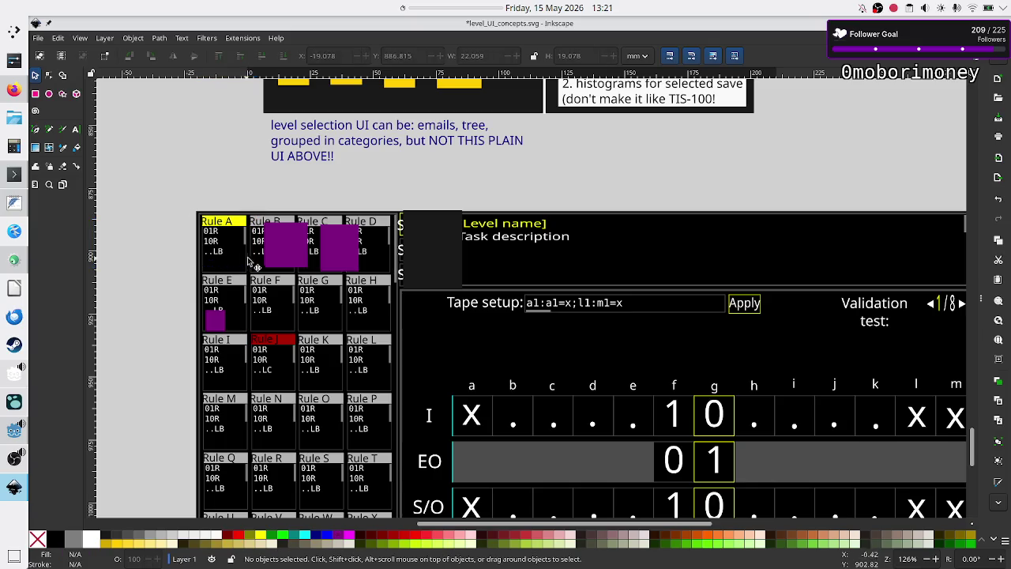
left_click(278, 253)
key("Delete")
left_click(347, 256)
key("Delete")
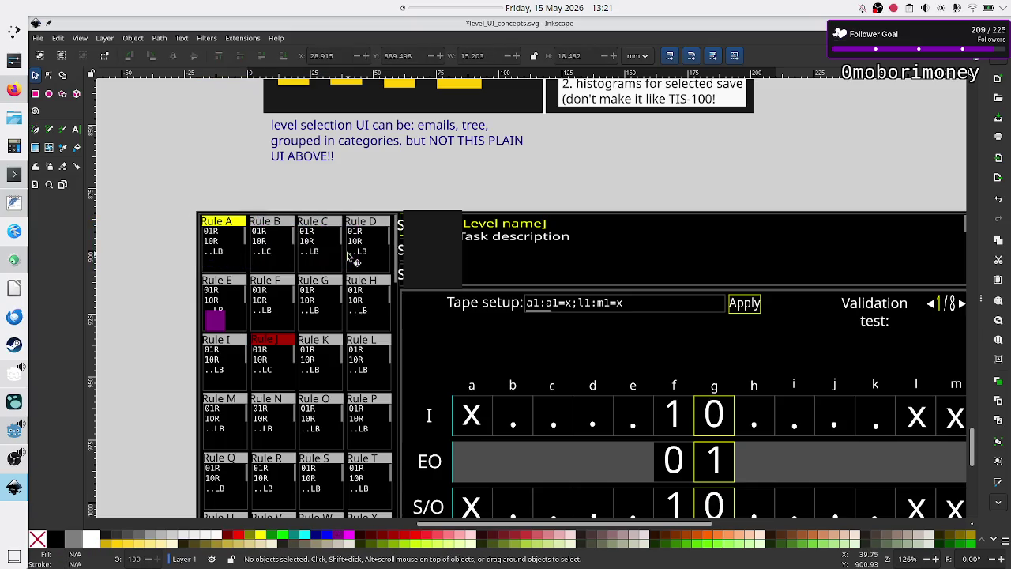
left_click(225, 325)
key("Delete")
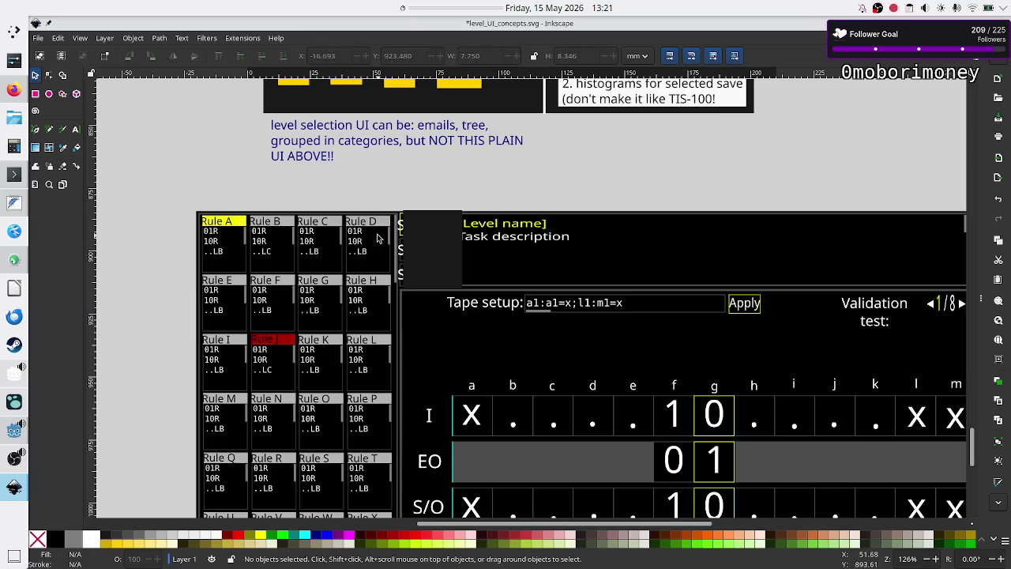
- Glance at Godot, scroll through the Inkscape mockup, then switch back to the Godot editor
key("alt")
key("alt+Tab")
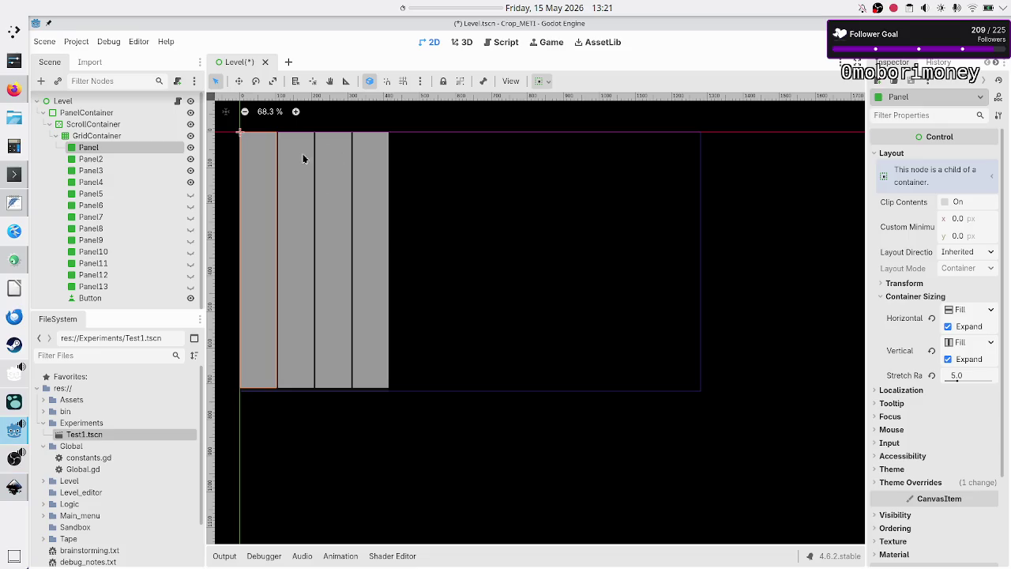
key("alt+Tab")
scroll(316, 237, "down", 5)
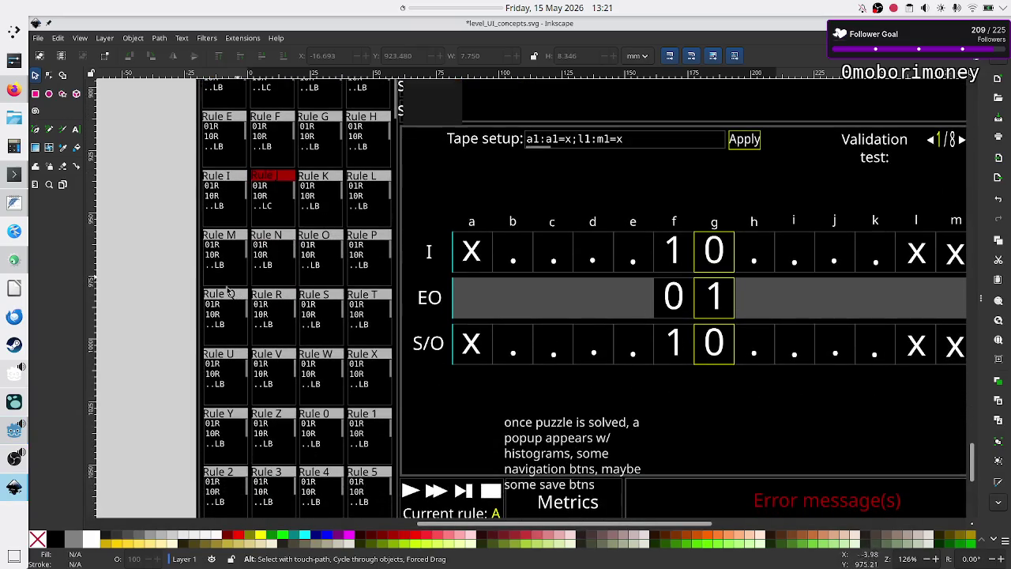
scroll(311, 364, "down", 5)
scroll(310, 364, "up", 8)
scroll(310, 364, "down", 4)
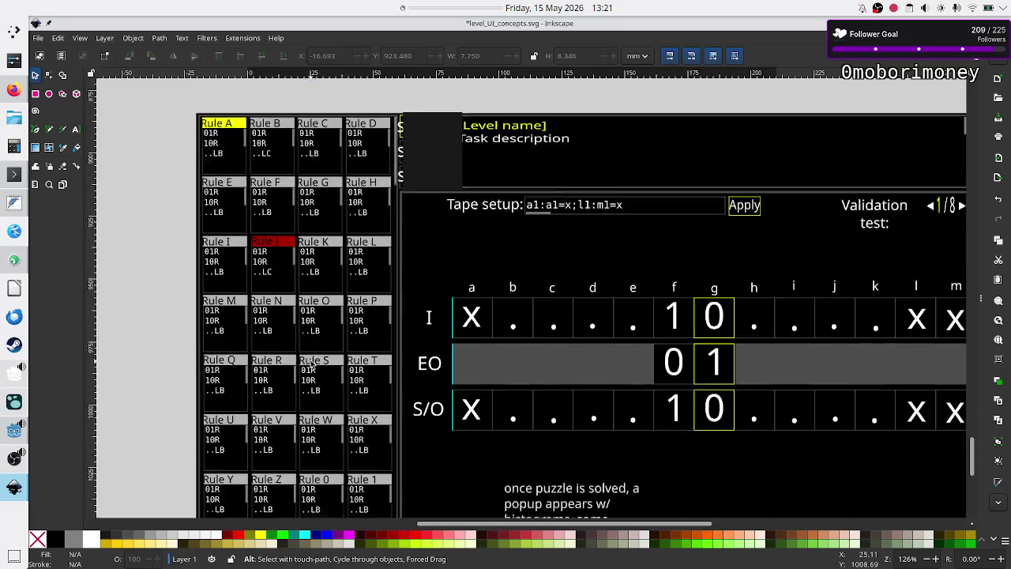
scroll(311, 364, "up", 1)
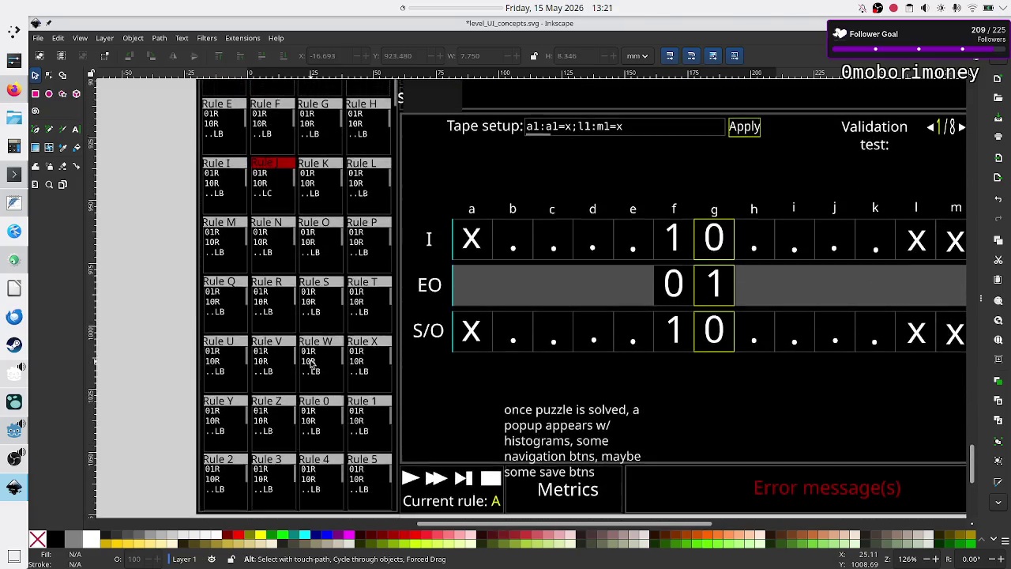
key("alt+Tab")
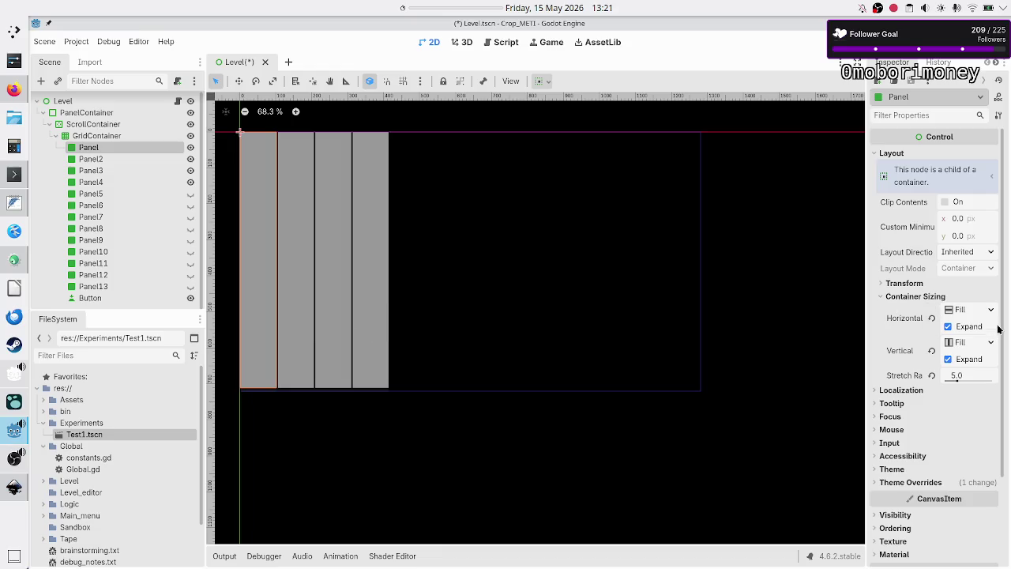
- Turn off Vertical Expand on all thirteen panels, then switch to the FeatherPad notes
left_click(962, 361)
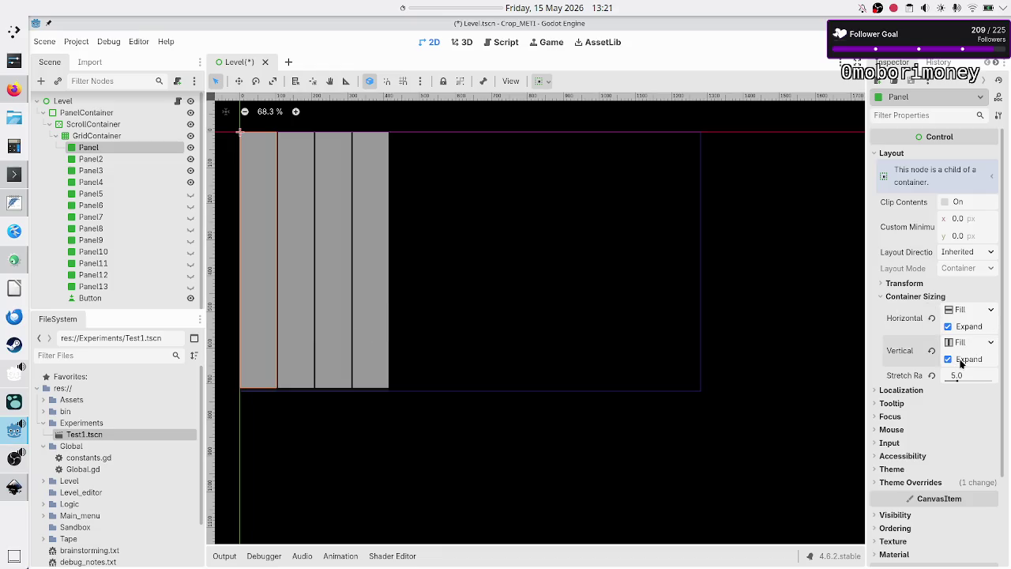
left_click(960, 360)
left_click(110, 289, "shift")
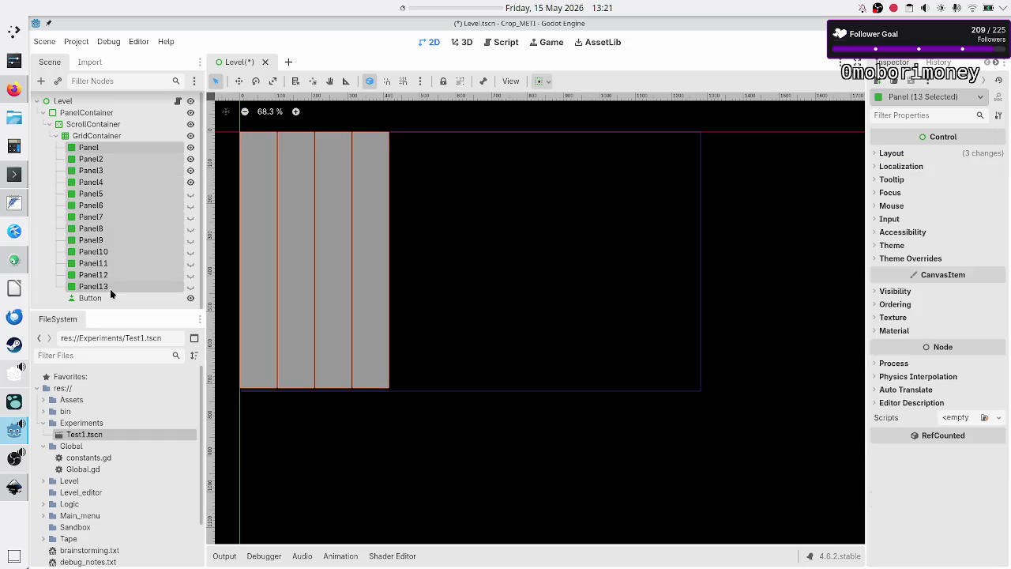
left_click(901, 153)
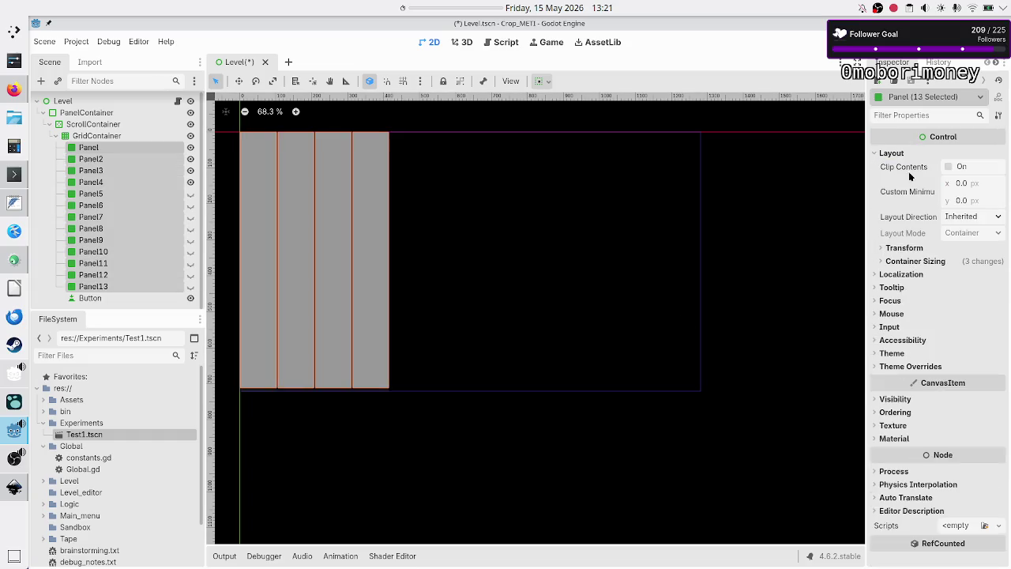
left_click(929, 262)
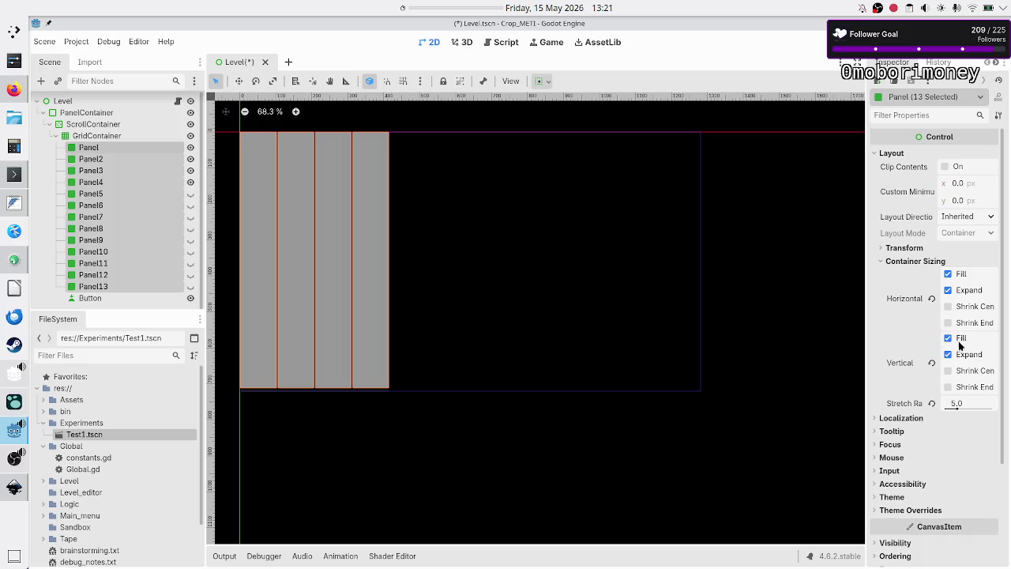
left_click(961, 357)
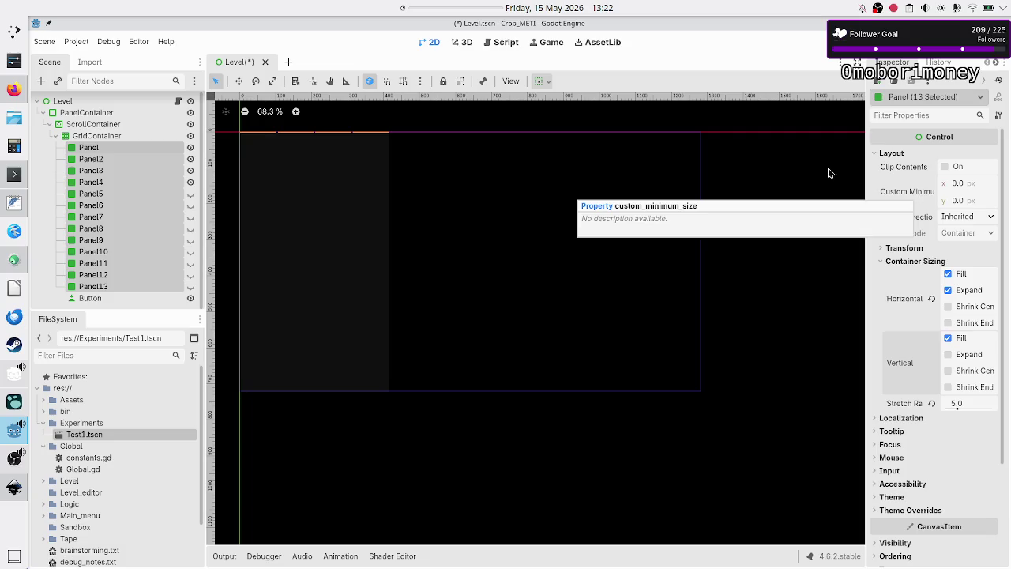
left_click(10, 205)
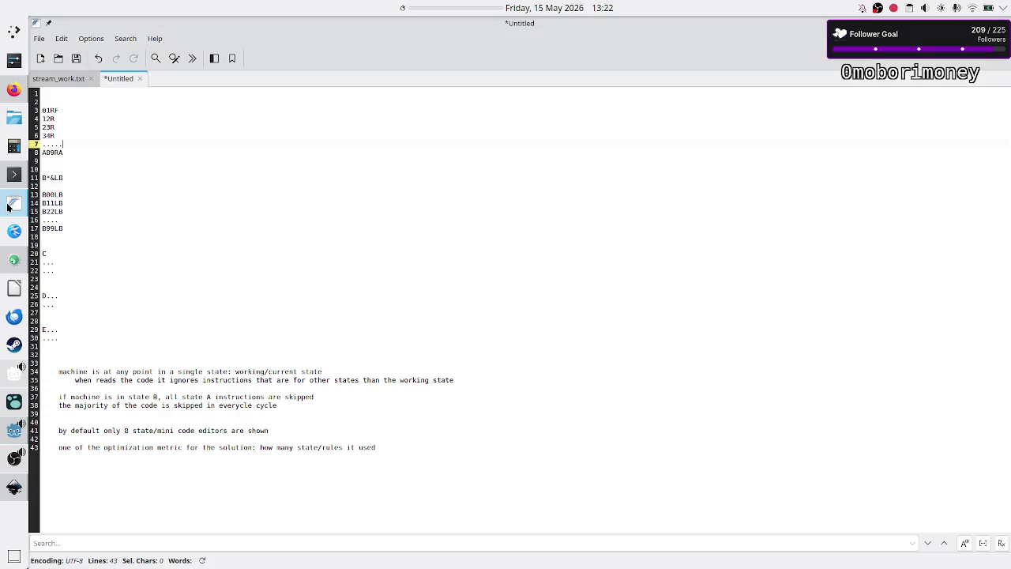
- Show the stream_work.txt notes in FeatherPad, then bring the Firefox screenshot window forward
left_click(60, 79)
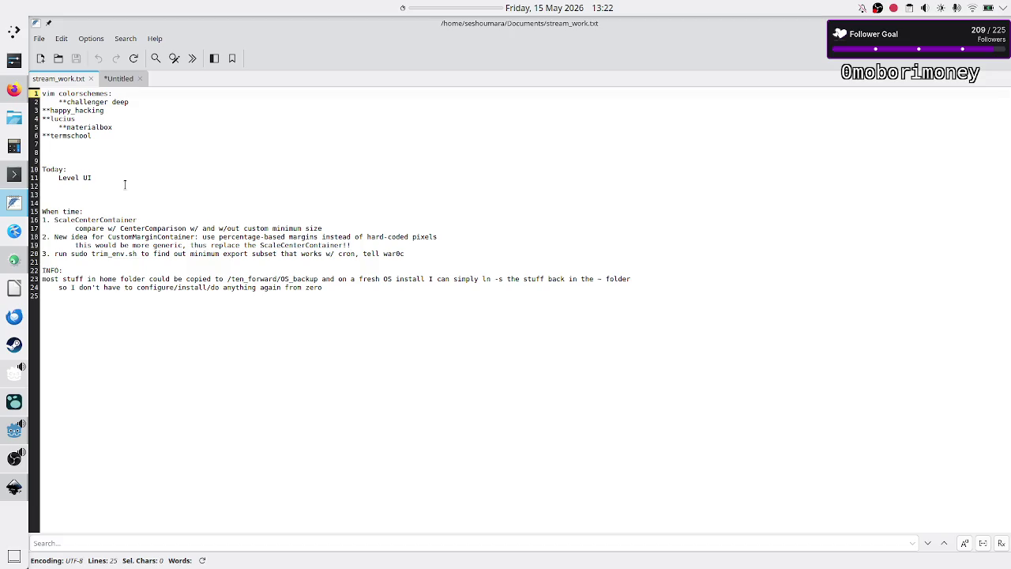
left_click(12, 89)
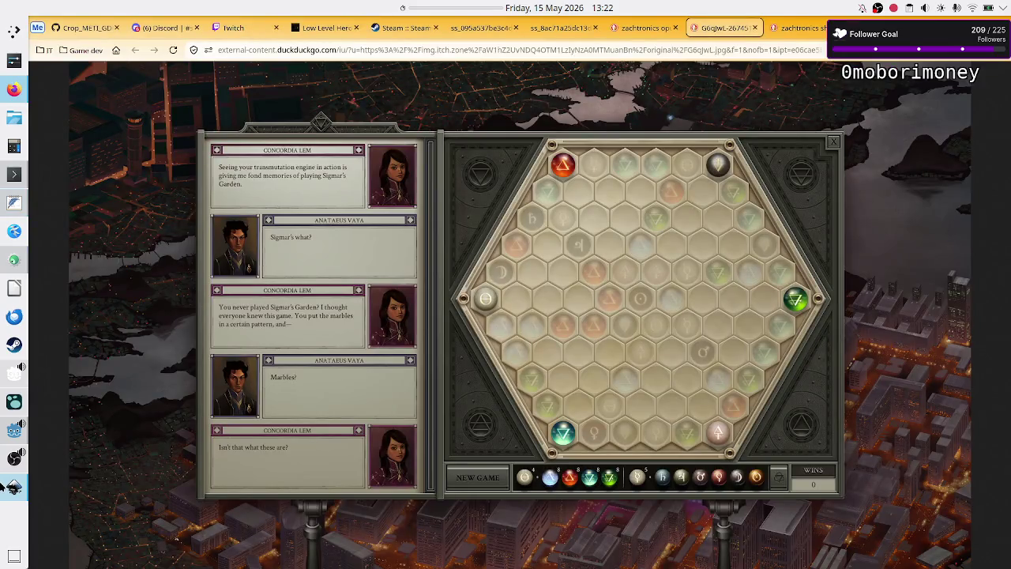
- Raise the Godot editor window from the dock, leaving the Firefox screenshot behind
left_click(12, 433)
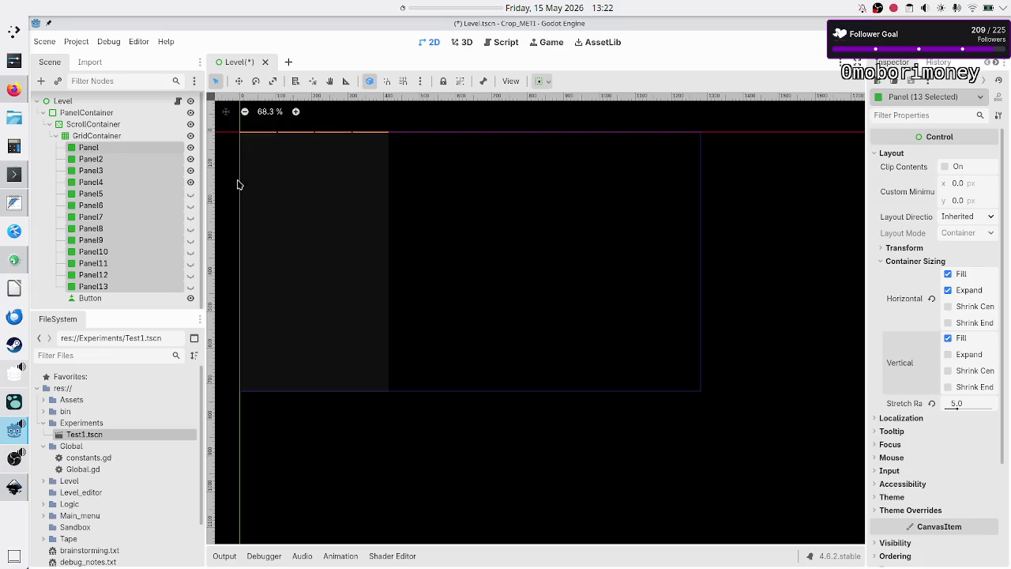
- Select Panel through Panel12 in the Scene tree, then Alt+Tab to the window list
left_click(132, 150)
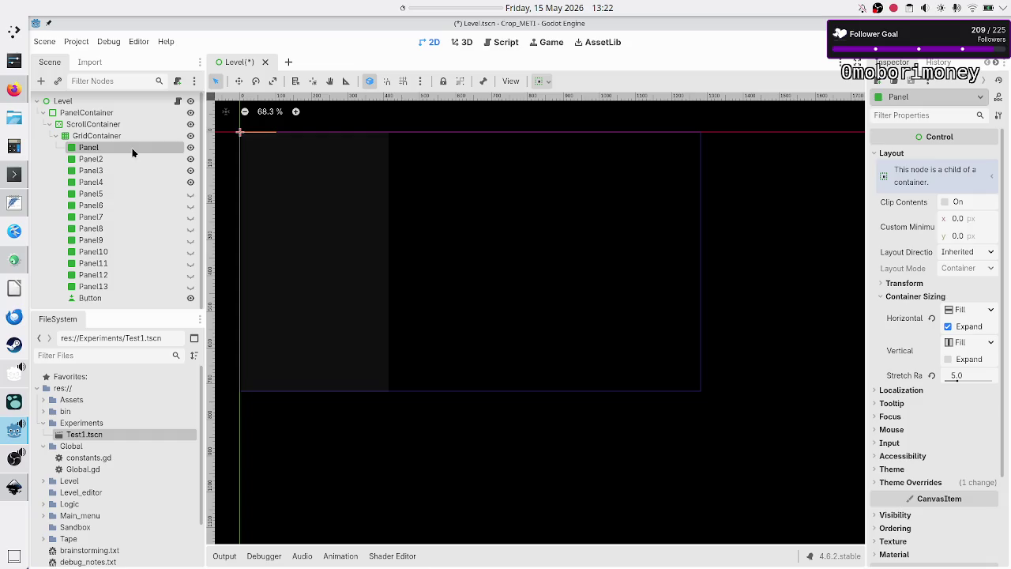
left_click(118, 278, "shift")
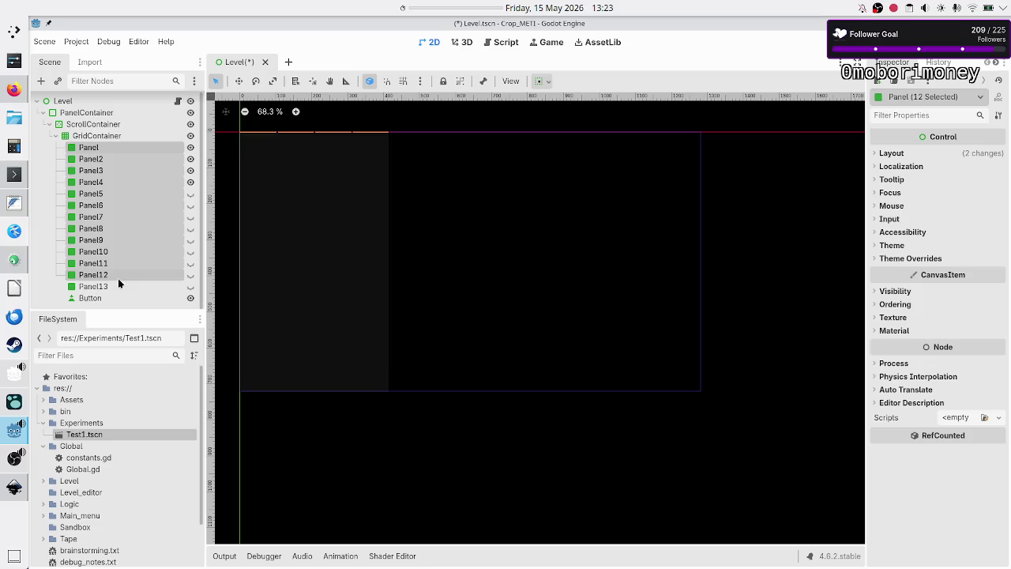
key("alt+Tab")
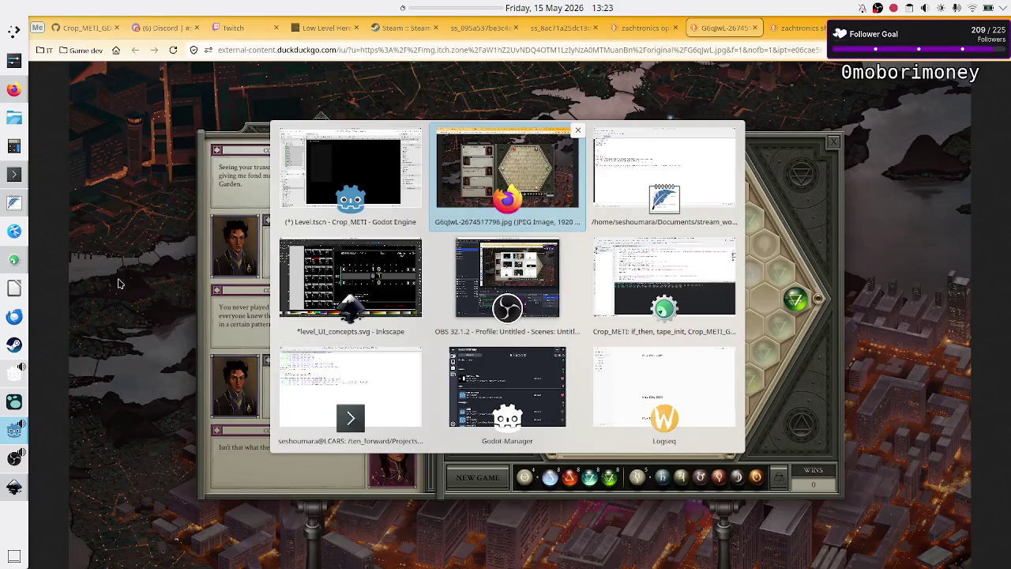
- Highlight CustomMarginContainer on line 18 of stream_work.txt, switching between FeatherPad and Godot
key("alt+Tab")
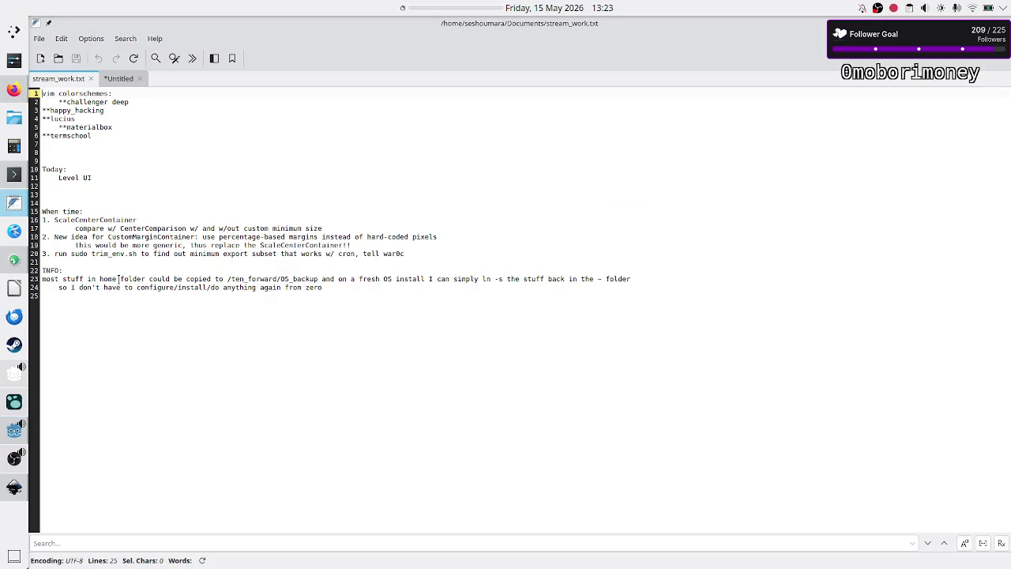
double_click(134, 235)
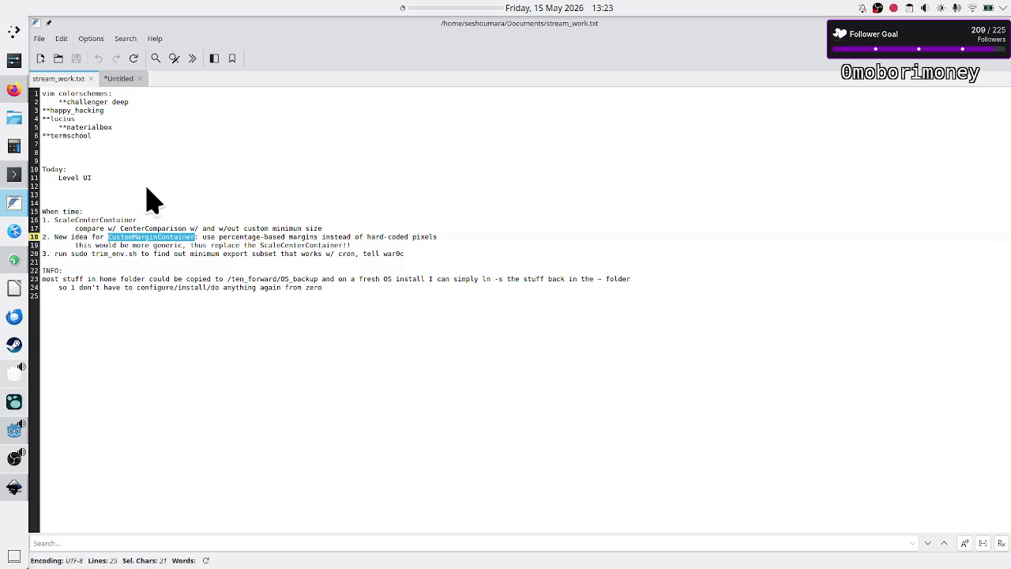
key("alt+Tab")
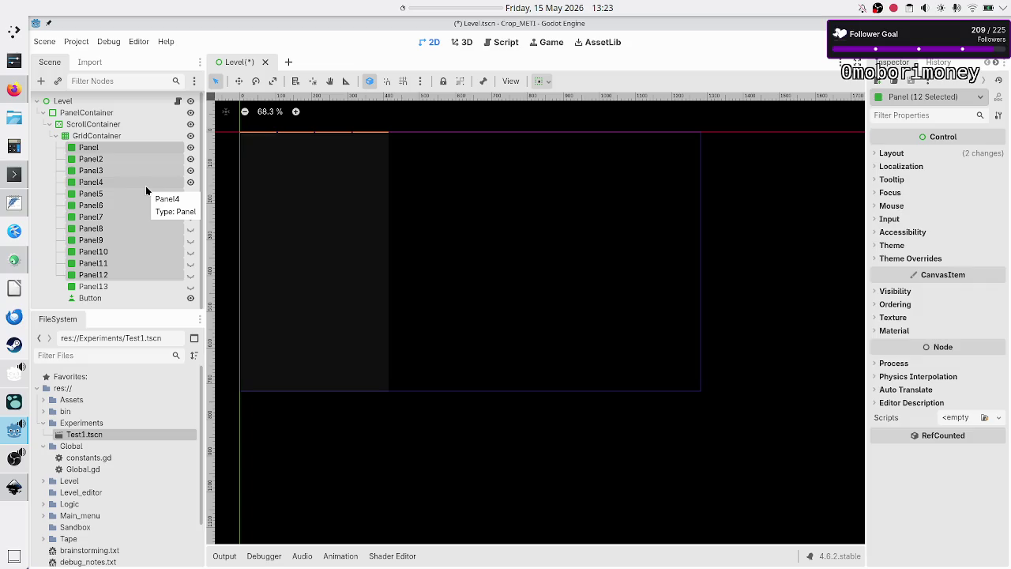
key("alt+Tab")
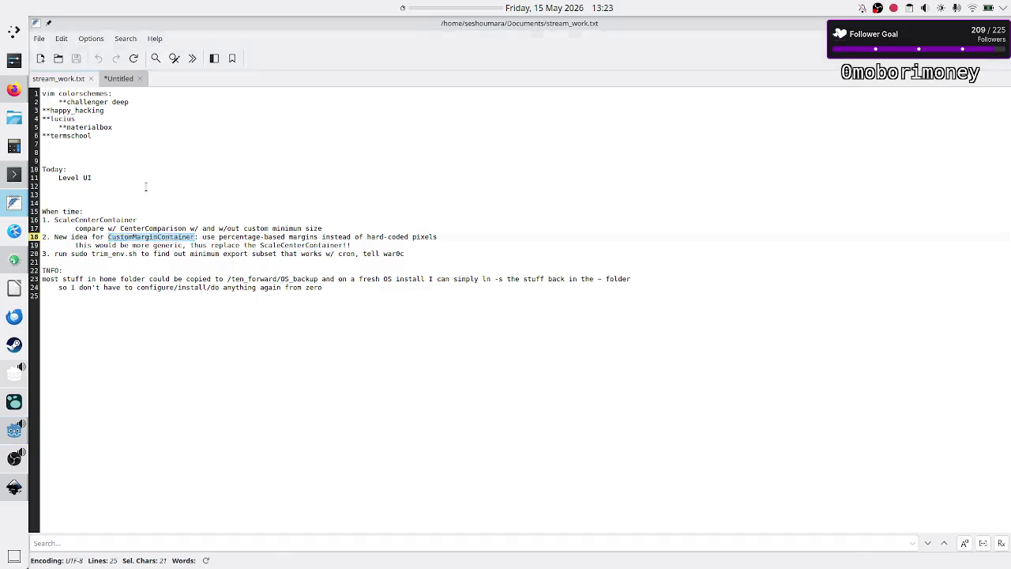
key("alt+Tab")
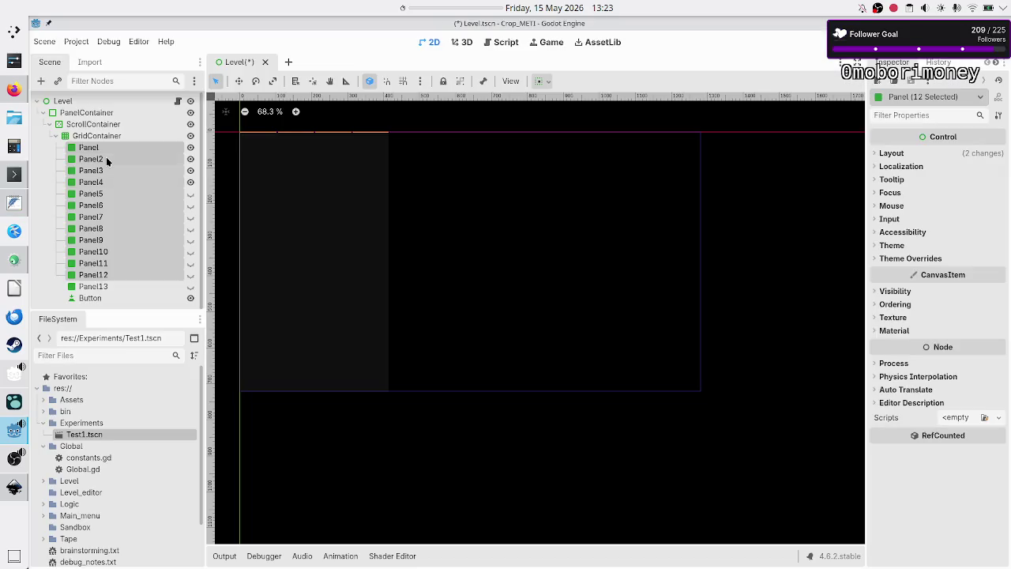
- Enable Vertical Expand under Layout > Container Sizing for Panel through Panel13, and unhide Panel5–Panel13
double_click(106, 150)
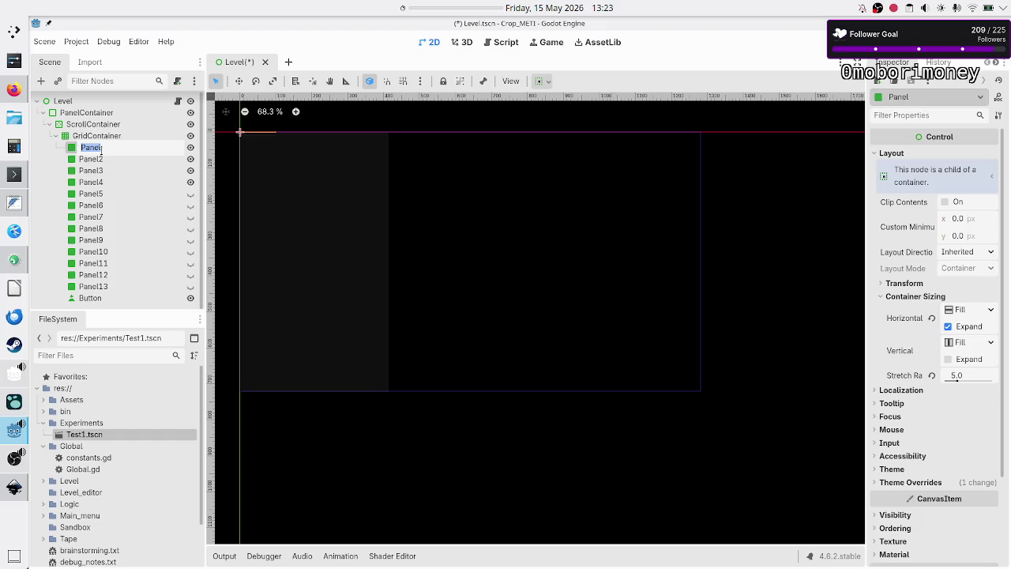
key("Escape")
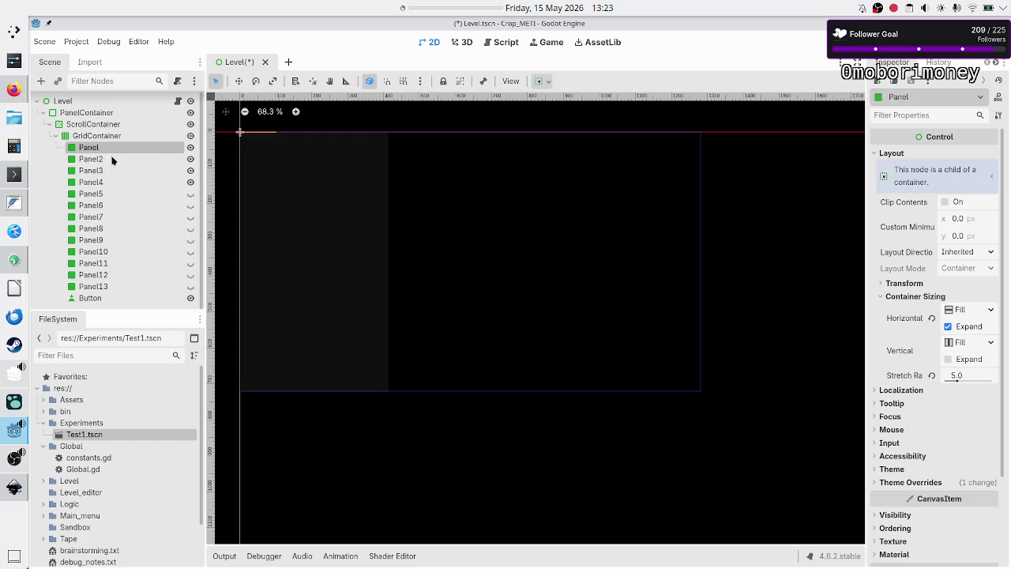
left_click(100, 288, "shift")
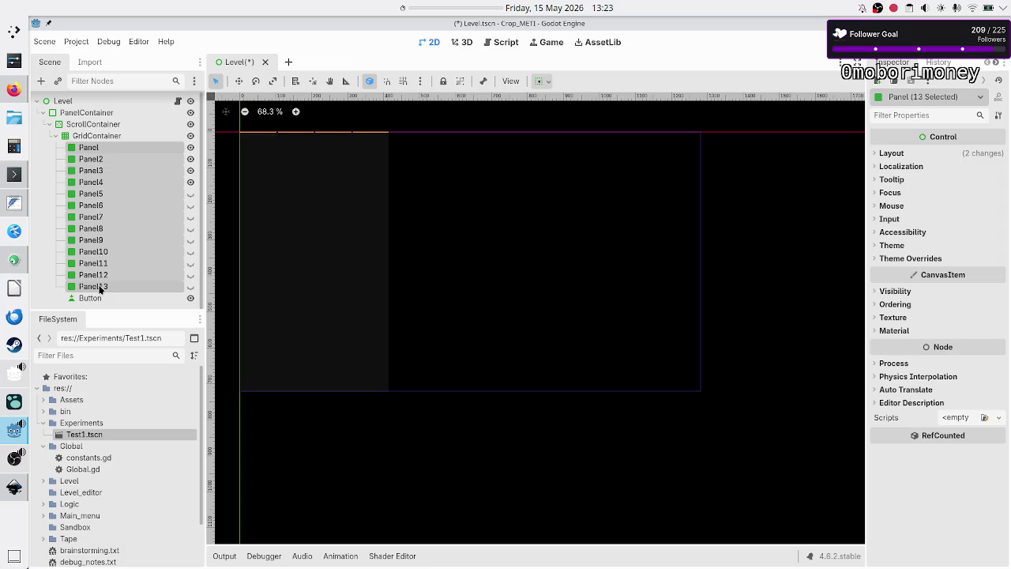
left_click(887, 156)
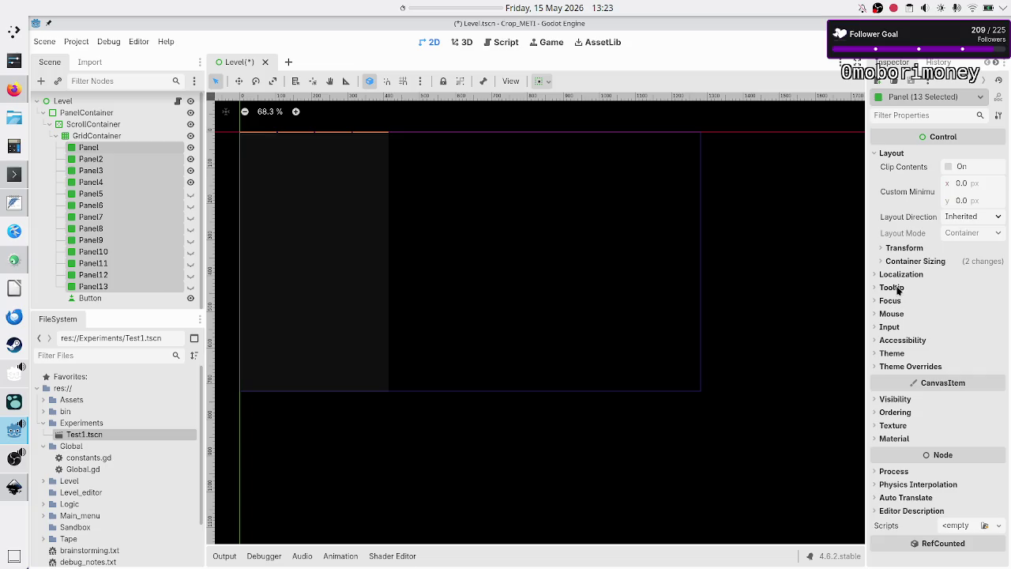
left_click(930, 261)
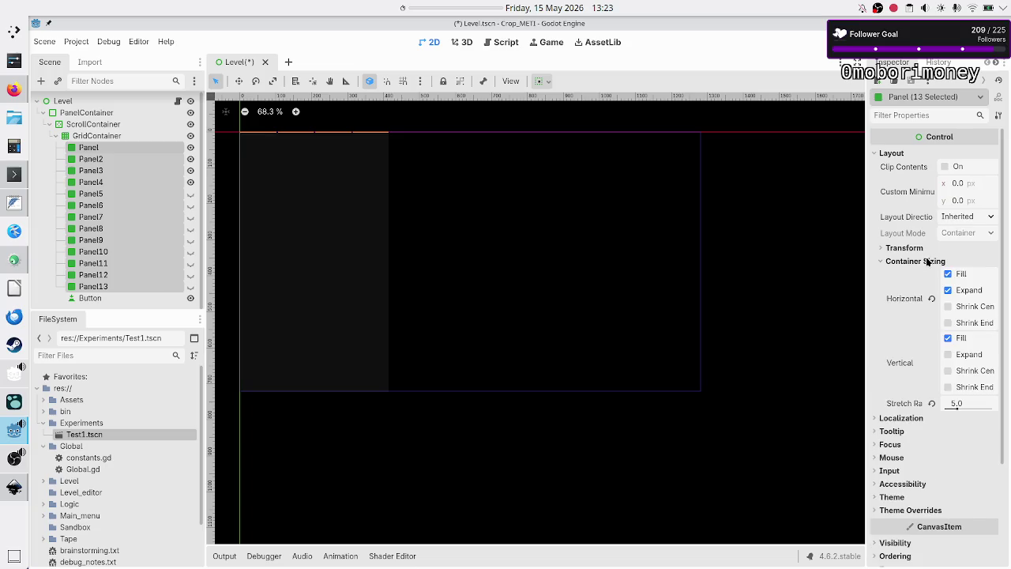
left_click(949, 354)
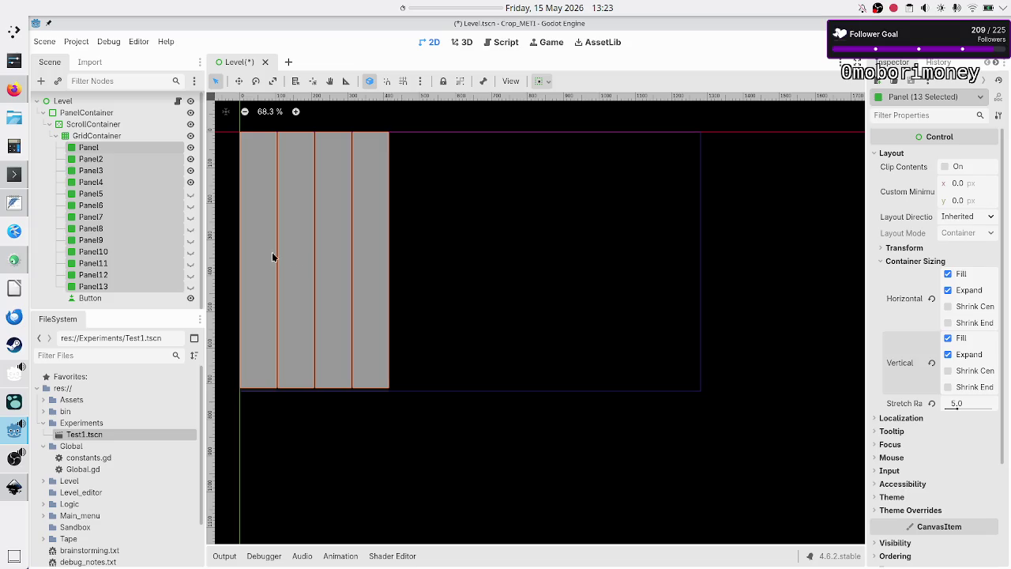
left_click(191, 206)
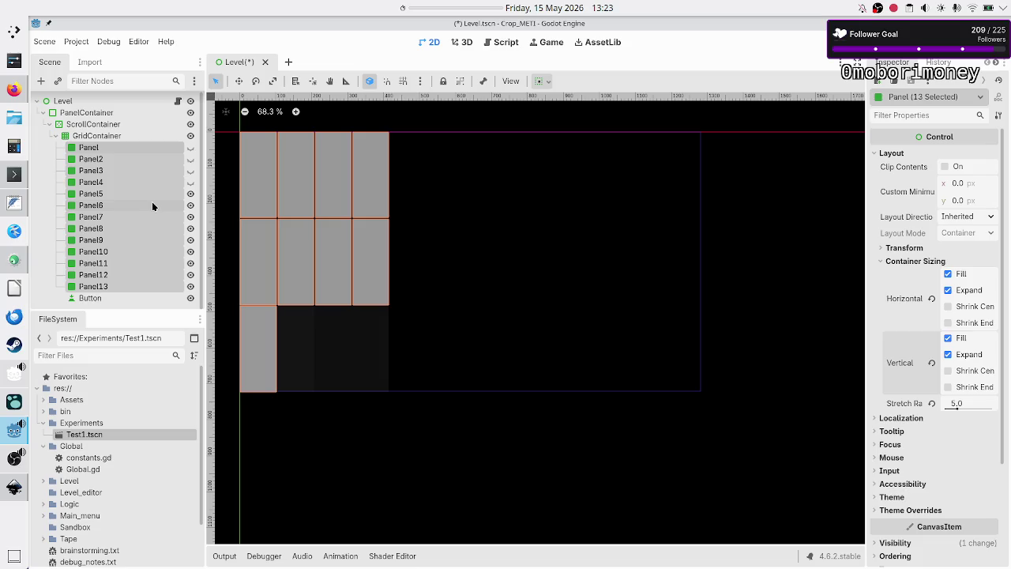
- Make Panel through Panel4 visible again in the Scene tree
left_click(154, 205)
left_click(158, 183)
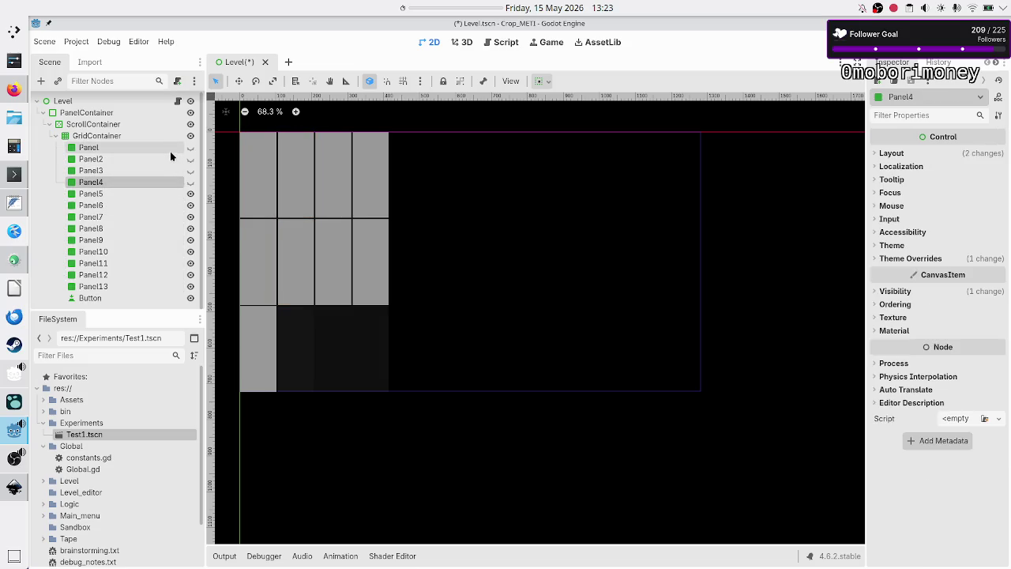
left_click(169, 150, "shift")
left_click(191, 159)
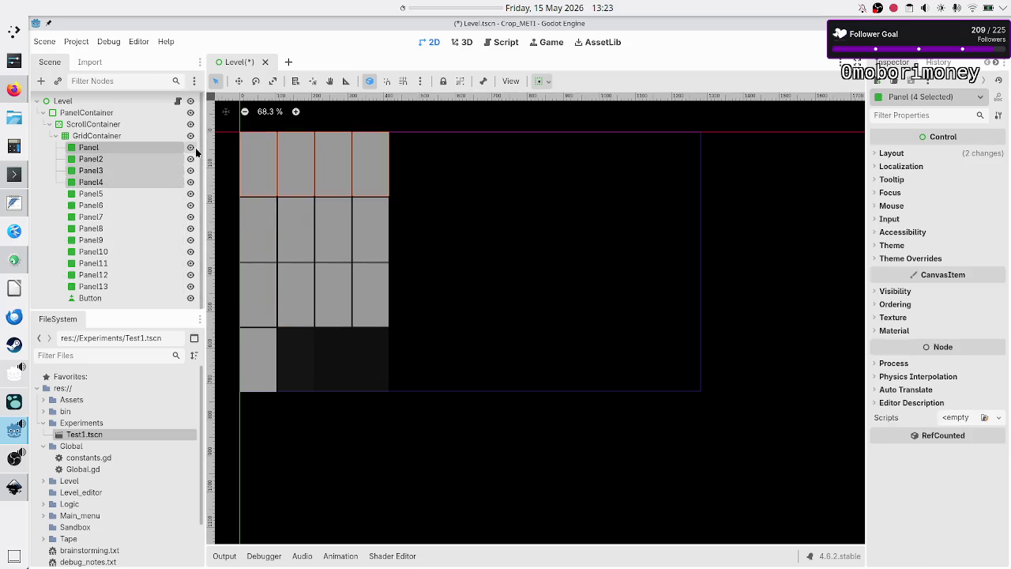
- Inspect Panel, Panel2, Panel3 and Panel12, then save the Level scene with Ctrl+S
left_click(143, 205)
left_click(127, 147)
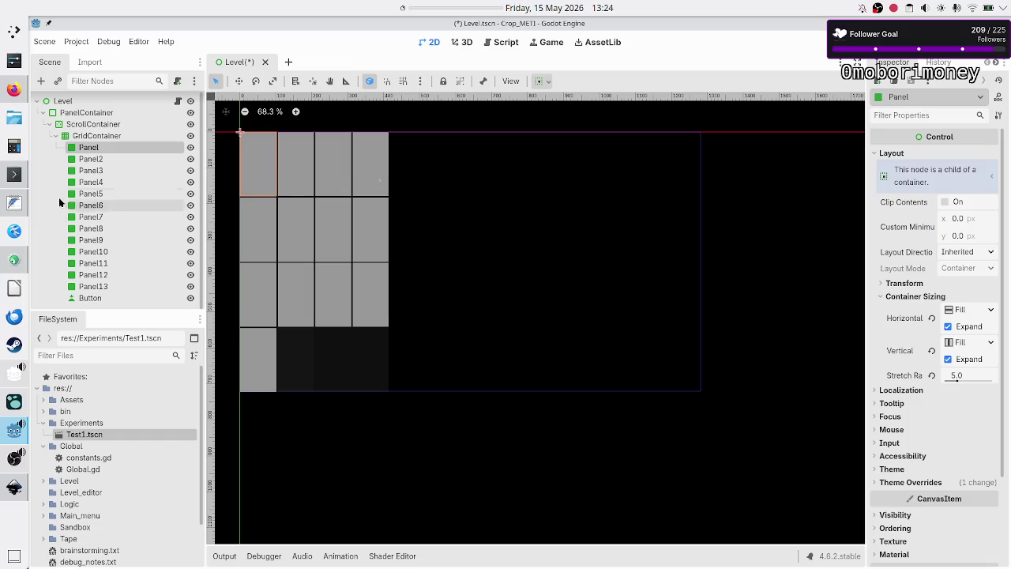
left_click(98, 160)
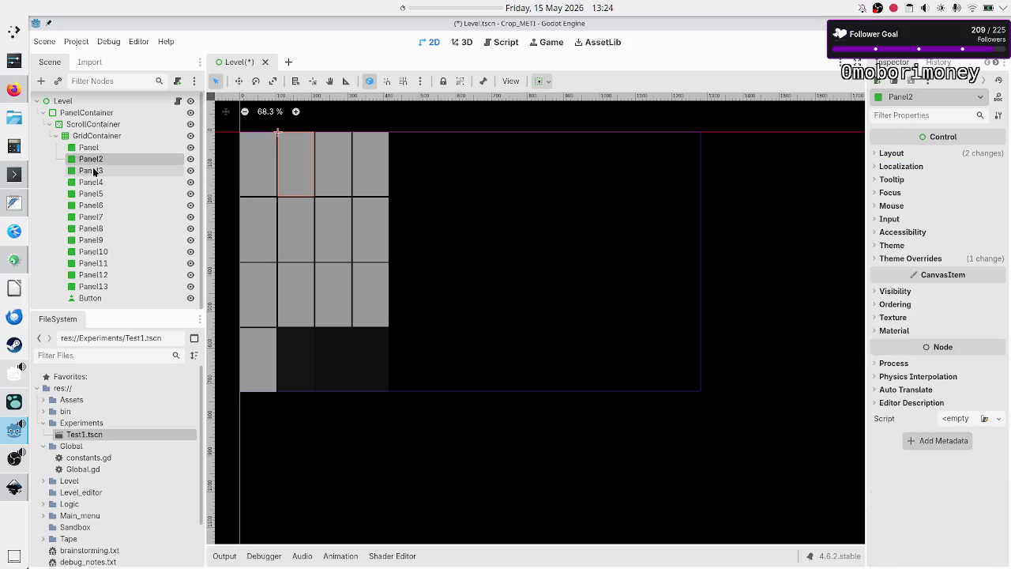
left_click(65, 101)
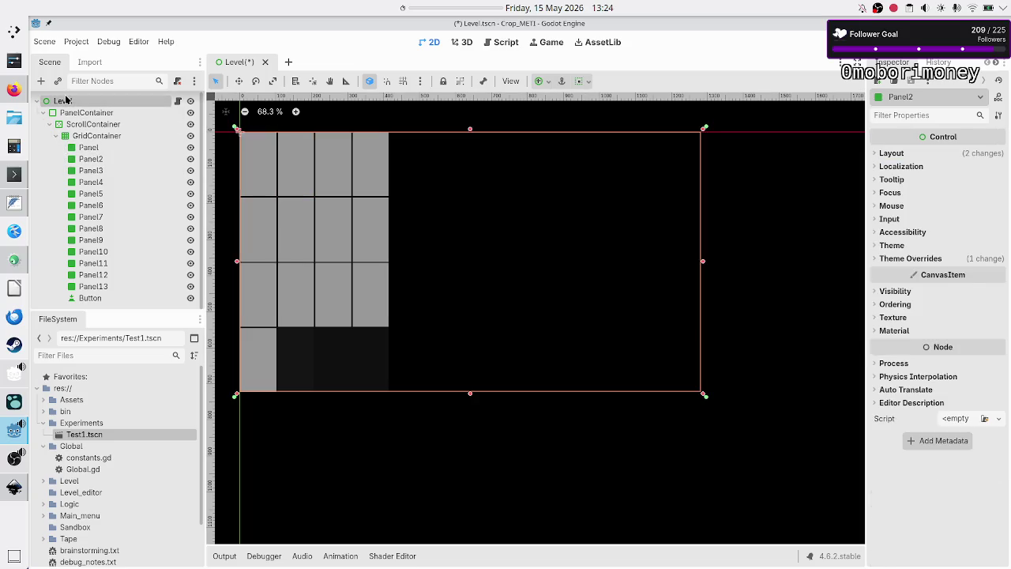
left_click(114, 146)
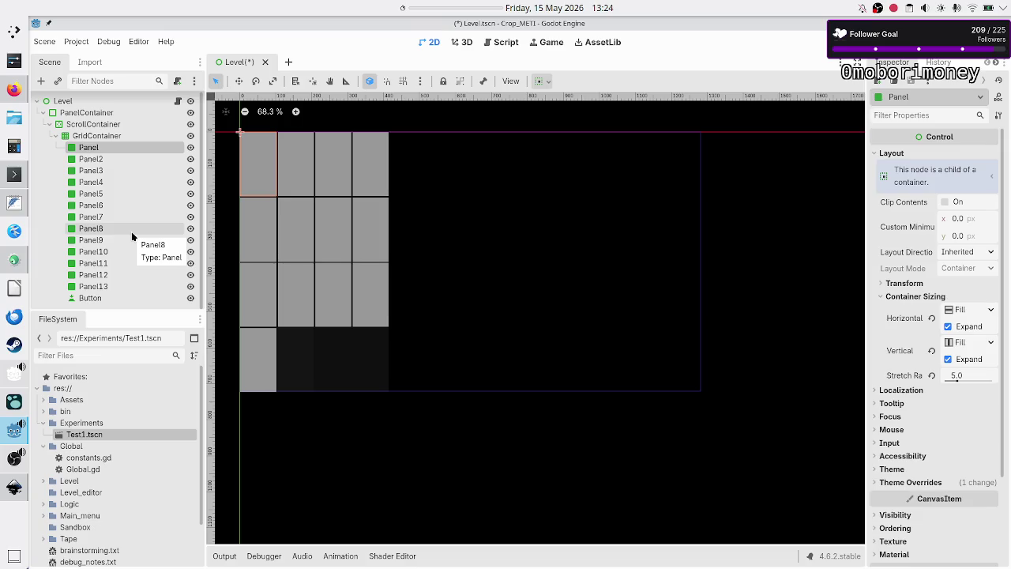
left_click(129, 276)
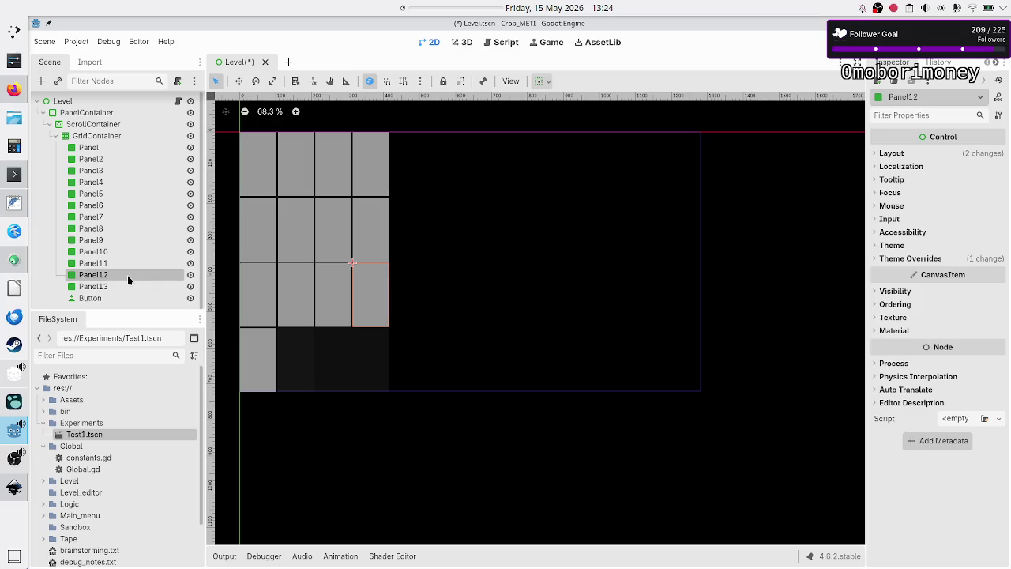
left_click(104, 169)
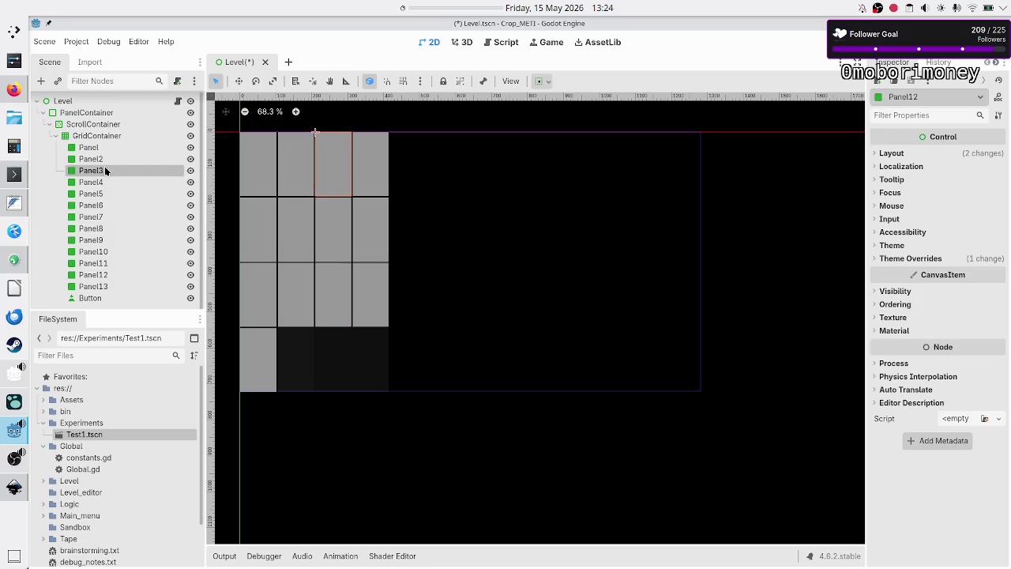
key("Down")
key("Down")
key("Down")
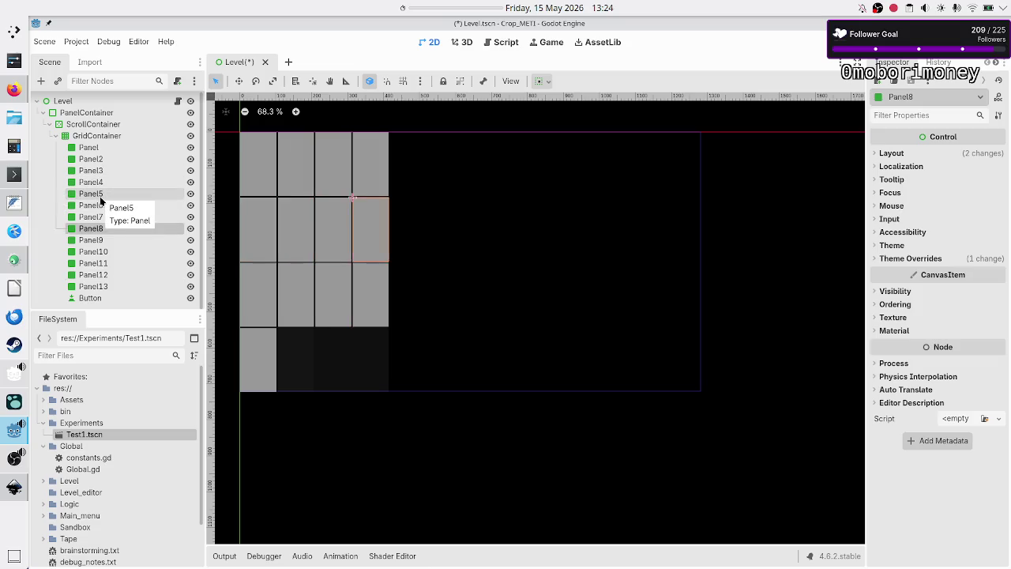
left_click(107, 146)
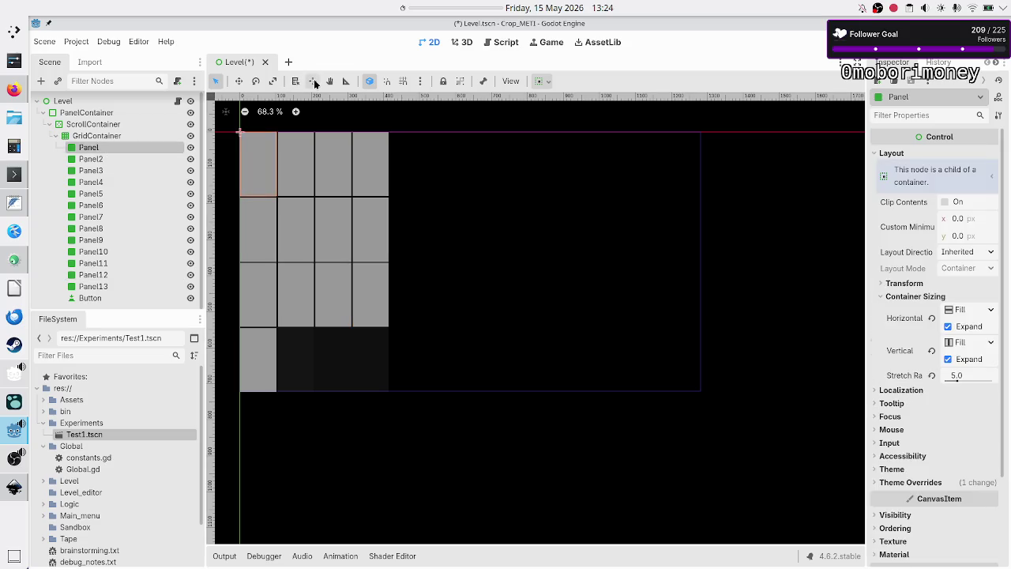
key("ctrl+s")
key("alt+Tab")
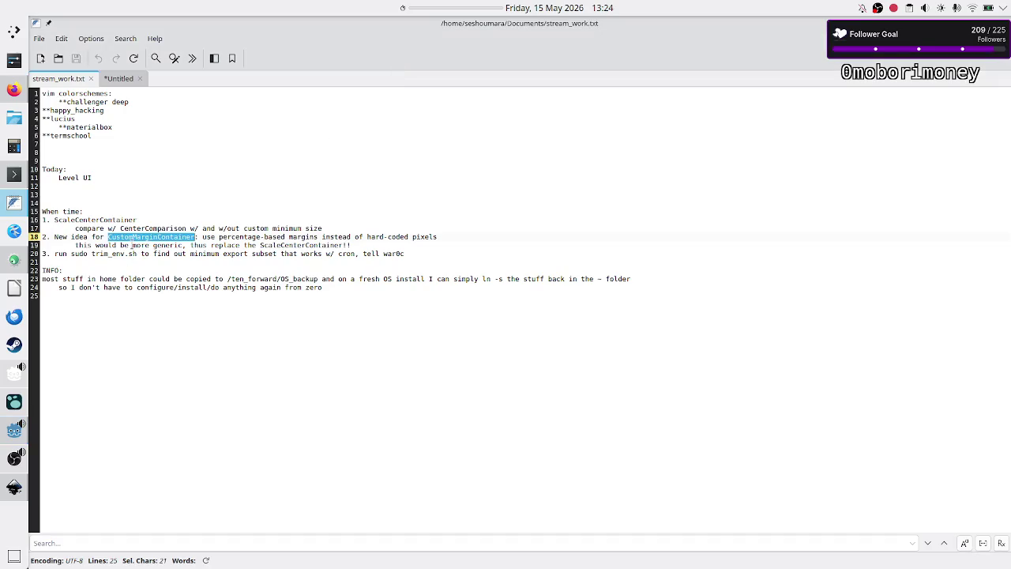
- Highlight 'percentage' and 'CenterComparison' in the notes, then return to Godot
double_click(239, 237)
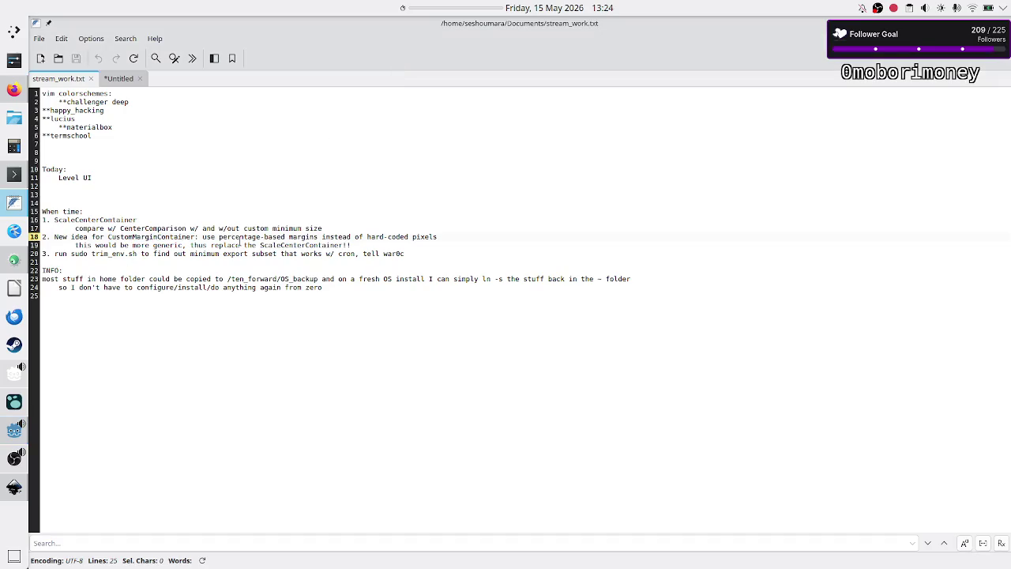
double_click(152, 229)
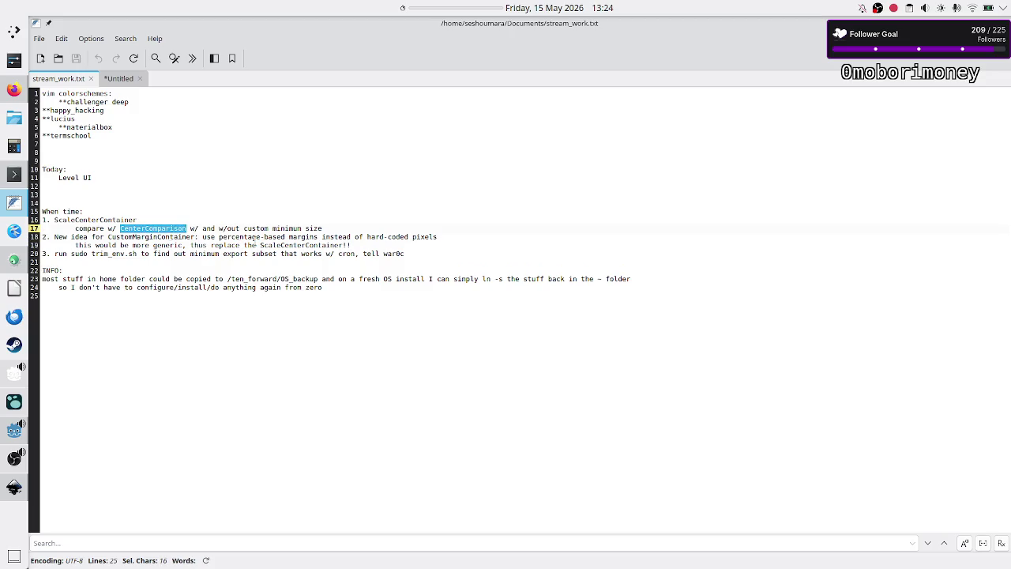
key("alt+Tab")
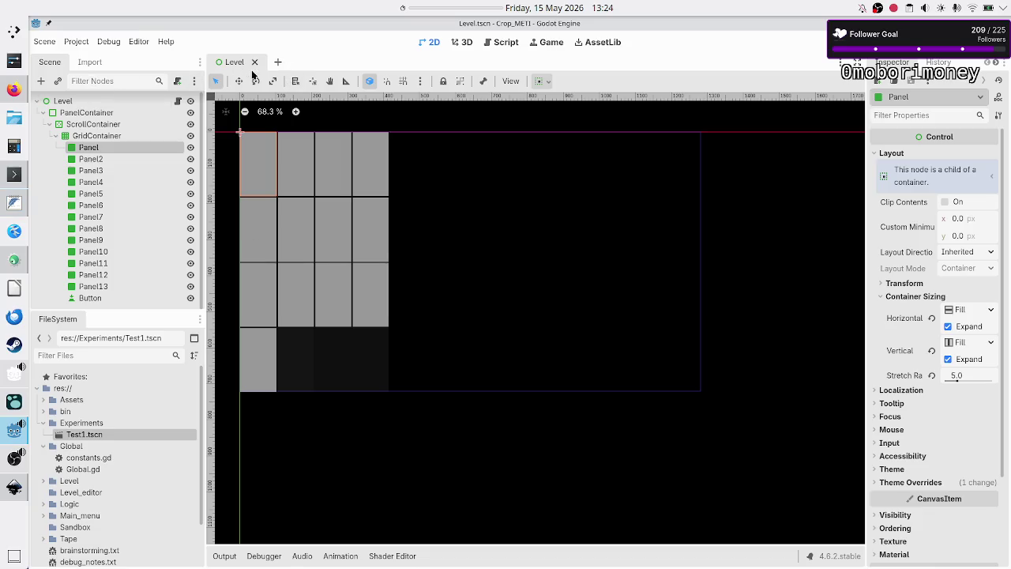
- Start a new scene with a Control root and save it in the Level folder as mini_editor.tscn
left_click(279, 62)
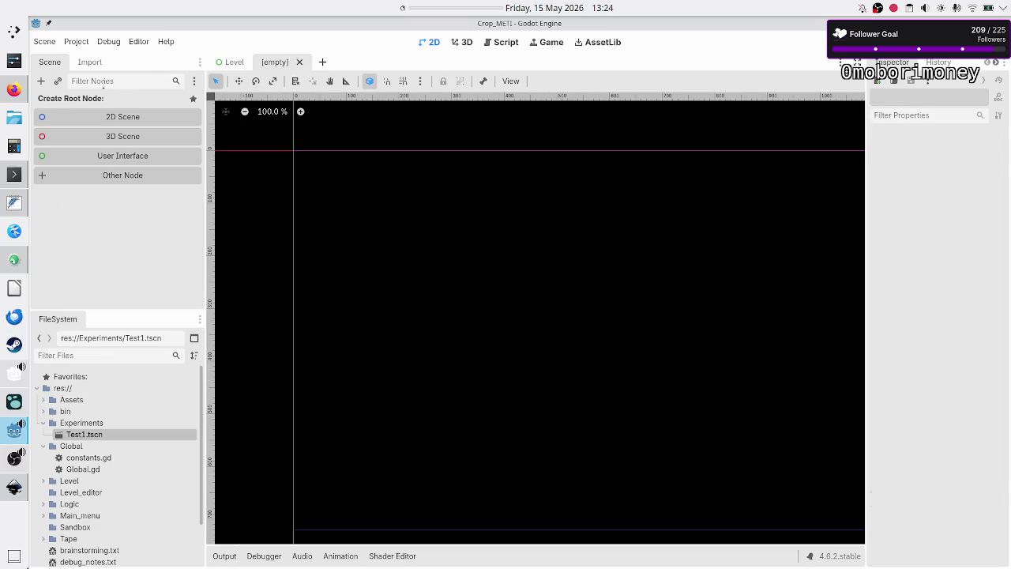
left_click(102, 155)
key("ctrl+s")
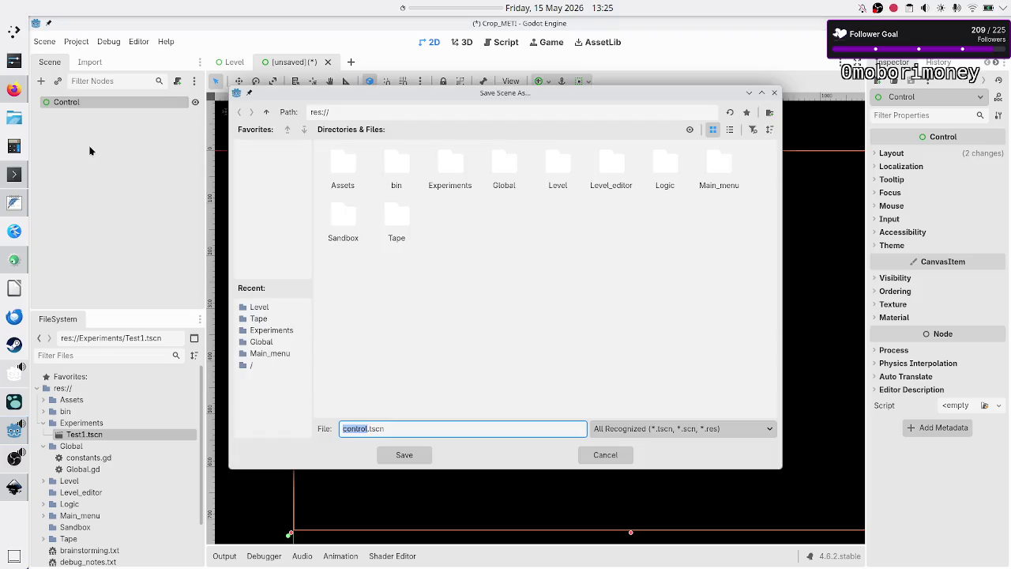
left_click(563, 184)
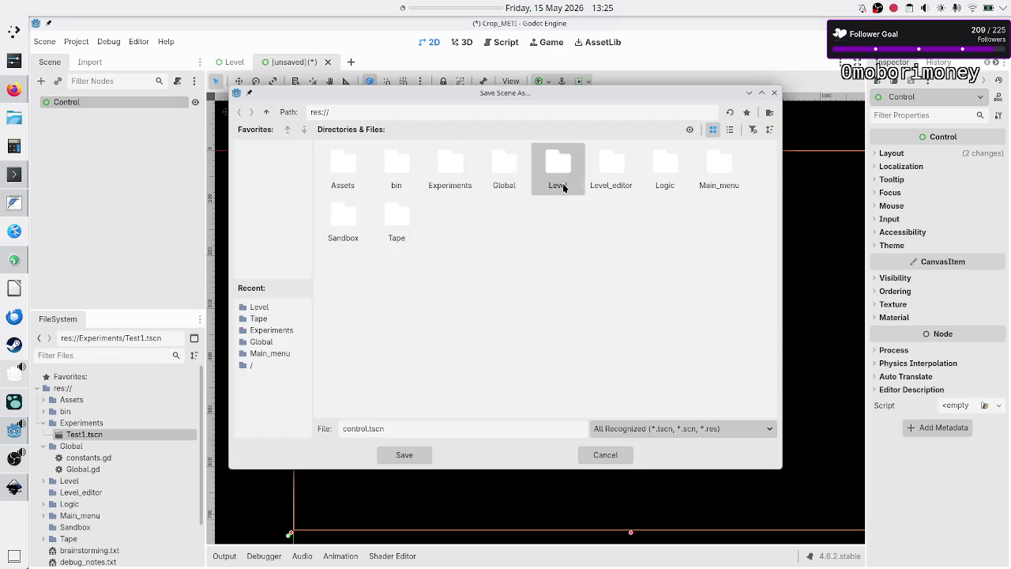
double_click(563, 185)
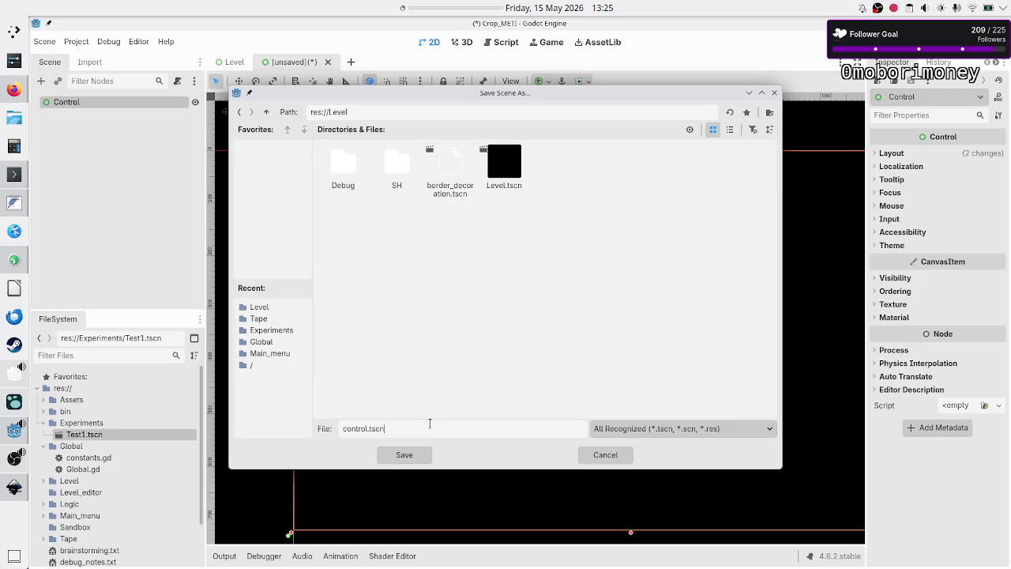
key("BackSpace")
key("BackSpace")
key("BackSpace")
type("mini_e")
type("ditor")
left_click(404, 455)
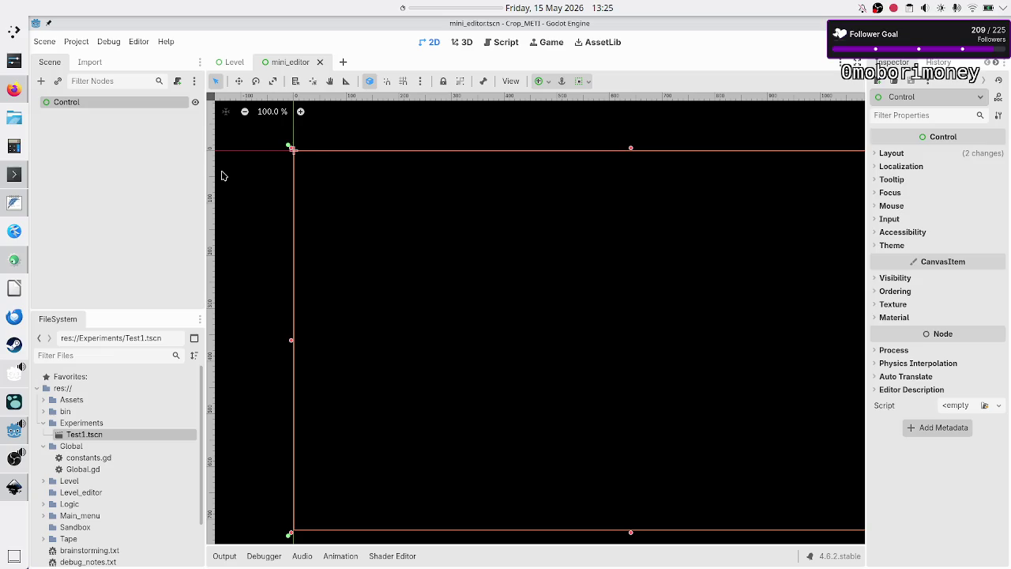
double_click(111, 101)
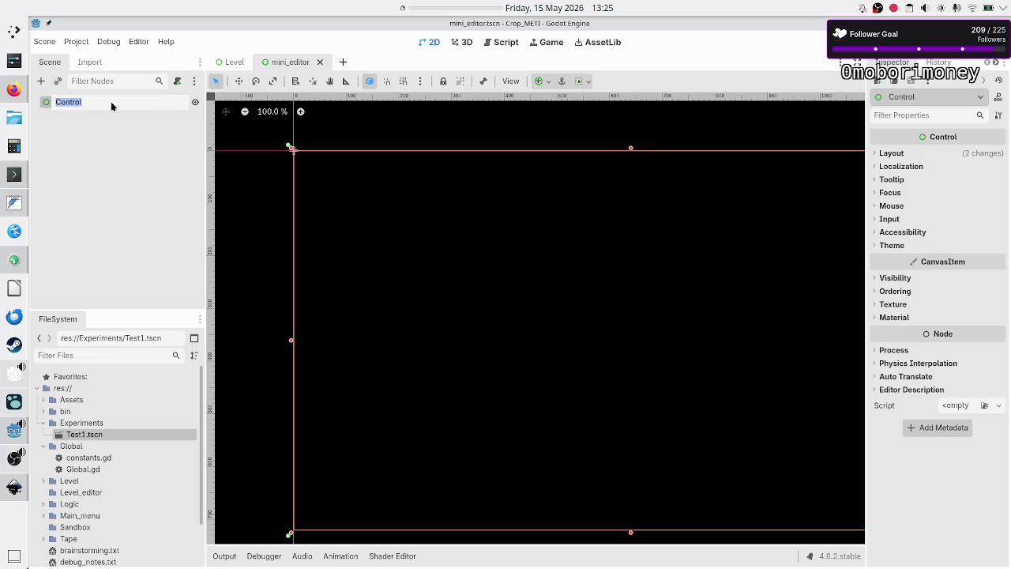
- Rename the root node to MiniEditor and expand the Level folder in the FileSystem dock
type("Mini")
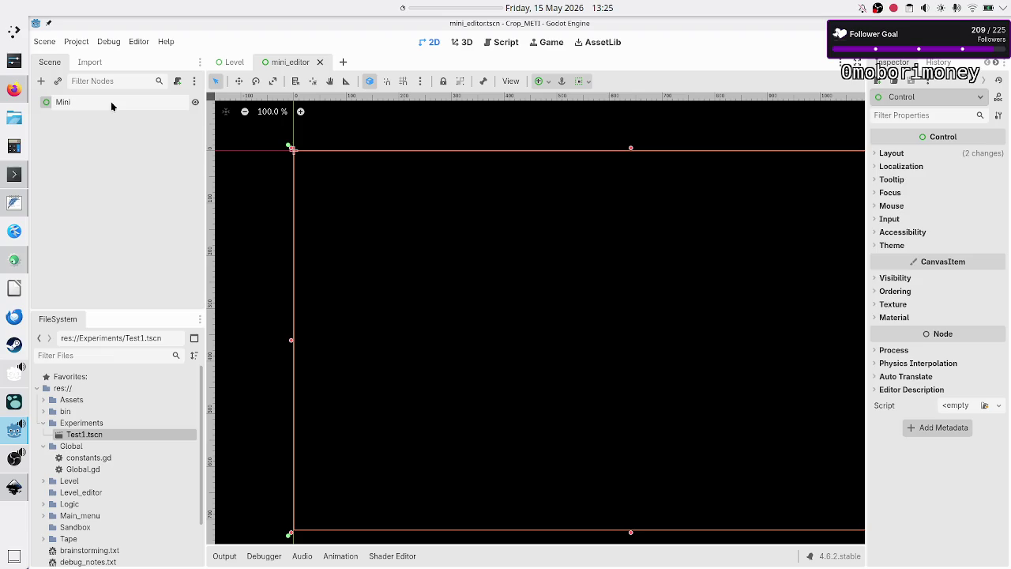
type("Editor")
key("Return")
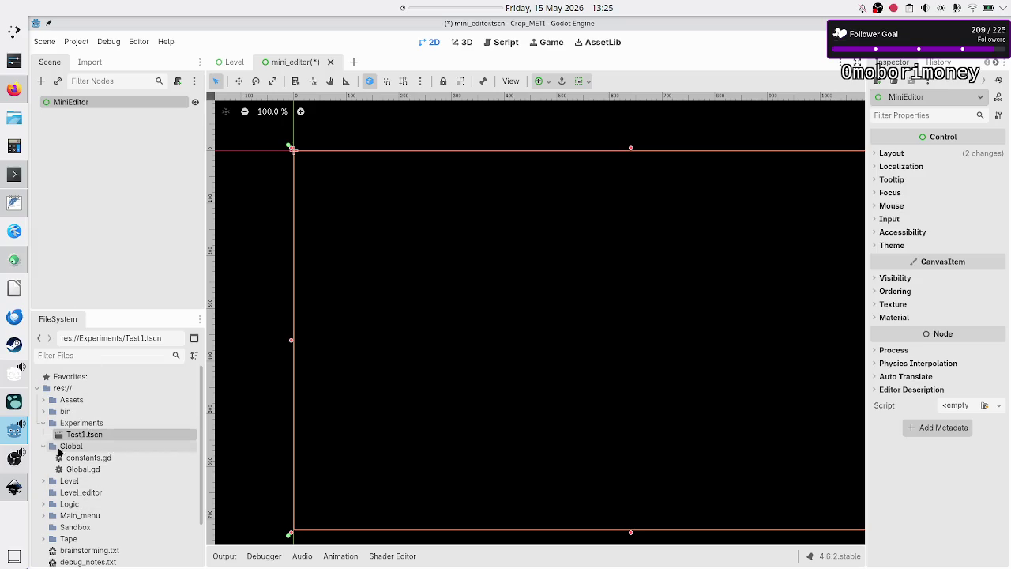
left_click(43, 481)
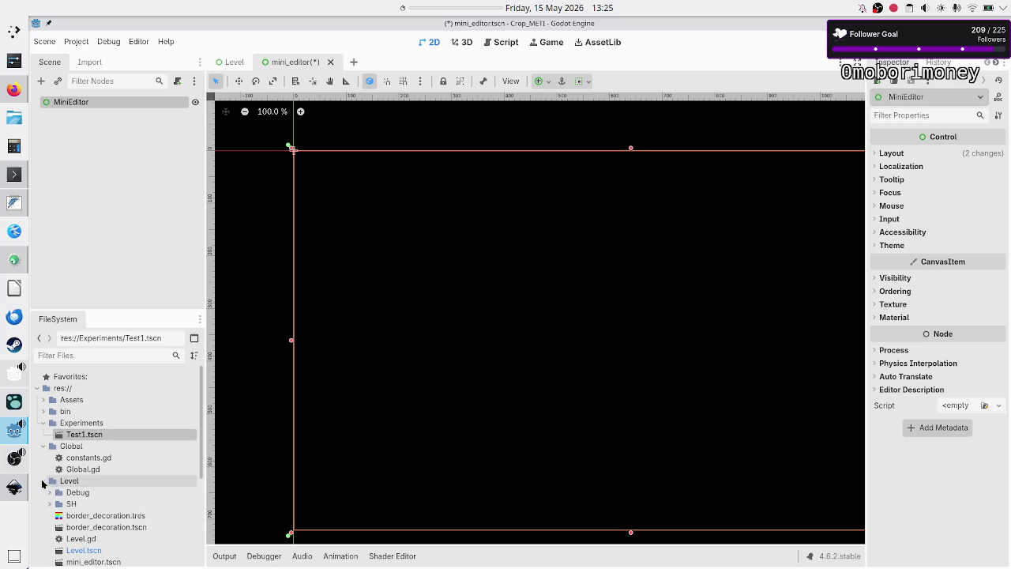
scroll(124, 523, "down", 3)
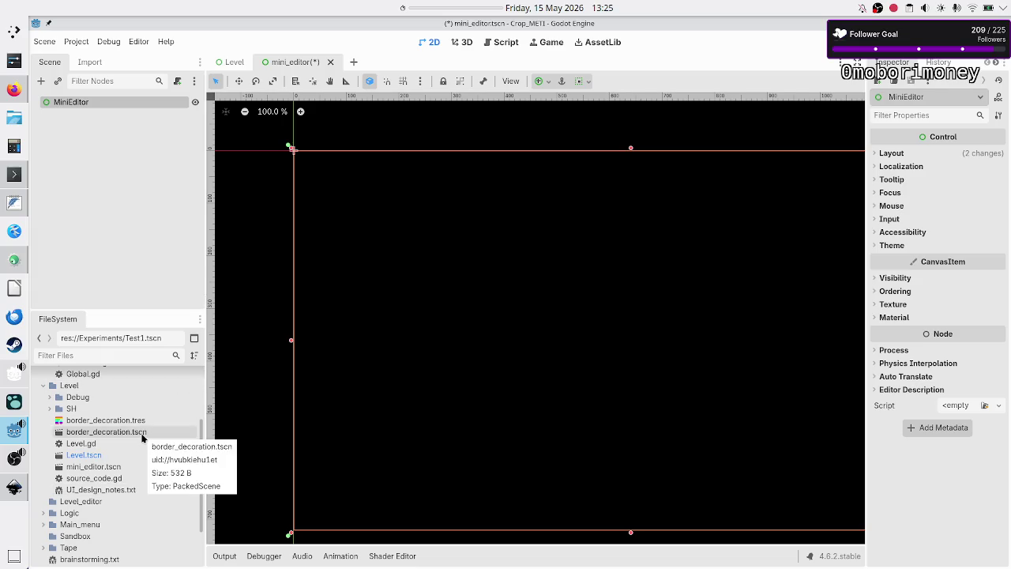
- Deselect and reselect the MiniEditor node in the Scene tree several times
left_click(135, 151)
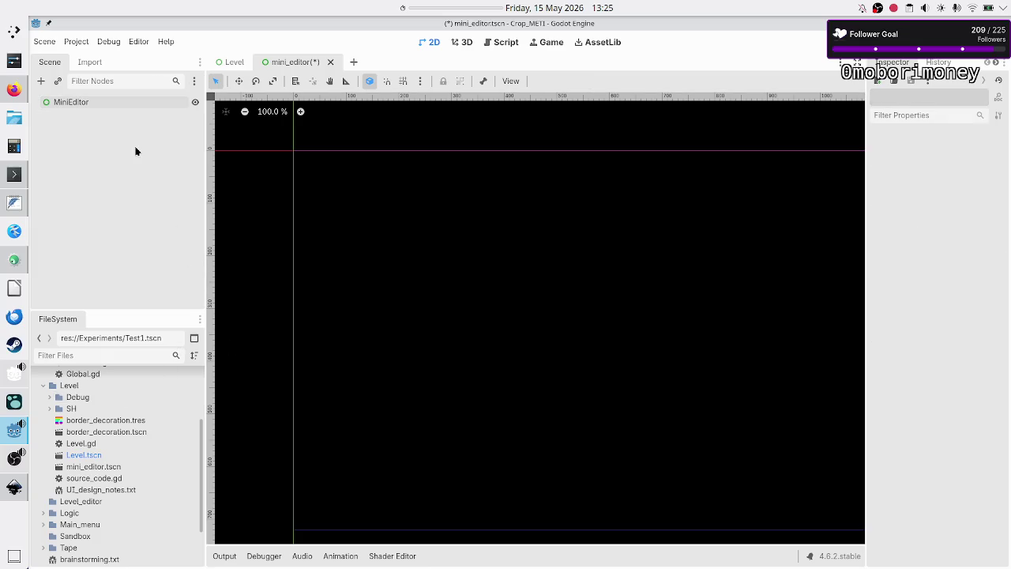
left_click(94, 100)
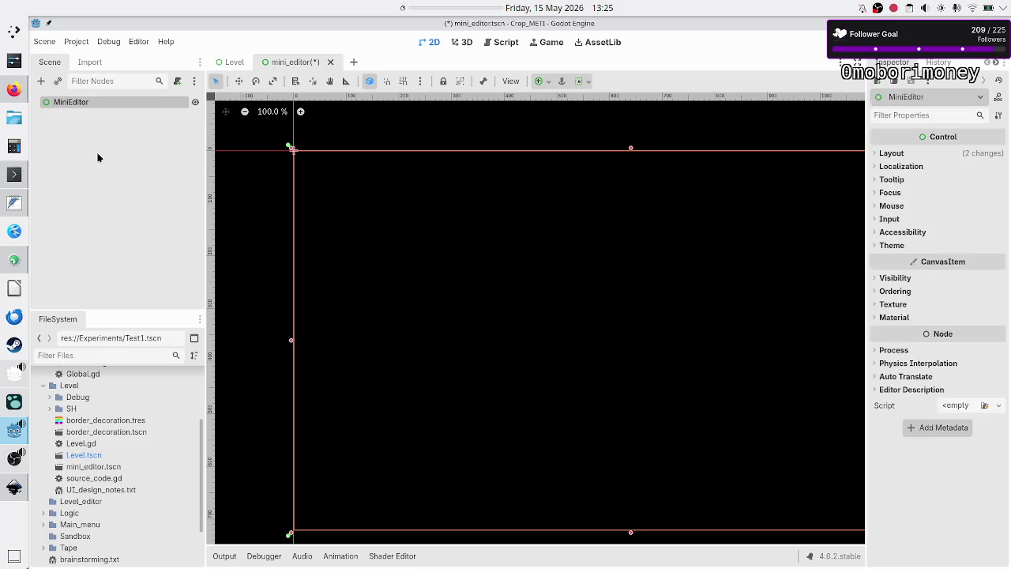
left_click(107, 211)
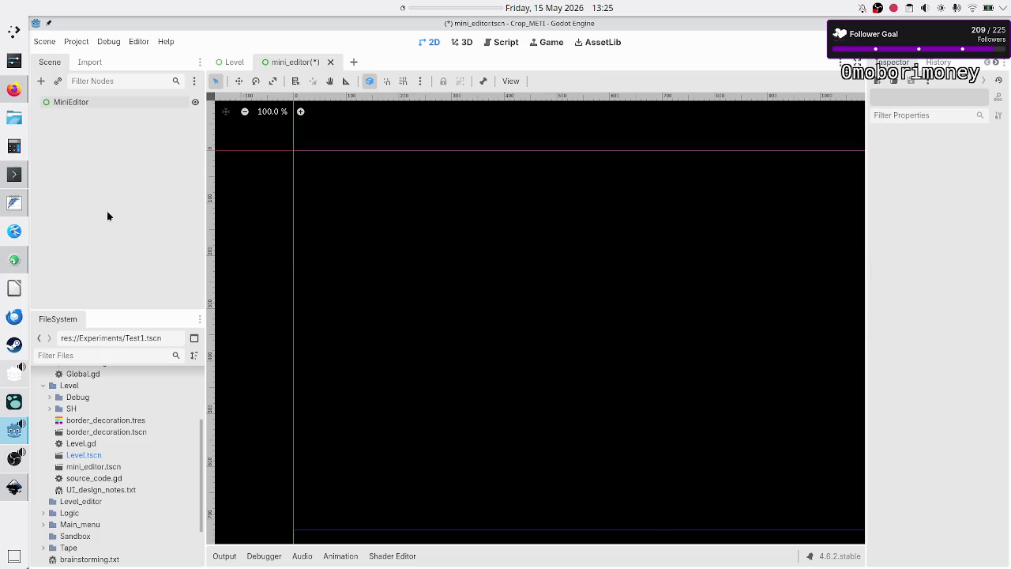
left_click(111, 102)
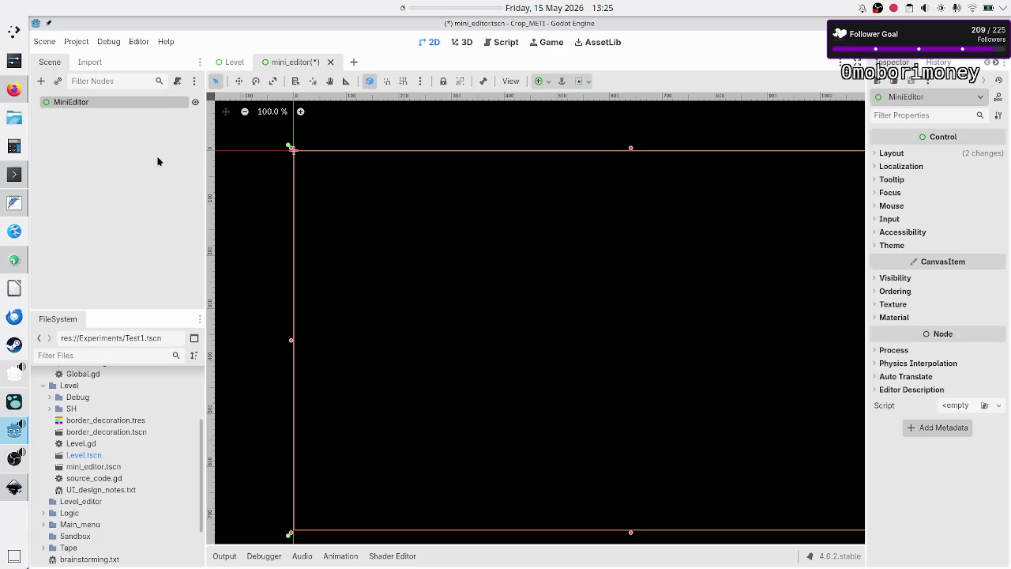
left_click(157, 161)
left_click(125, 101)
left_click(141, 132)
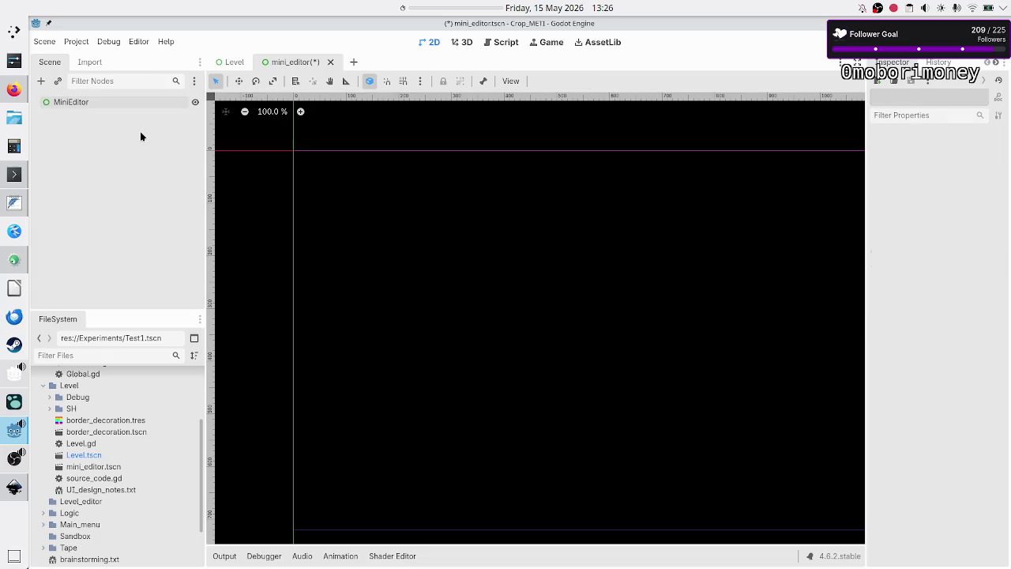
left_click(102, 102)
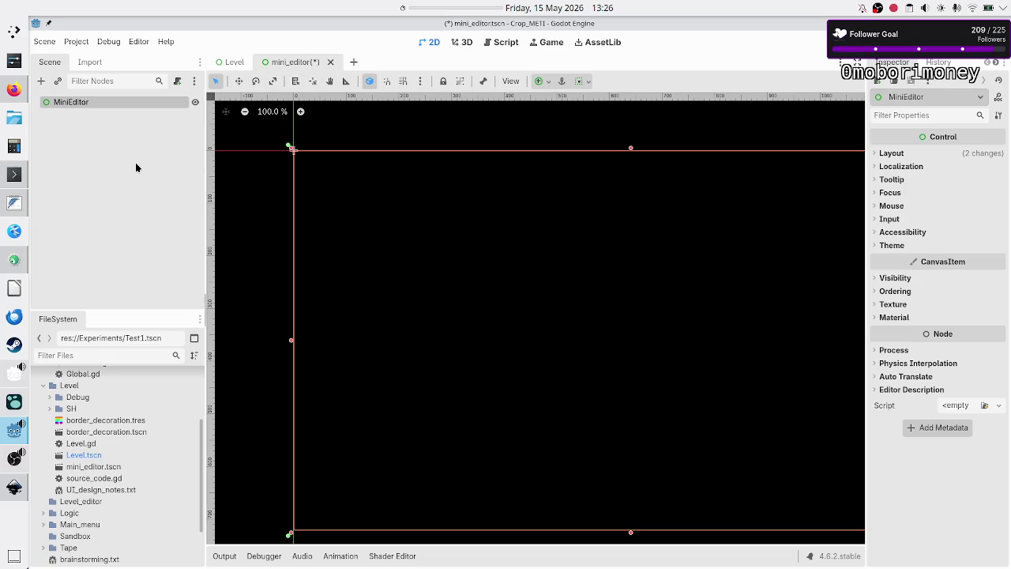
left_click(84, 125)
left_click(68, 106)
- Add a VBoxContainer child by searching 'vbox' in the Create Node dialog
left_click(42, 82)
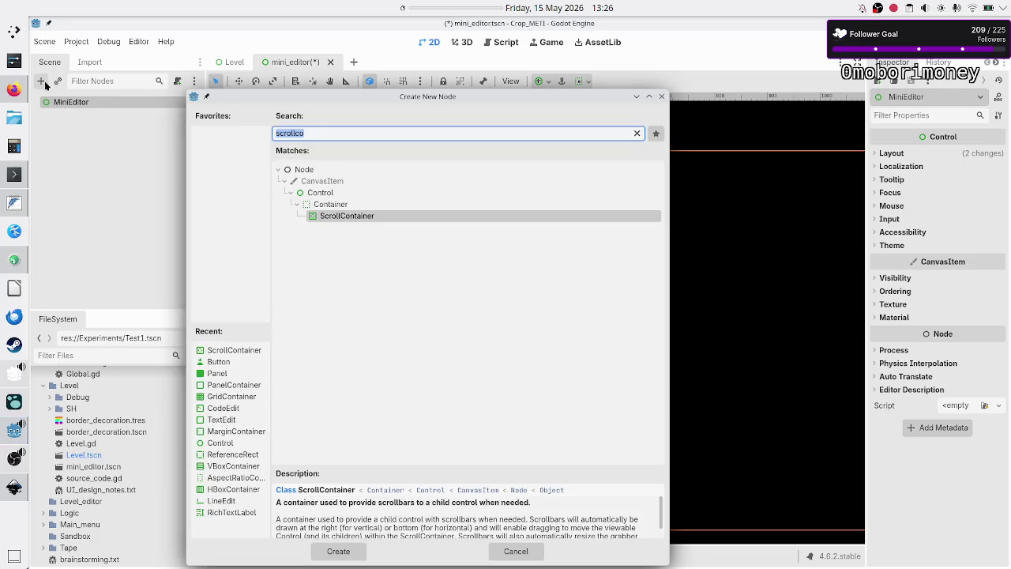
type("vbox")
key("Return")
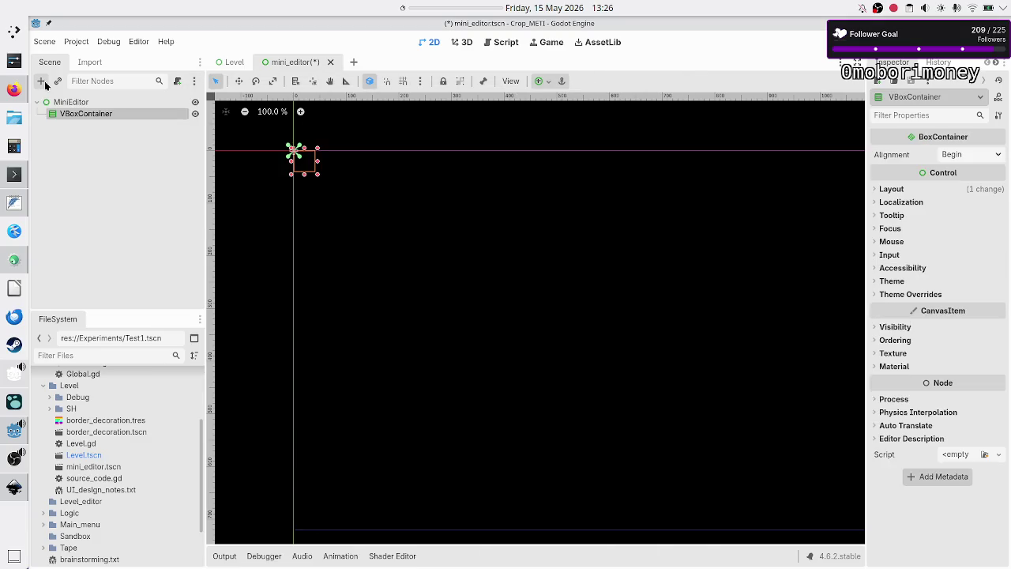
- Select the new VBoxContainer, then open and dismiss its context menu
left_click(85, 103)
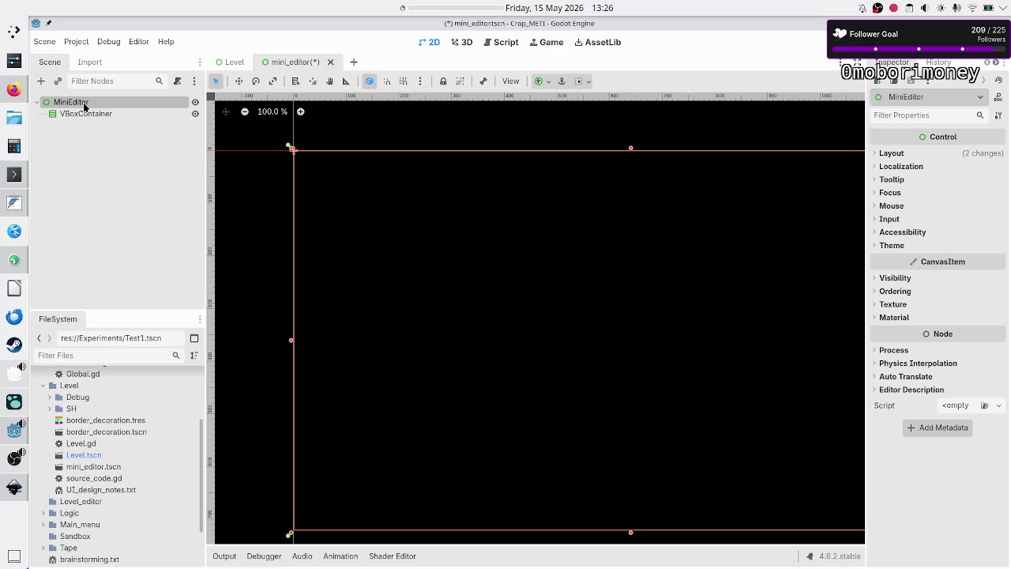
left_click(77, 113)
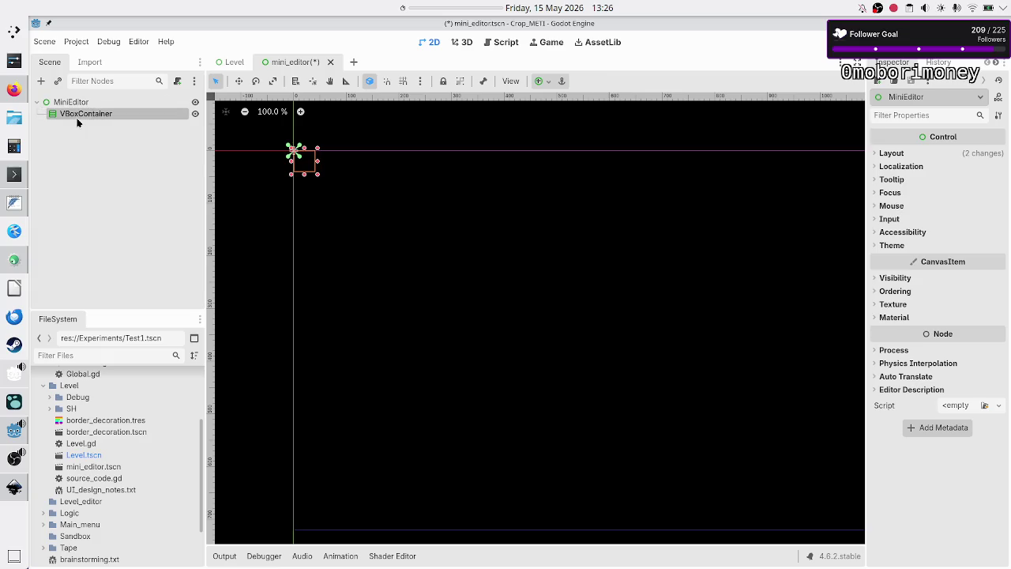
right_click(77, 117)
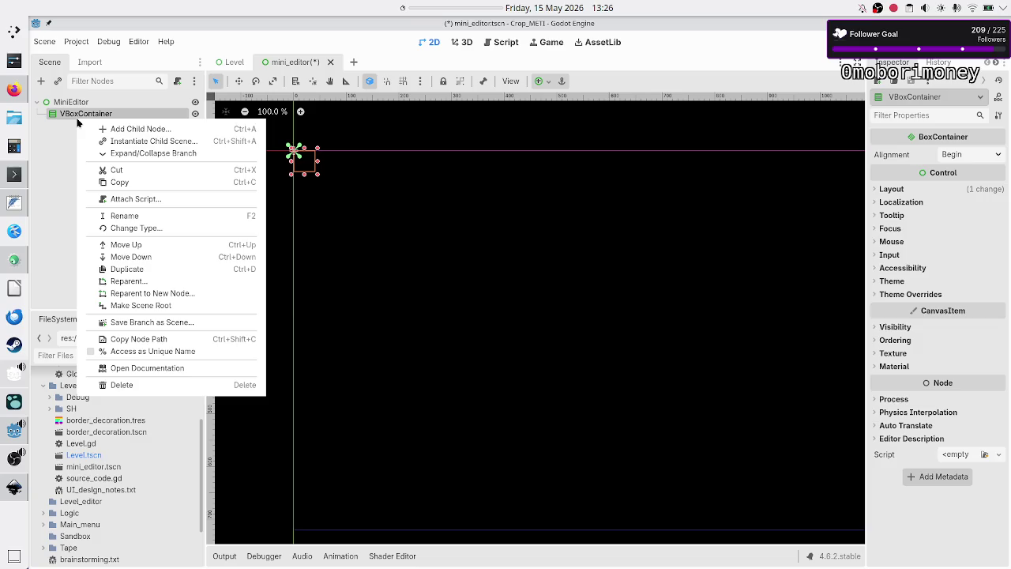
left_click(54, 139)
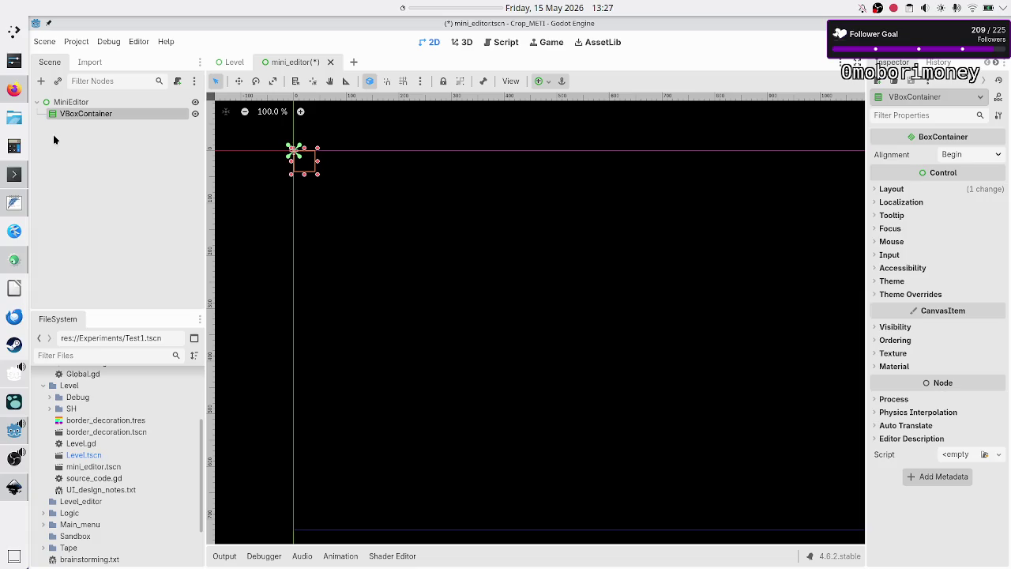
- In the Level scene, change the first Panel's Container Sizing Stretch Ratio from 5.0 to 3
left_click(231, 61)
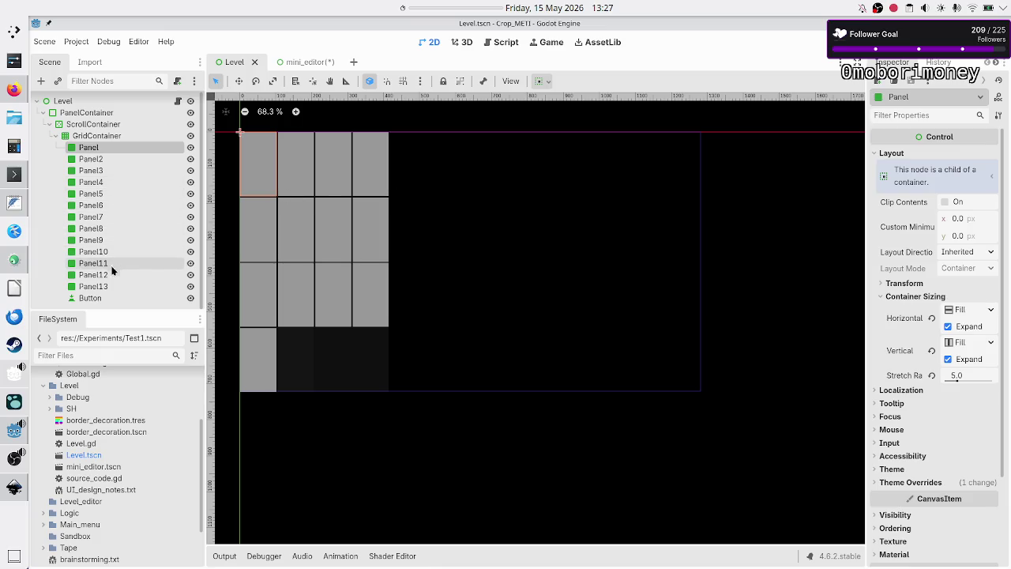
left_click(106, 286, "shift")
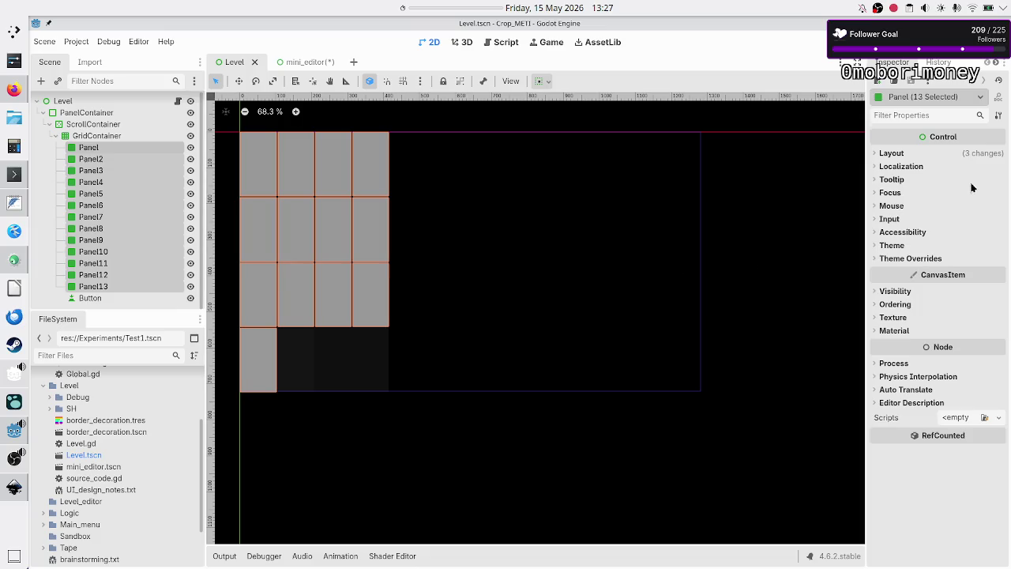
left_click(895, 154)
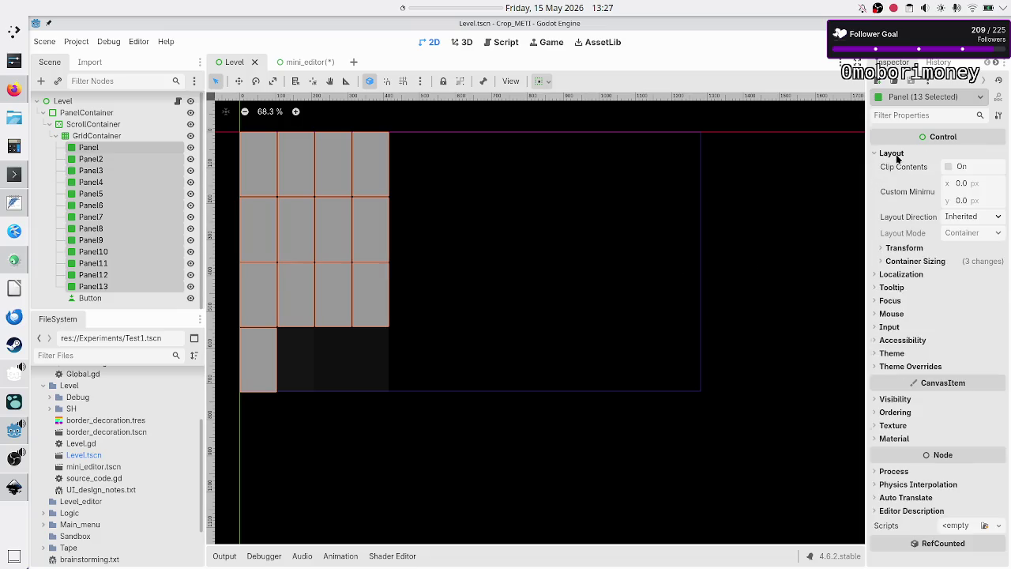
left_click(908, 262)
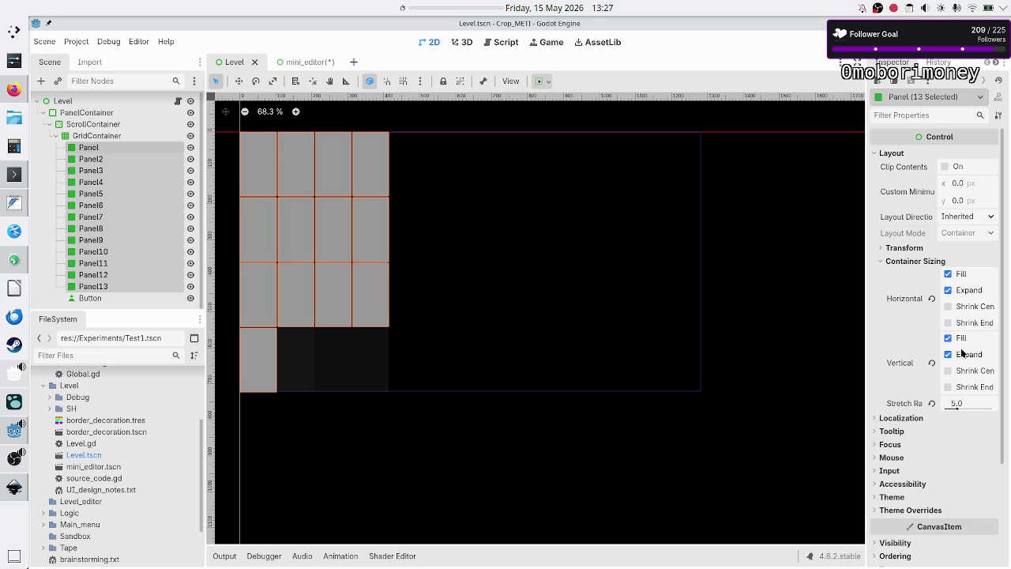
left_click(103, 152)
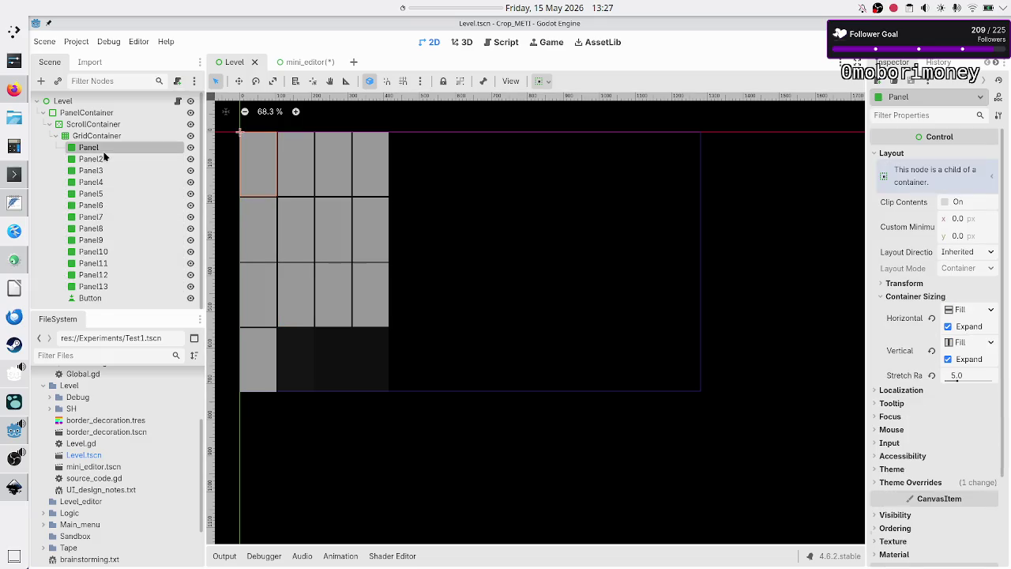
left_click(965, 374)
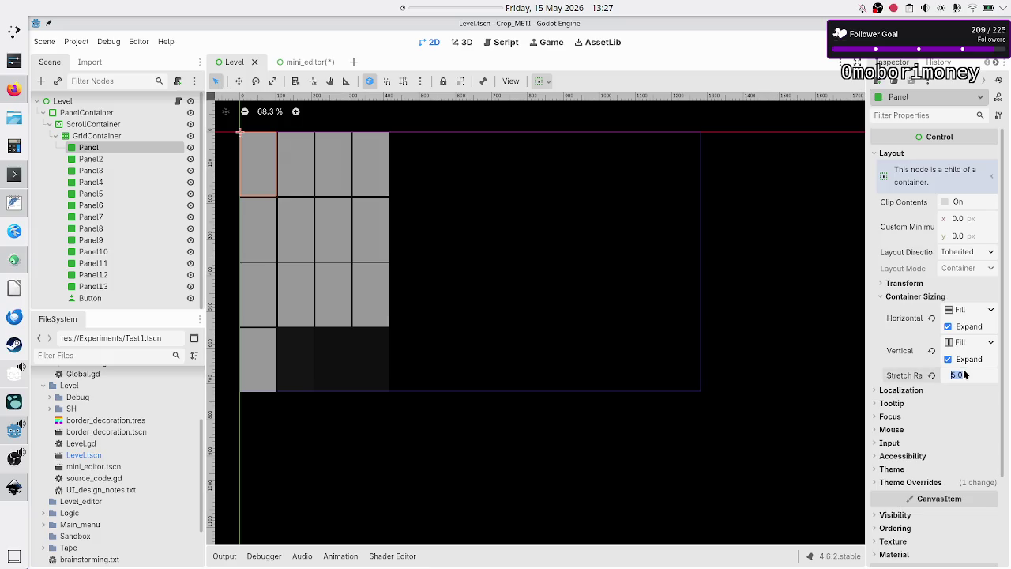
key("BackSpace")
type("3")
key("Return")
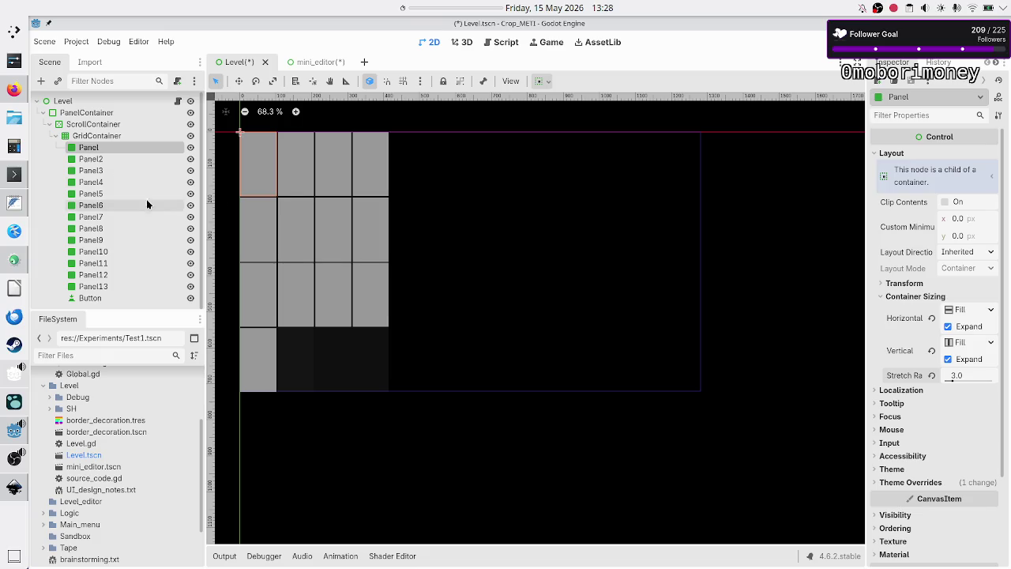
- Inspect the layout and container sizing of Panel2 through Panel13
left_click(115, 158)
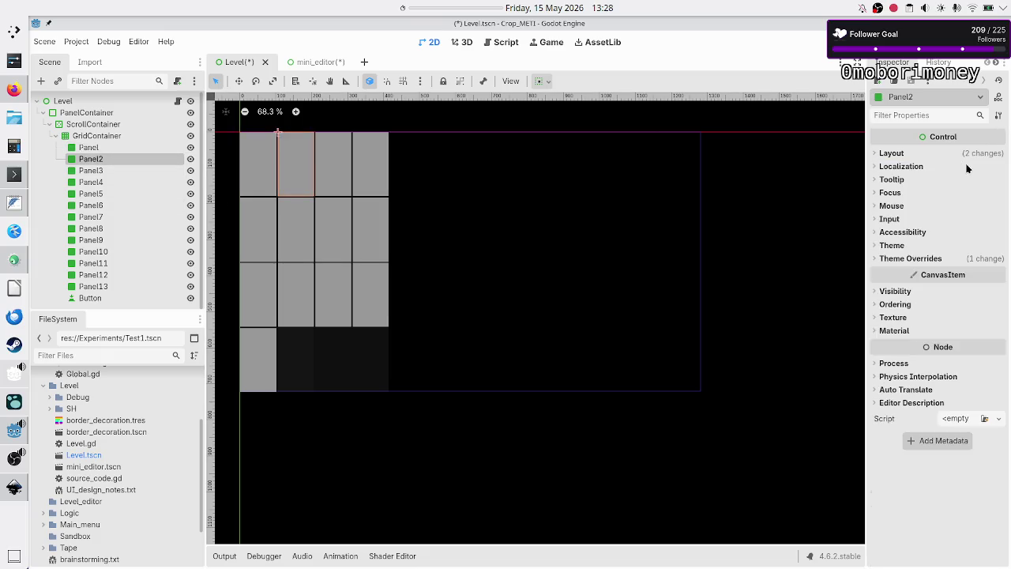
left_click(915, 153)
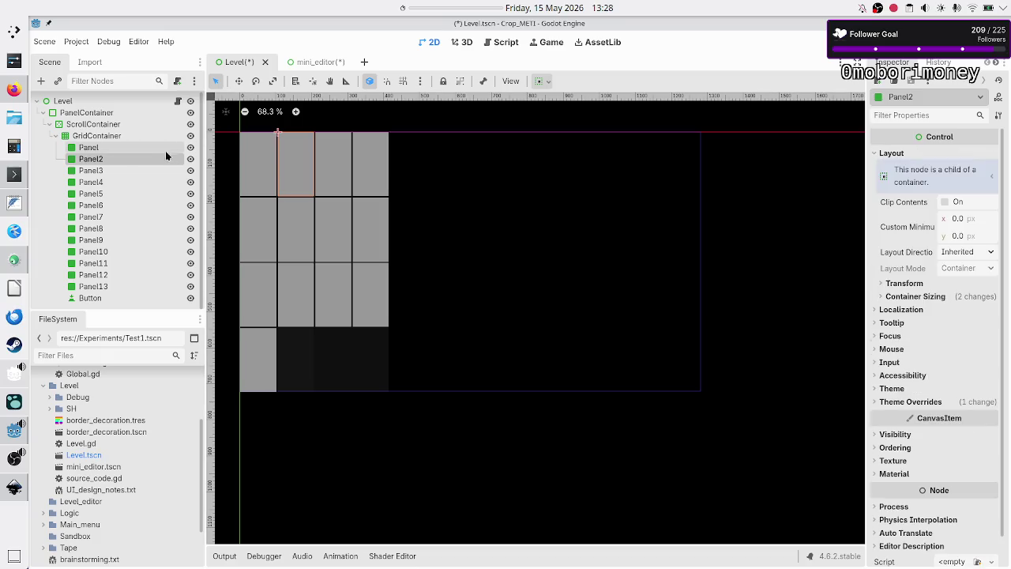
left_click(108, 285, "shift")
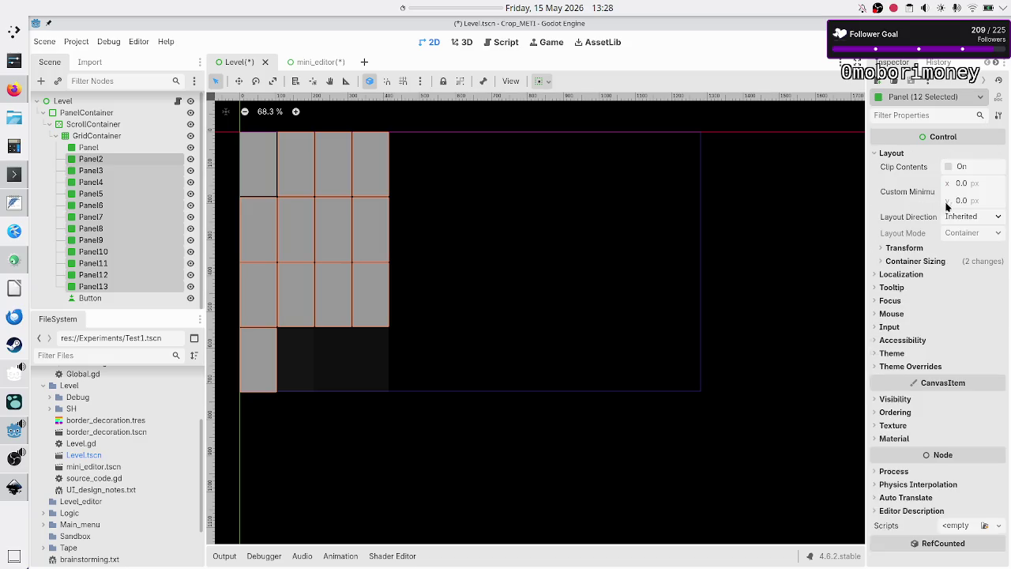
left_click(909, 265)
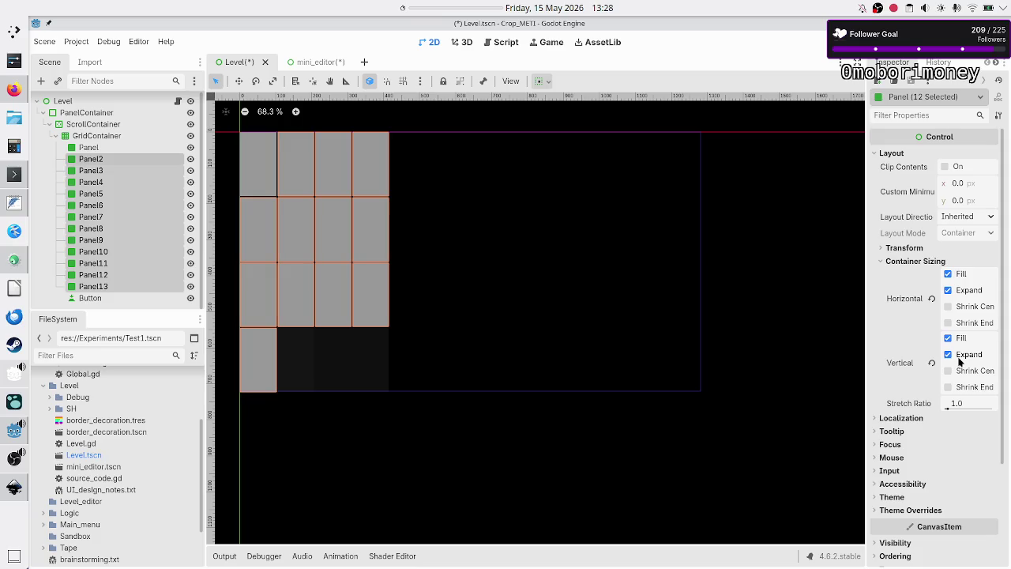
left_click(119, 159)
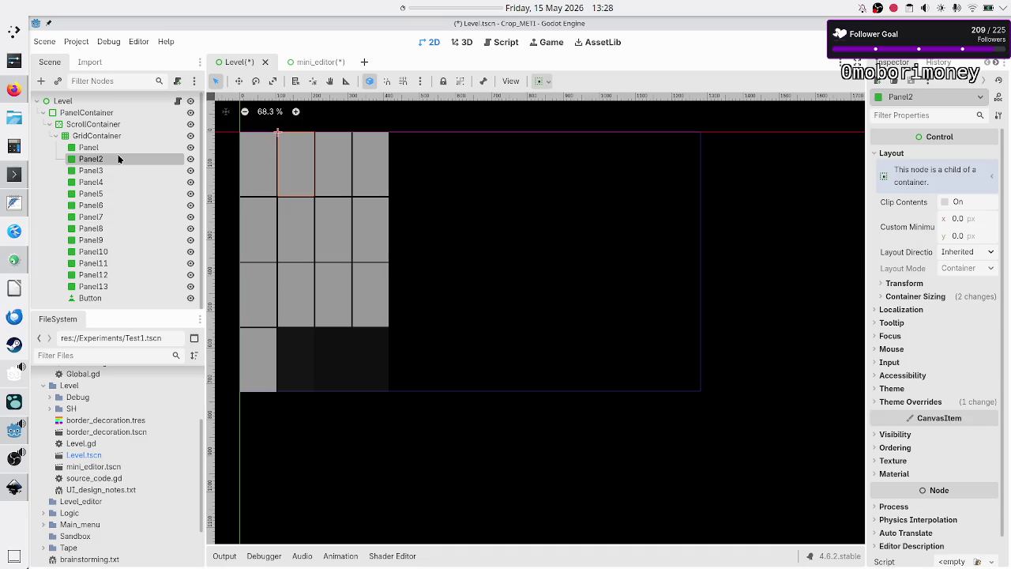
- Select Panel through Panel4 and set their Stretch Ratio to 4
left_click(108, 146)
left_click(109, 182, "shift")
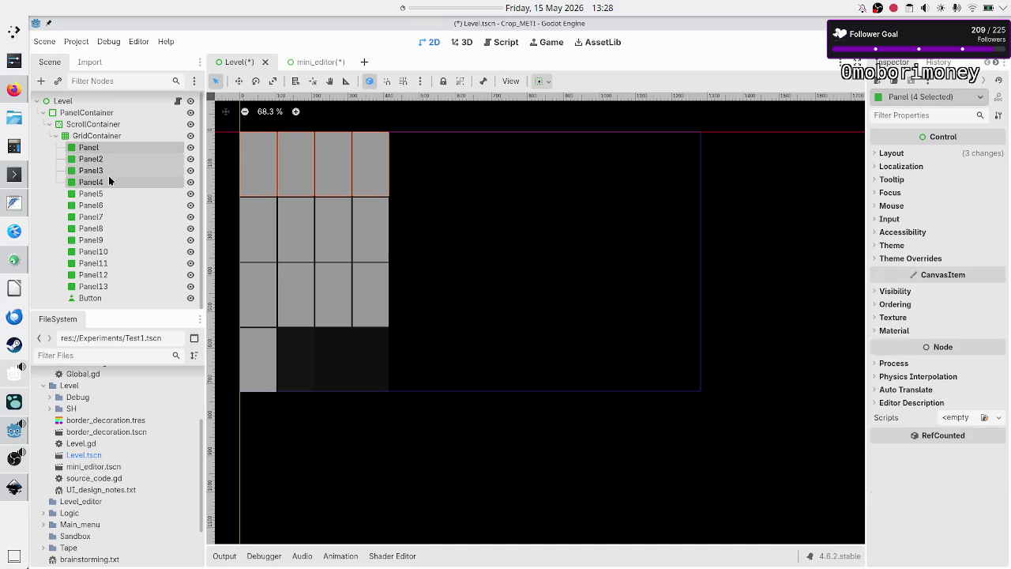
left_click(897, 257)
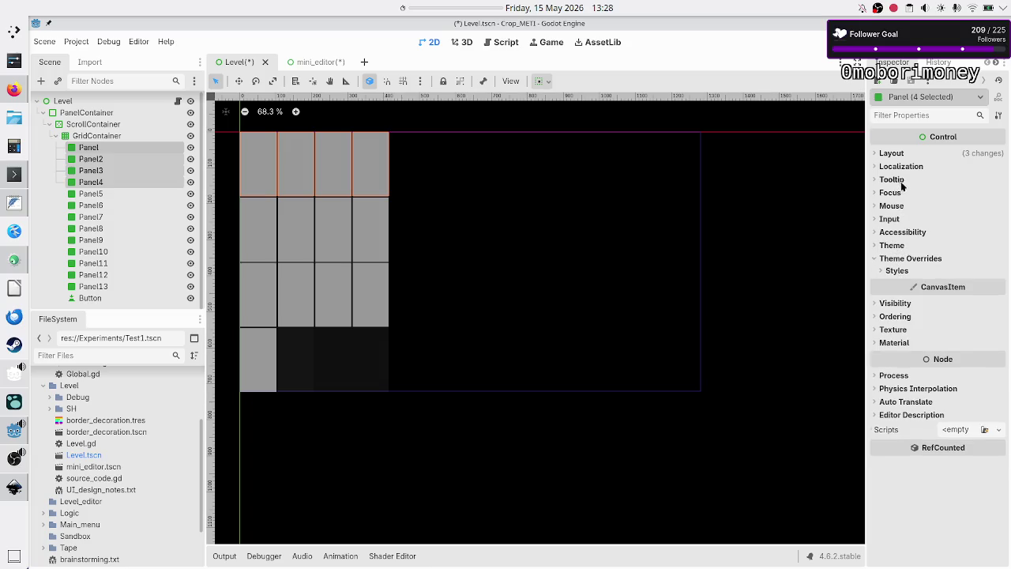
left_click(915, 158)
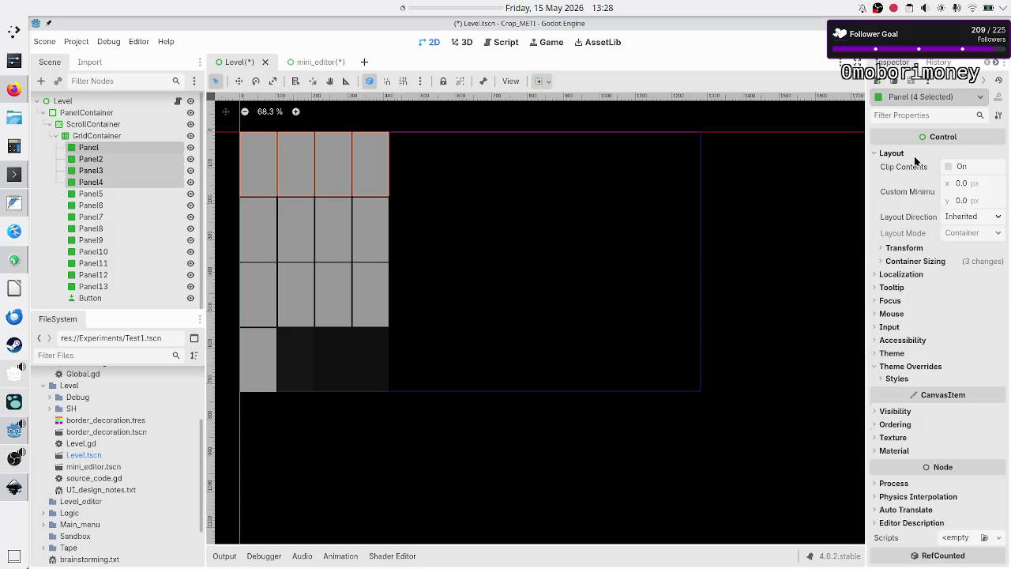
left_click(918, 262)
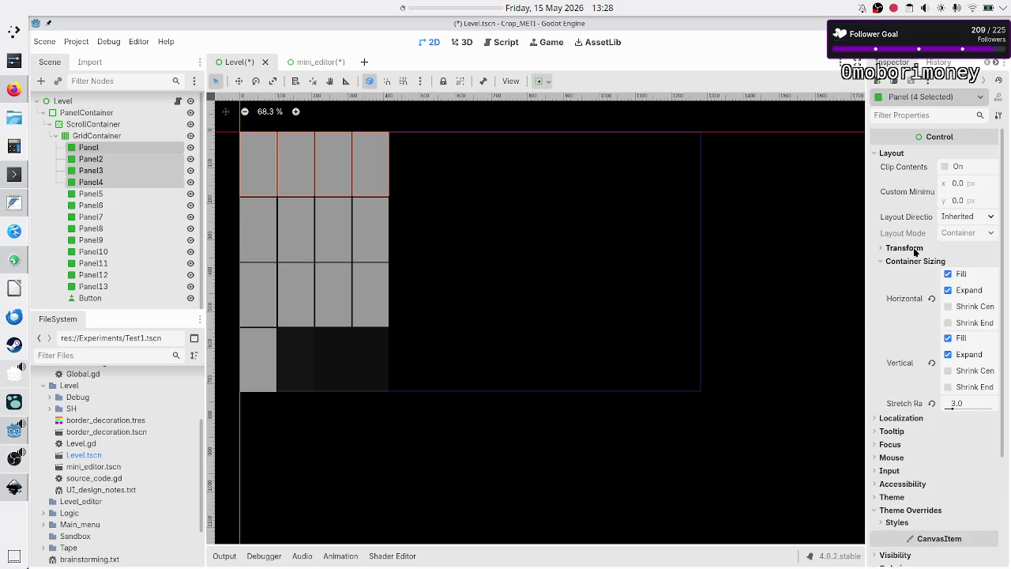
left_click(958, 404)
type("4")
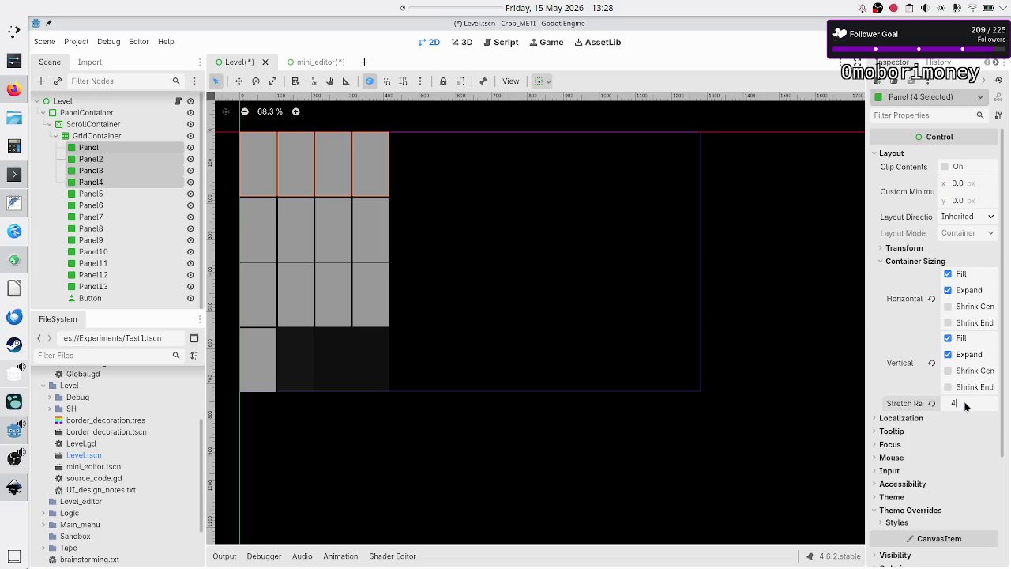
key("Return")
- Try a Stretch Ratio of 0.5, then revert the four panels to the default 1.0
left_click(965, 406)
type("0.5")
key("Return")
left_click(934, 403)
left_click(115, 298)
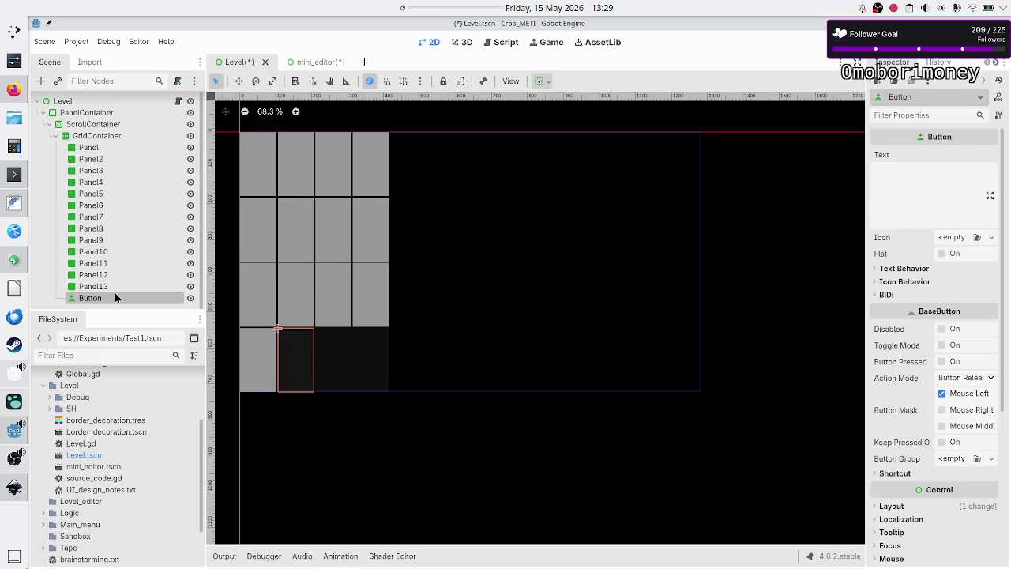
- Delete the Button and Panel13 nodes from the grid
key("Delete")
key("Return")
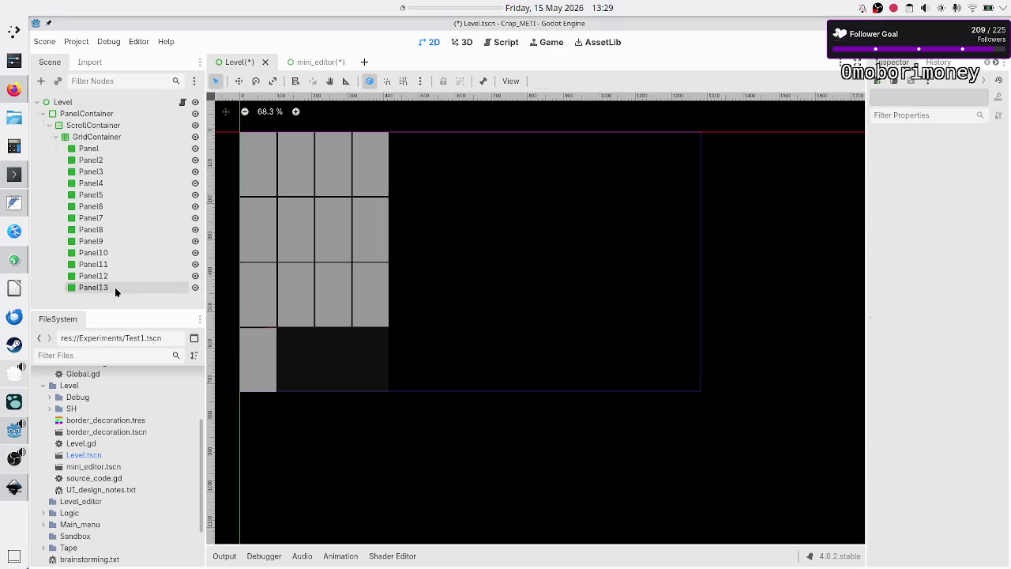
left_click(115, 287)
key("Delete")
key("Return")
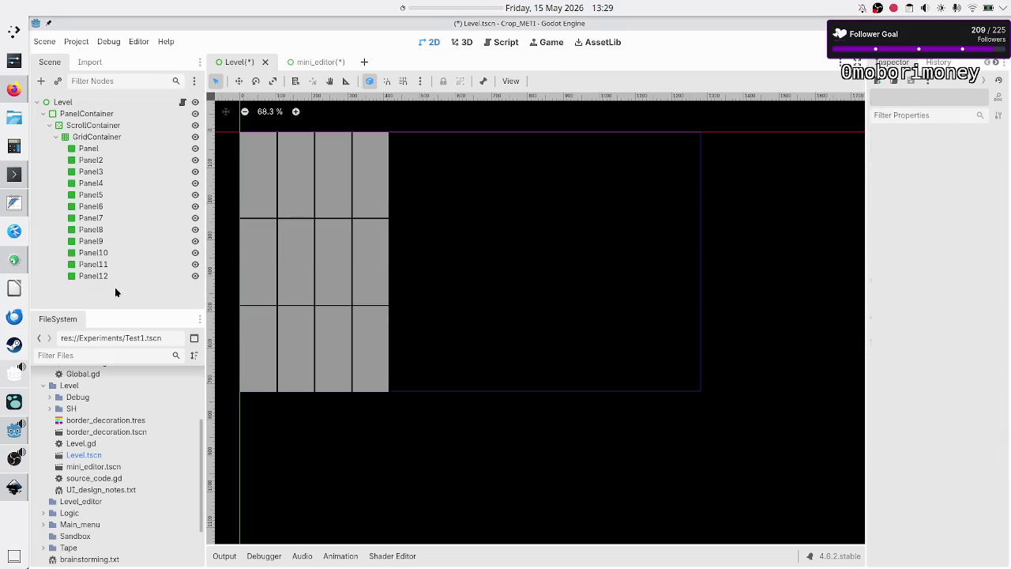
- Set the first Panel's Stretch Ratio to 4
left_click(88, 148)
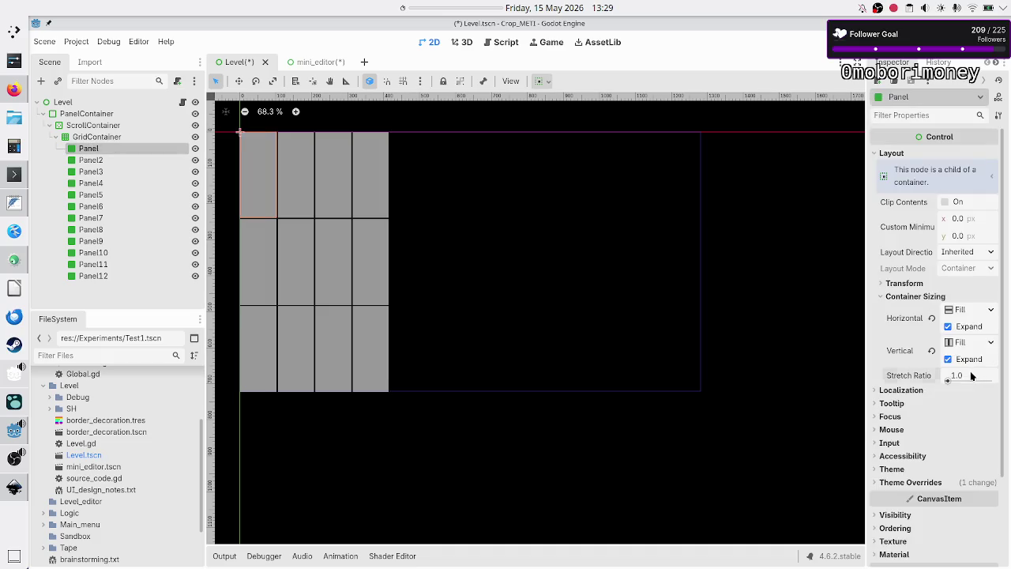
left_click(972, 376)
type("4")
key("Return")
- Check Panel2's 100 × 238 px size and sizing flags, then view the GridContainer's 4 columns
left_click(111, 161)
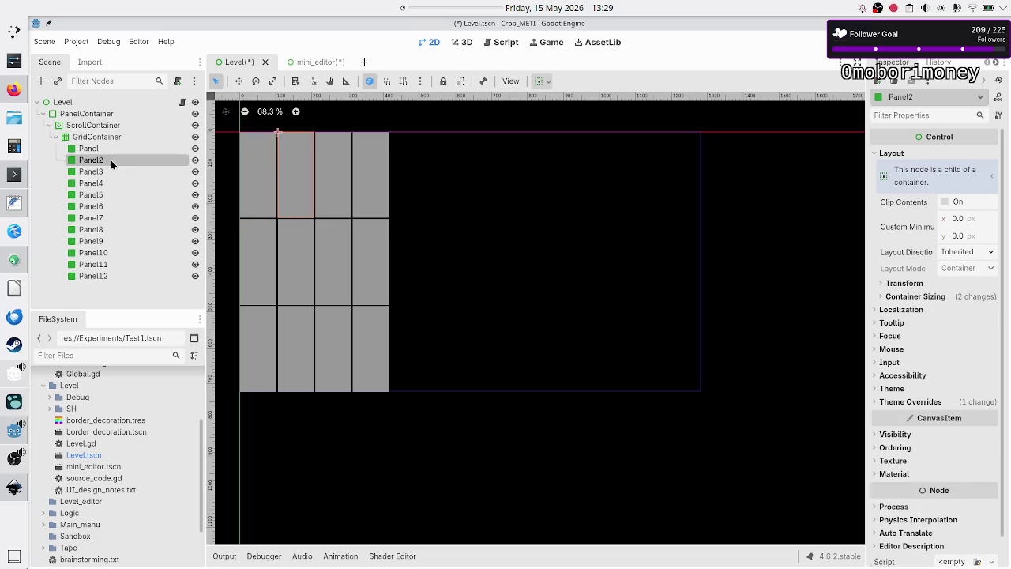
left_click(913, 288)
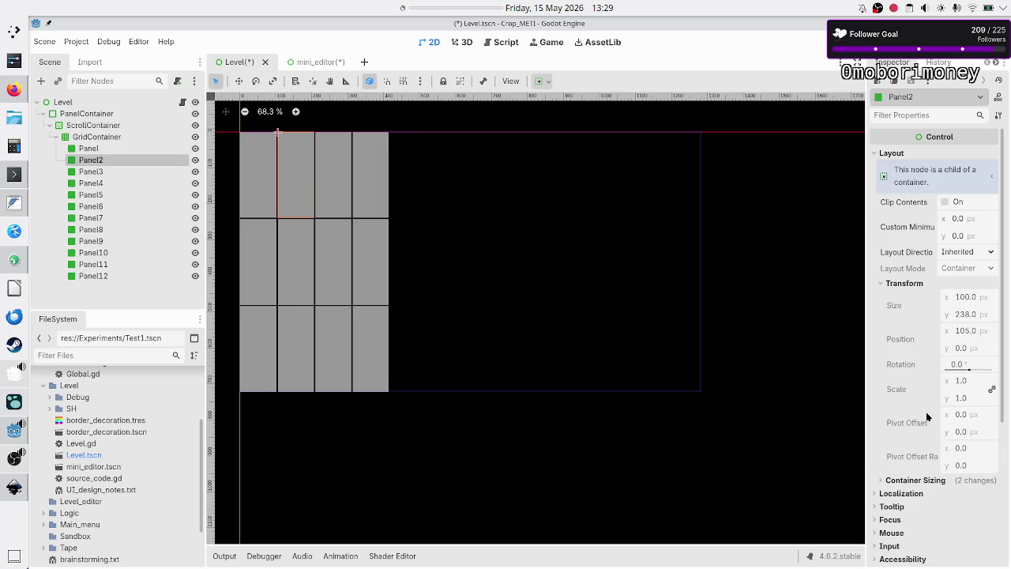
mouse_move(928, 417)
scroll(923, 399, "down", 3)
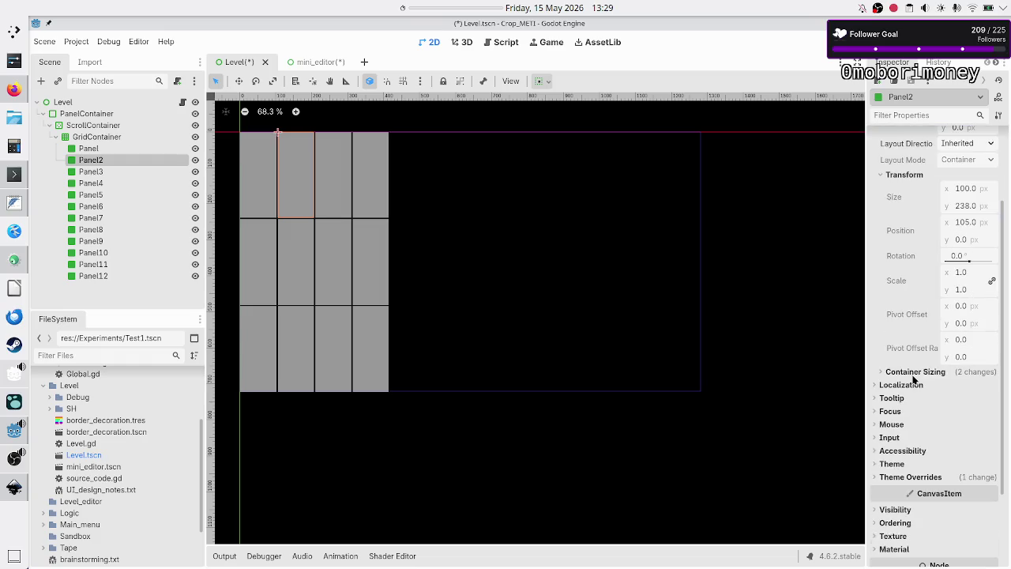
left_click(919, 384)
left_click(919, 385)
left_click(922, 371)
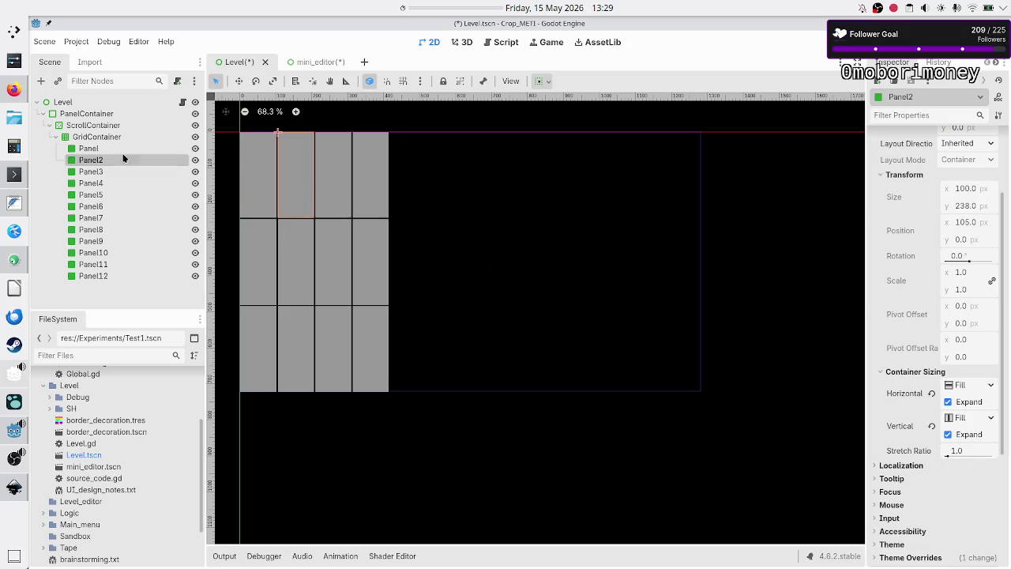
left_click(104, 137)
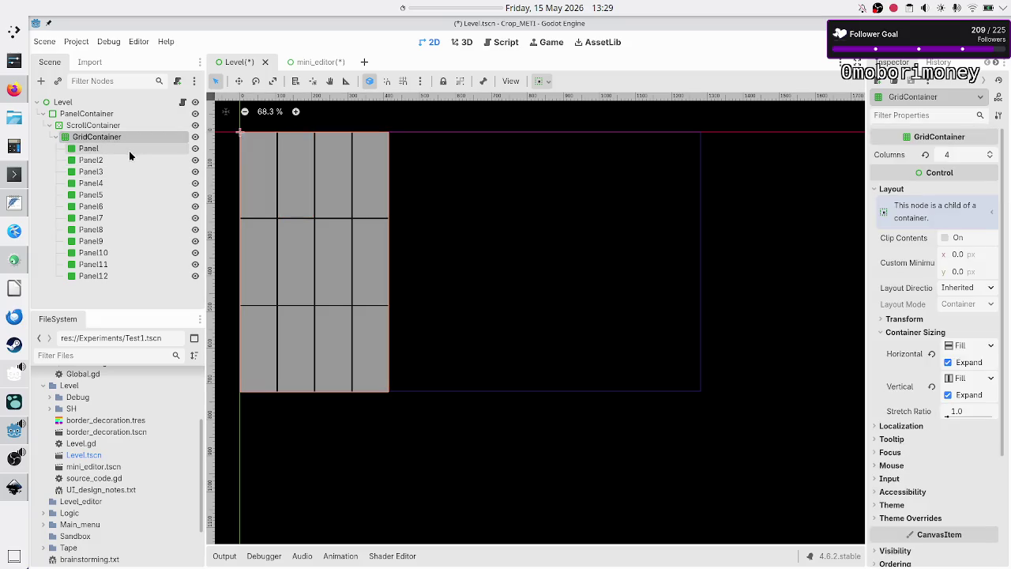
- Create a new scene with a User Interface Control root and add a GridContainer
left_click(367, 62)
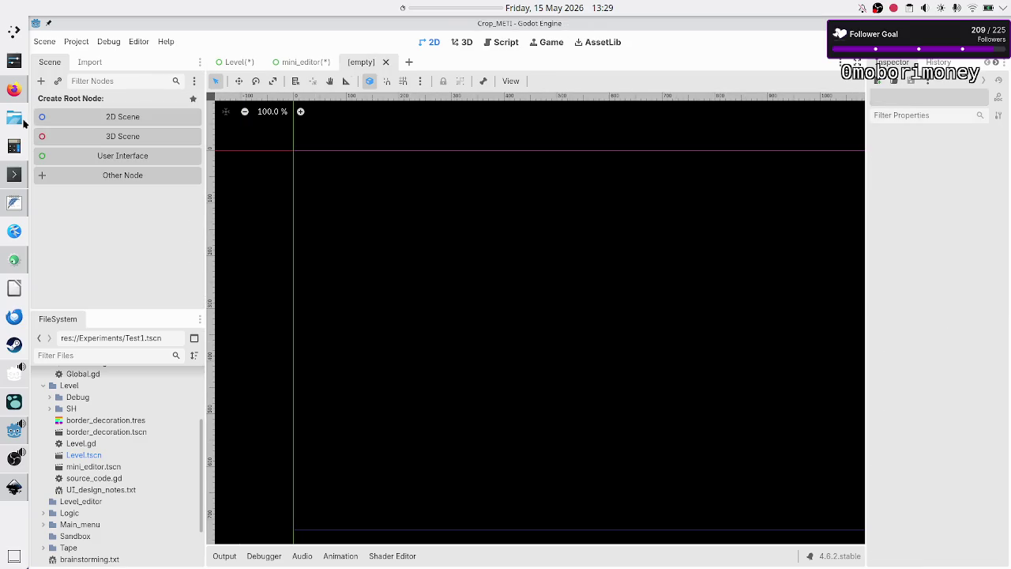
left_click(99, 158)
left_click(41, 80)
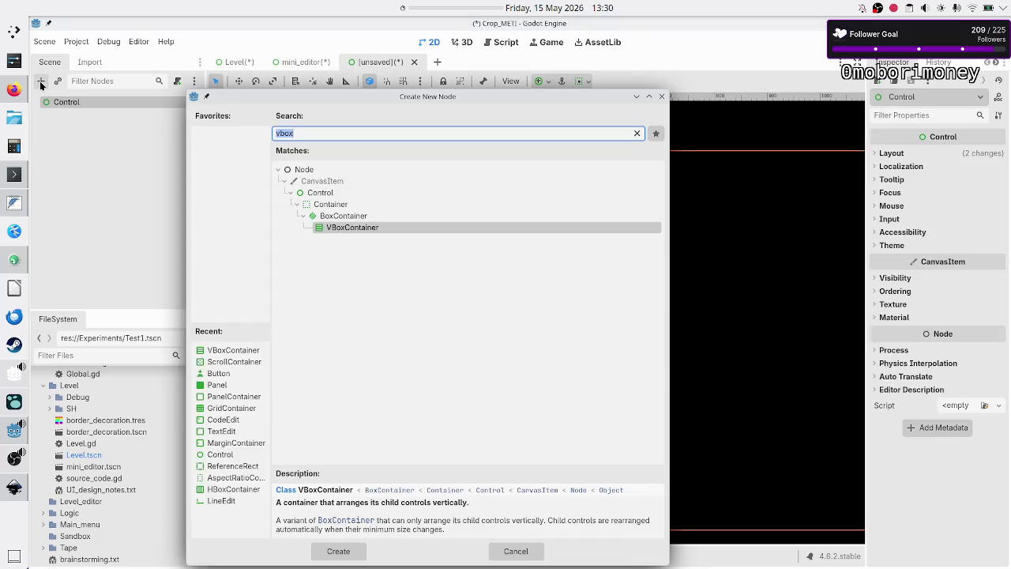
type("gridco")
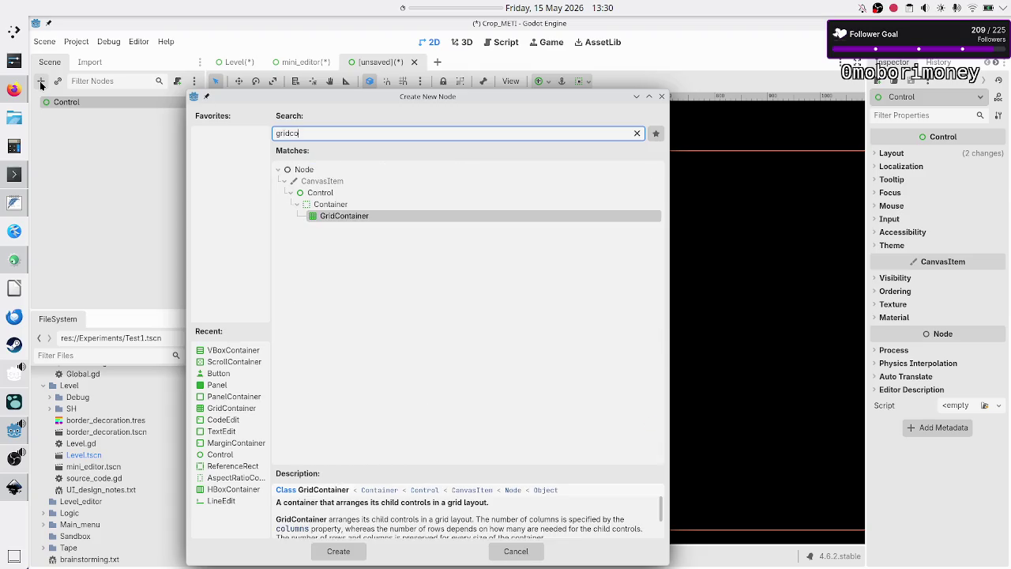
key("Return")
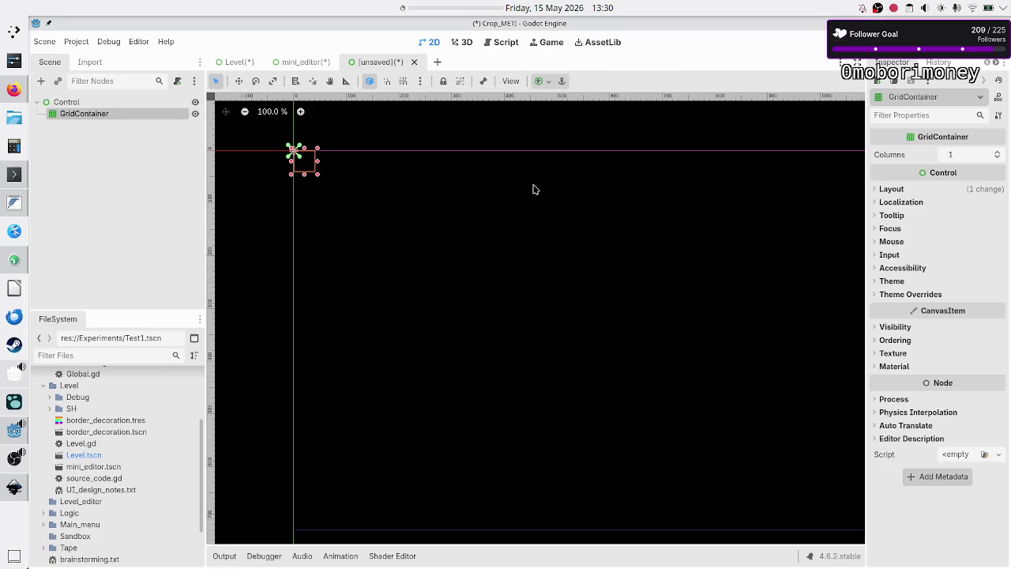
- Enlarge the GridContainer to about 390×295 and give it 2 columns
mouse_move(317, 174)
left_mouse_down()
mouse_move(467, 251)
mouse_move(546, 309)
left_mouse_up()
scroll(545, 309, "down", 2)
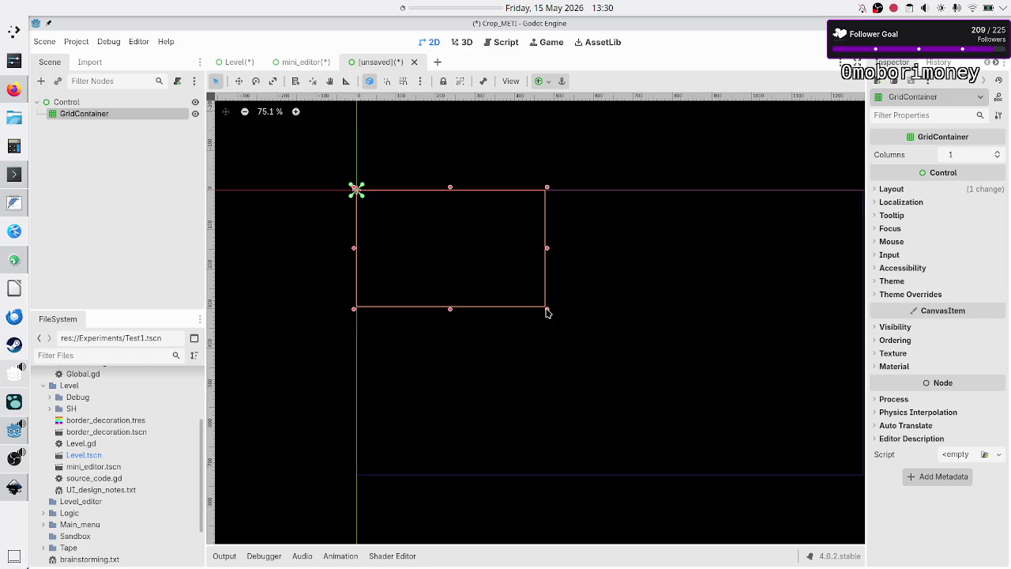
left_click_drag(548, 312, 663, 422)
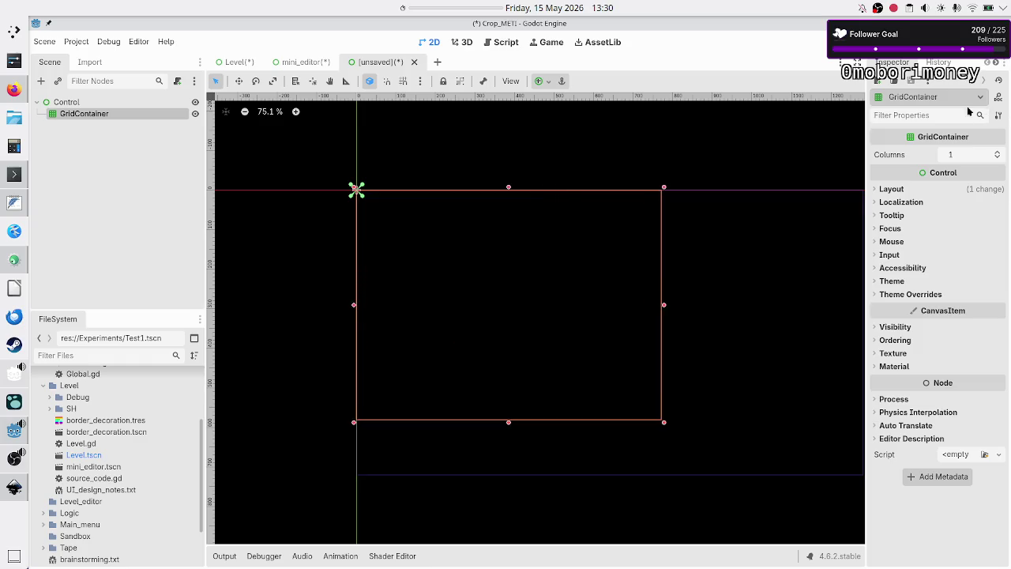
left_click(998, 152)
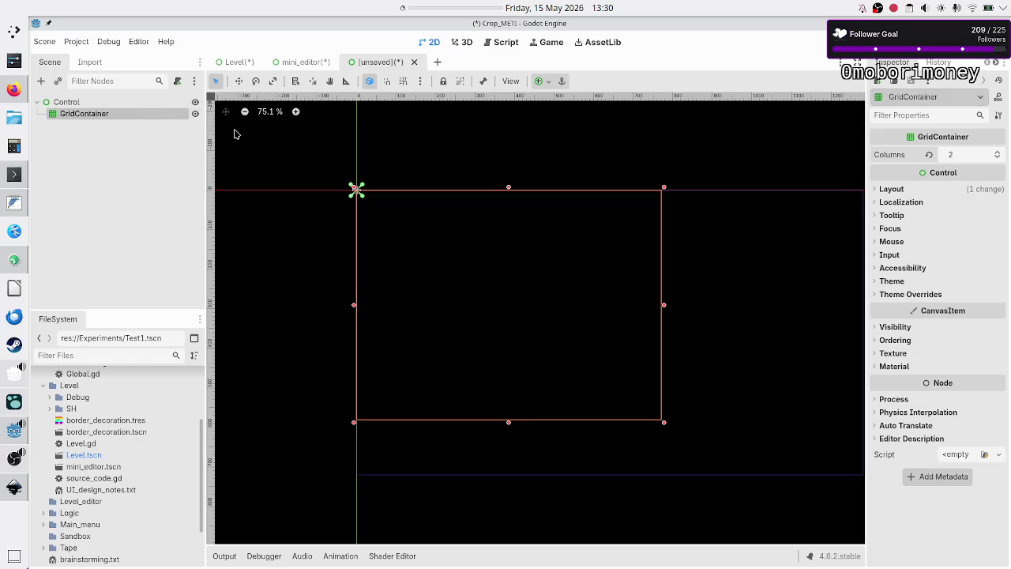
- Add a PanelContainer inside the grid, removing a plain Panel added by mistake
left_click(42, 82)
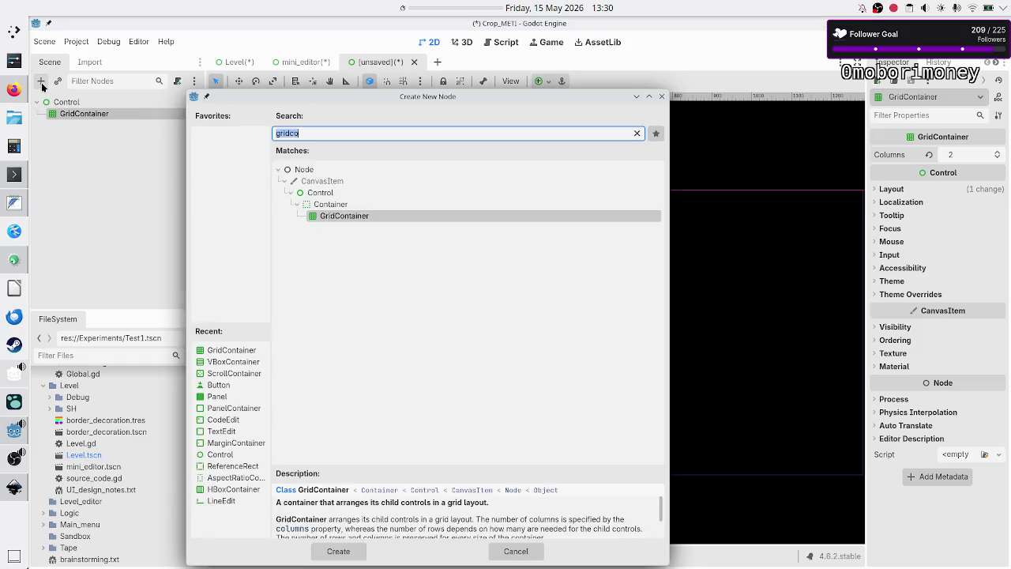
type("panelc")
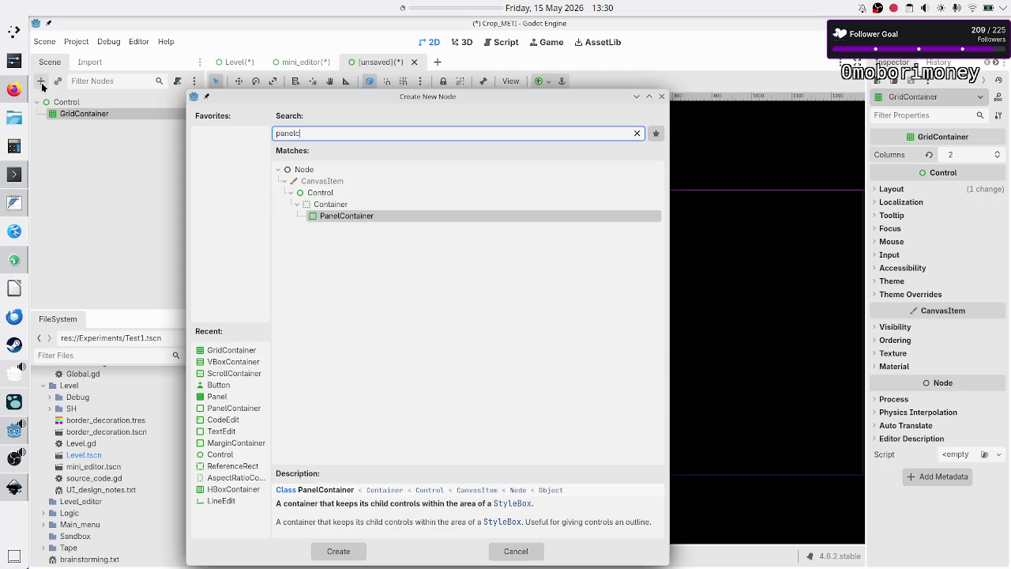
key("Return")
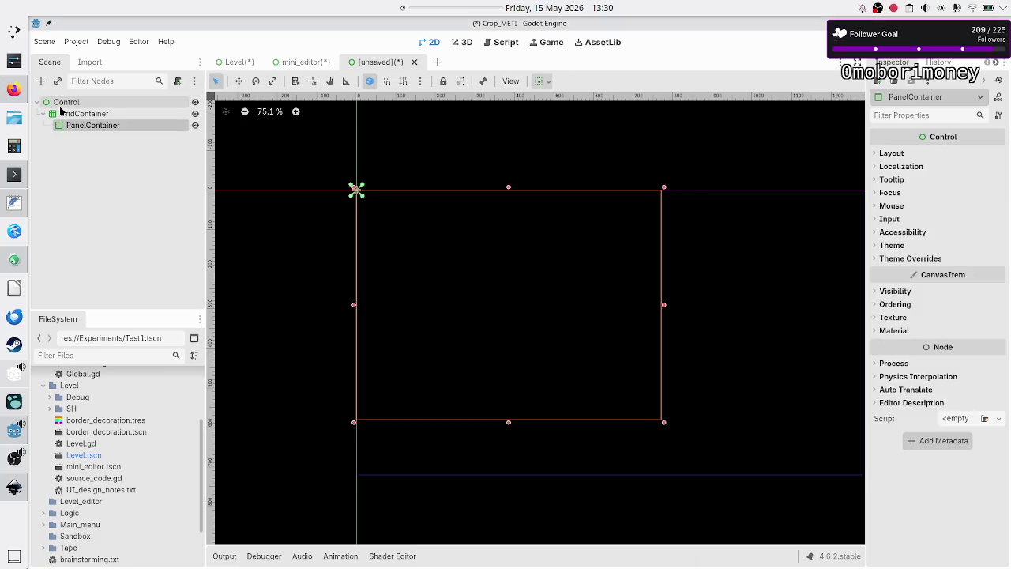
left_click(64, 107)
left_click(64, 113)
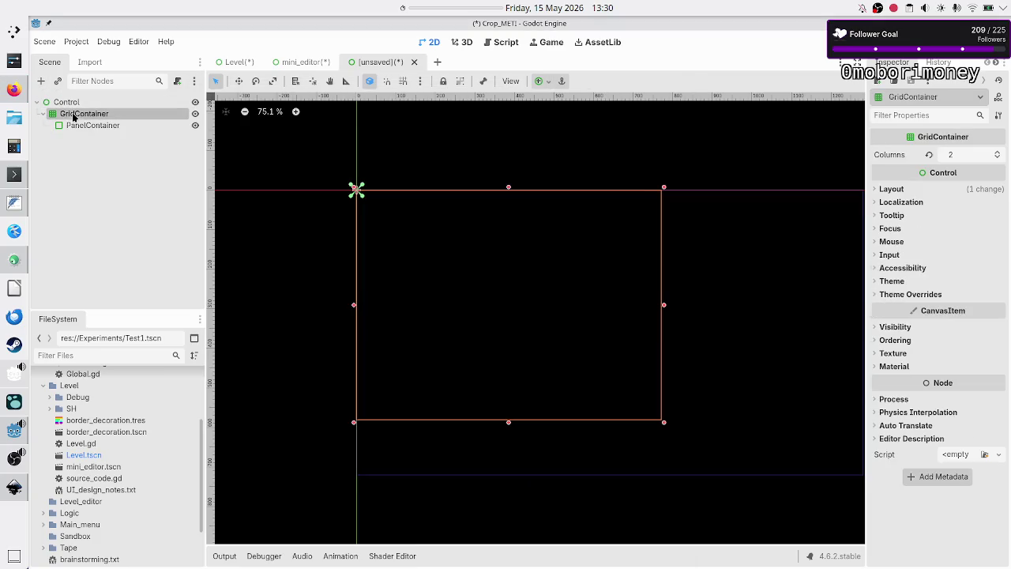
left_click(42, 82)
key("BackSpace")
type("panel")
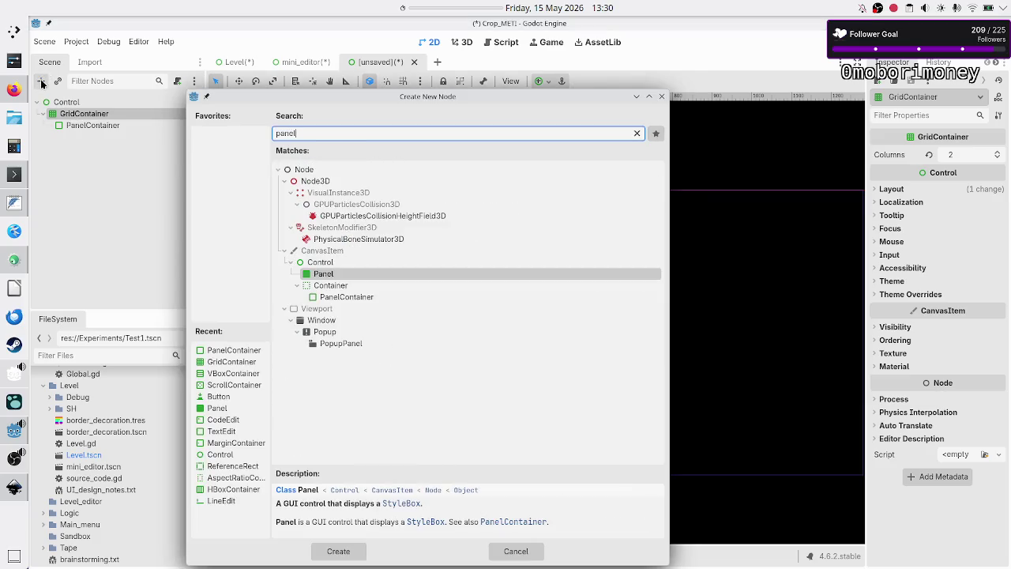
key("Return")
key("Delete")
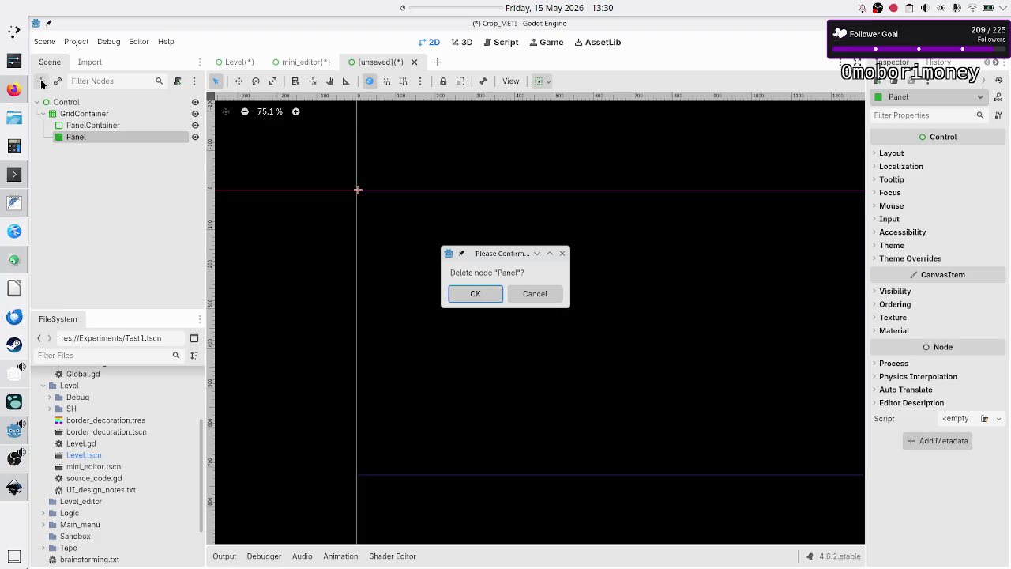
key("Return")
- Add PanelContainer2 to the grid and select both PanelContainers
left_click(68, 115)
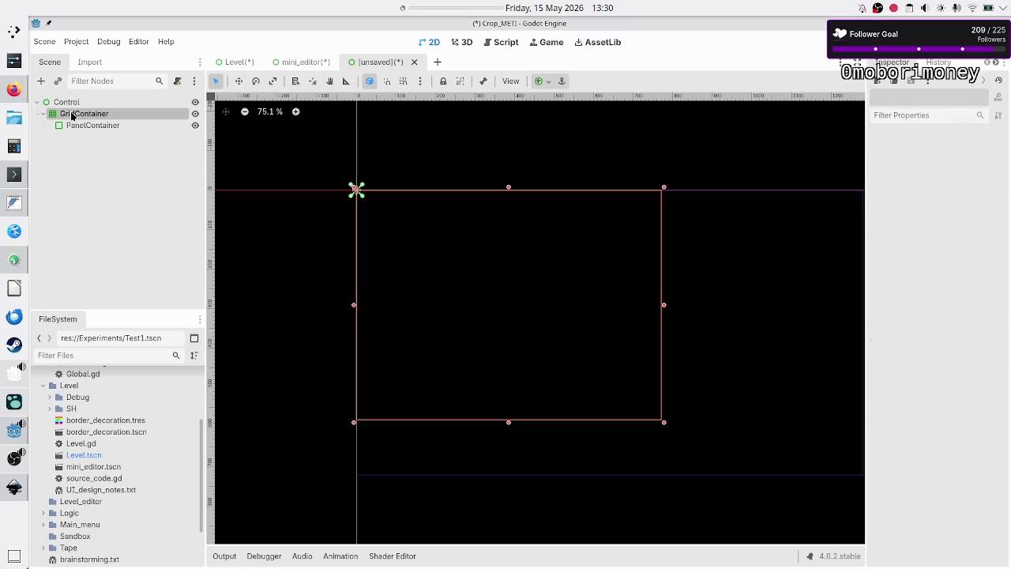
left_click(42, 81)
key("BackSpace")
key("BackSpace")
type("elc")
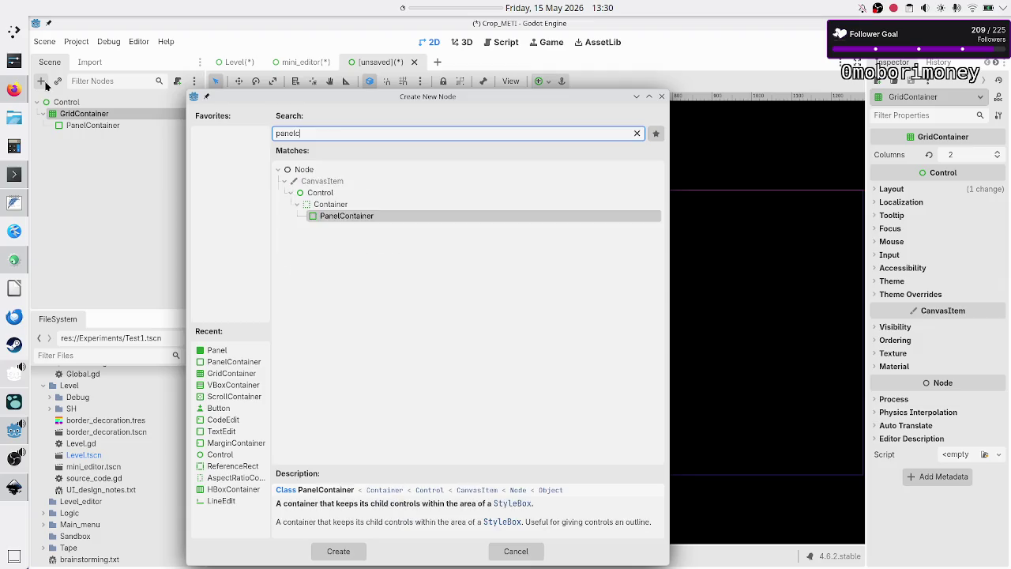
key("Return")
left_click(79, 125, "shift")
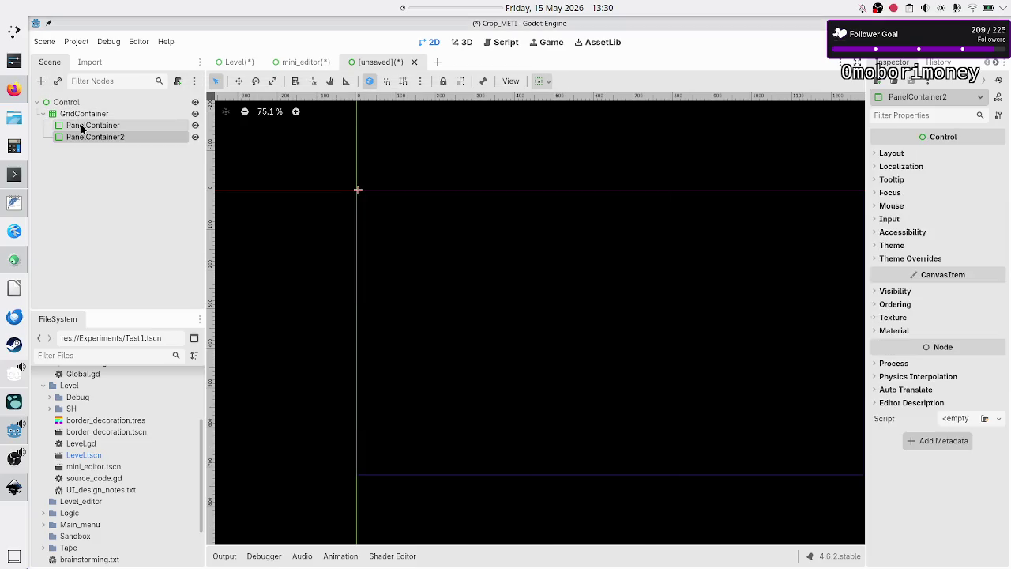
- Make both PanelContainers expand horizontally and vertically in Container Sizing
left_click(897, 152)
left_click(915, 261)
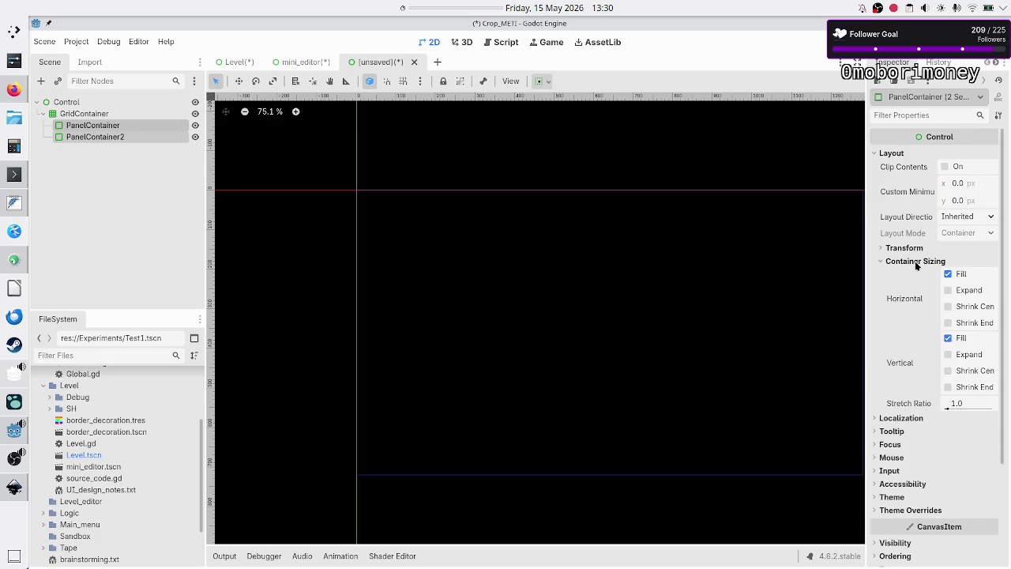
left_click(962, 291)
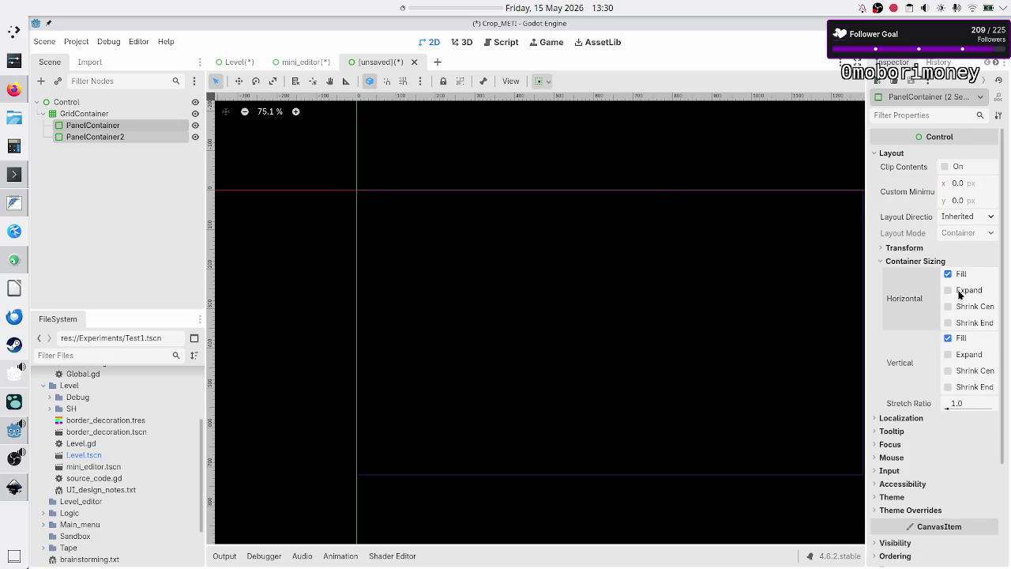
left_click(967, 354)
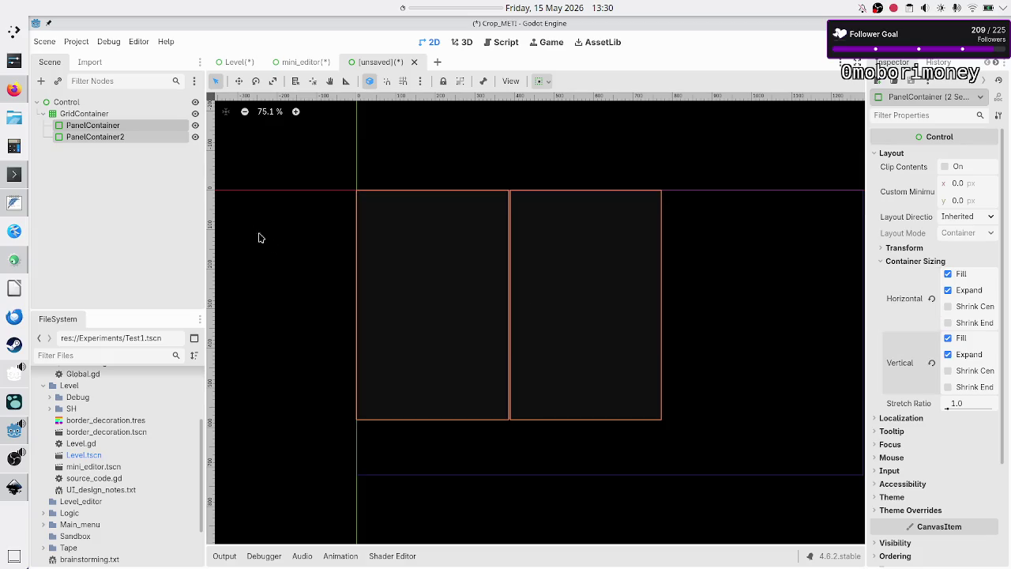
- Give the first PanelContainer a Stretch Ratio of 3.0
left_click(153, 188)
left_click(114, 121)
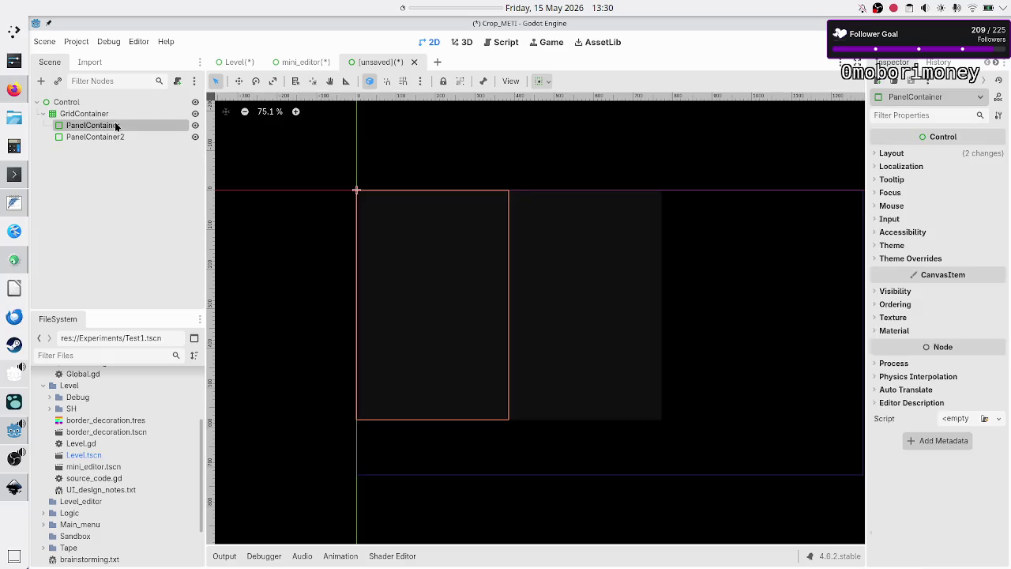
left_click(908, 151)
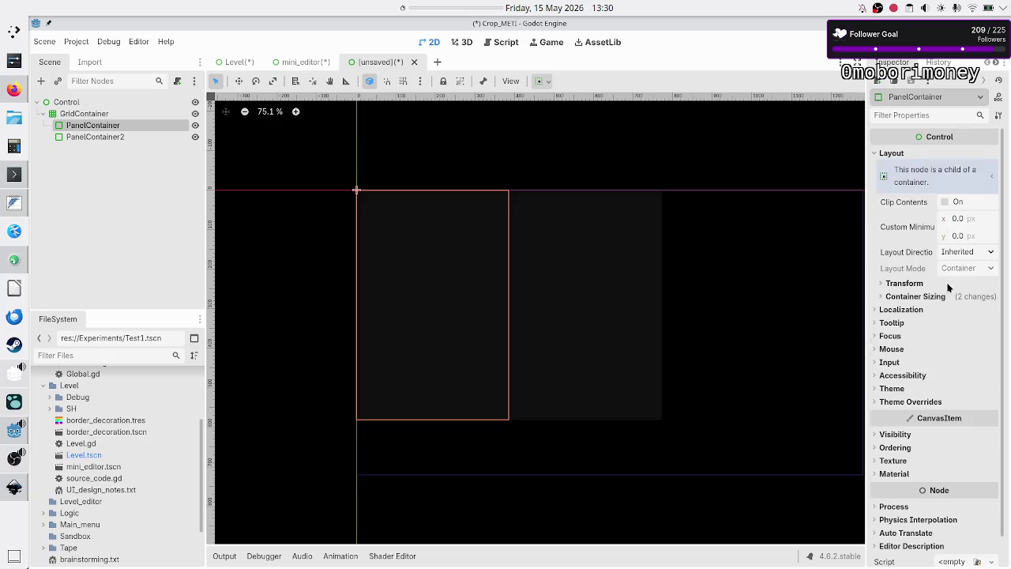
left_click(932, 295)
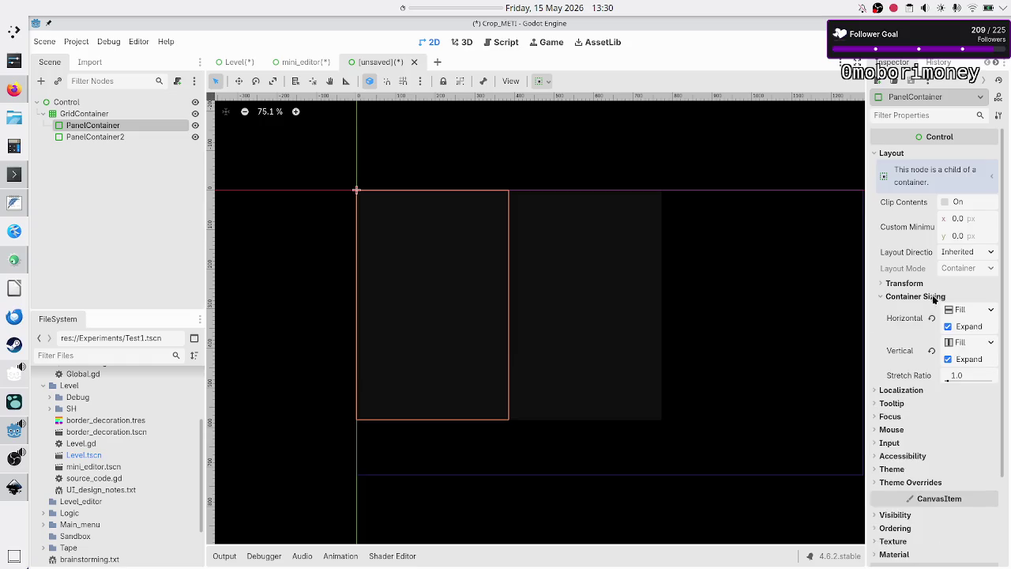
left_click(962, 379)
type("3")
key("Return")
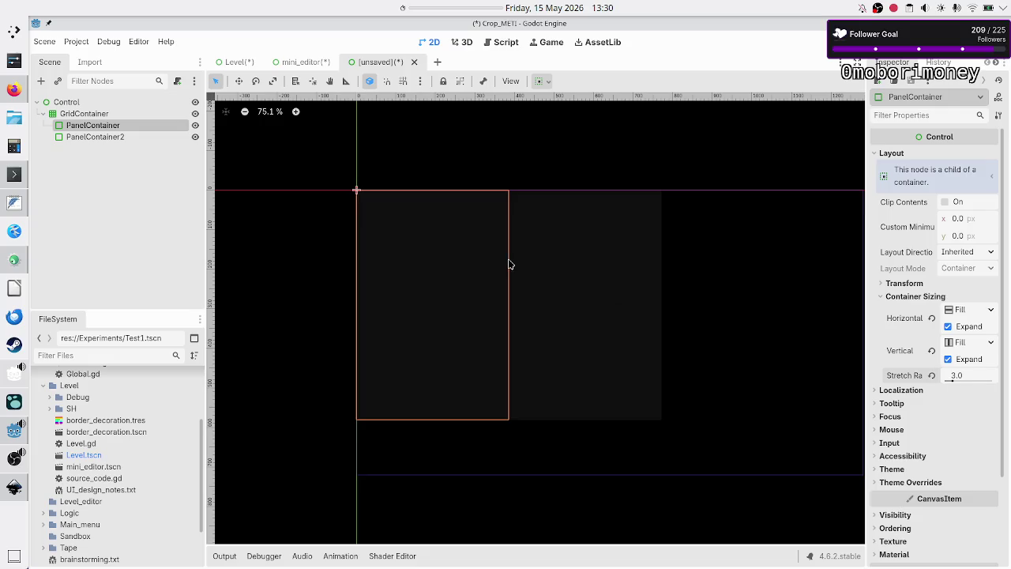
left_click(127, 137, "ctrl")
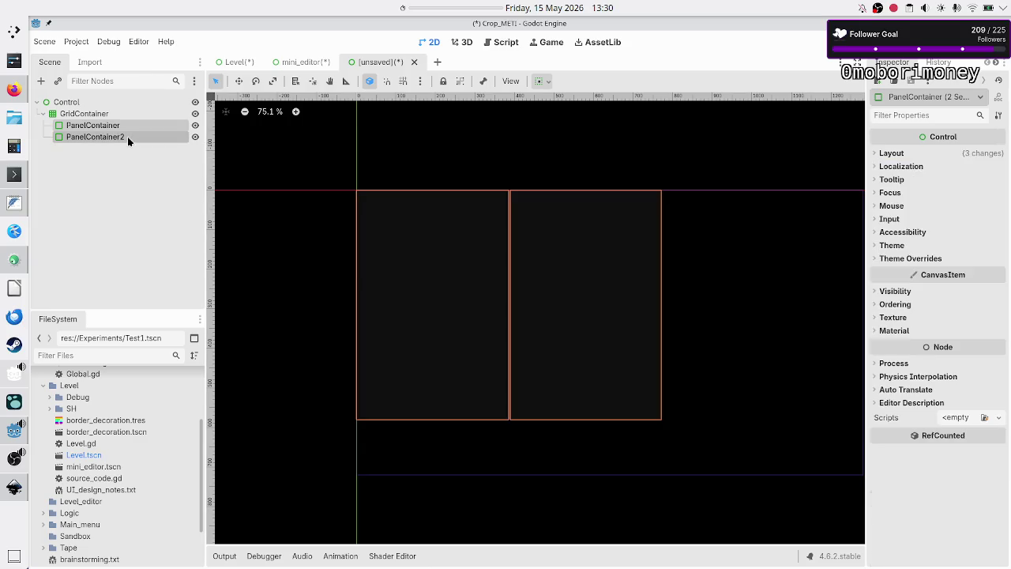
left_click(66, 101)
left_click(41, 81)
- Add an HBoxContainer under Control and enlarge it to about 393×248
type("hbox")
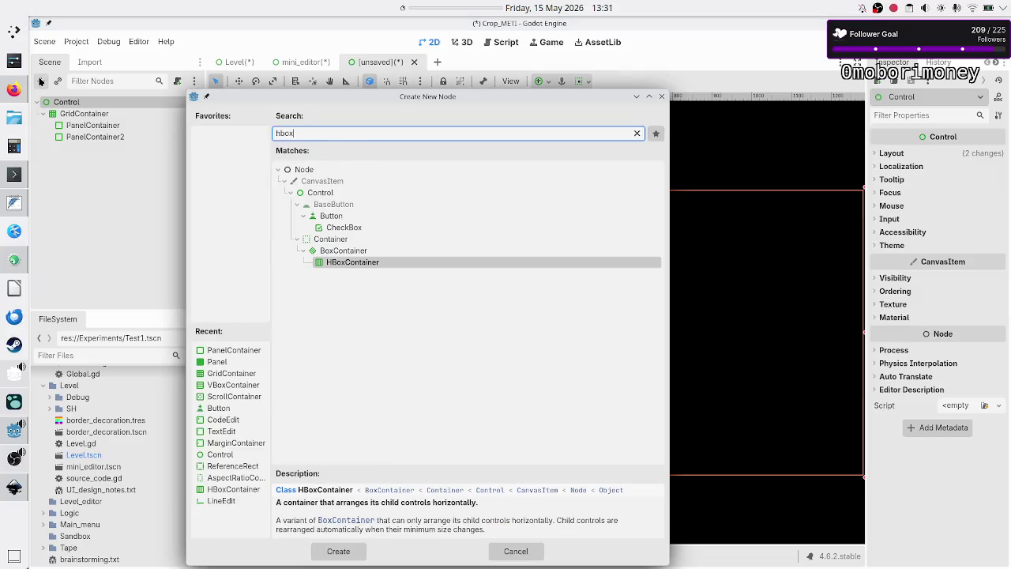
key("Return")
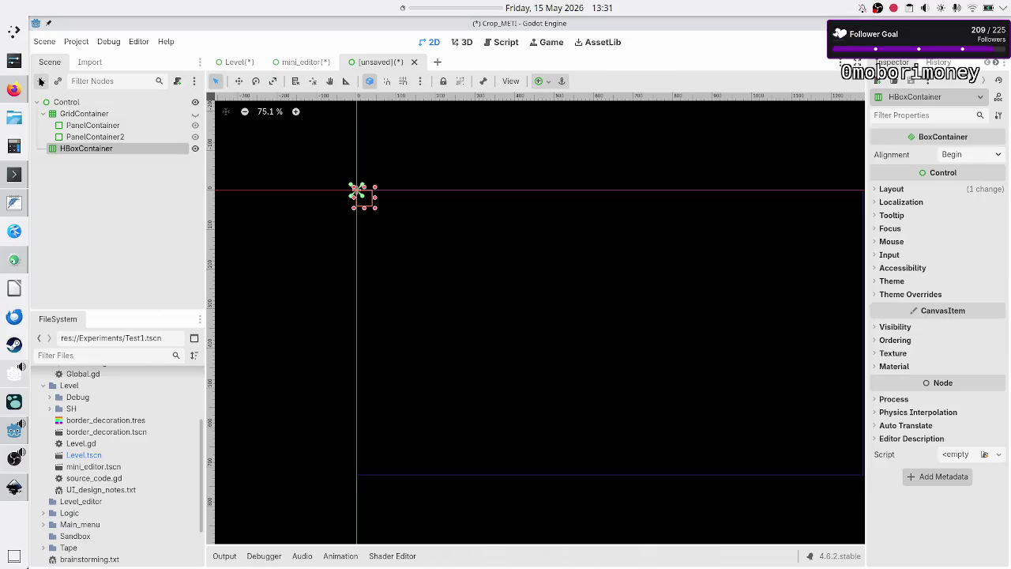
left_click(71, 128)
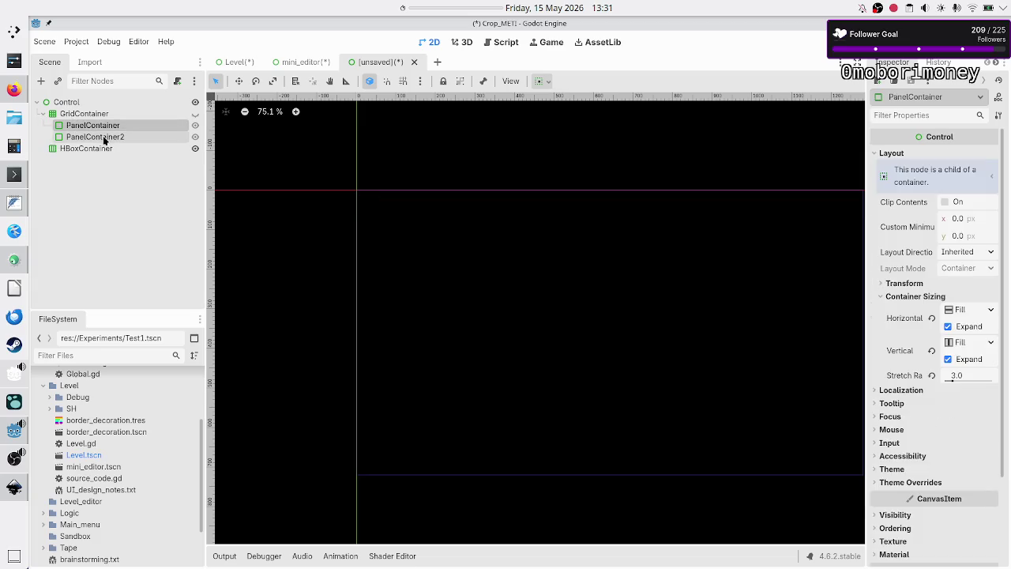
left_click(88, 150)
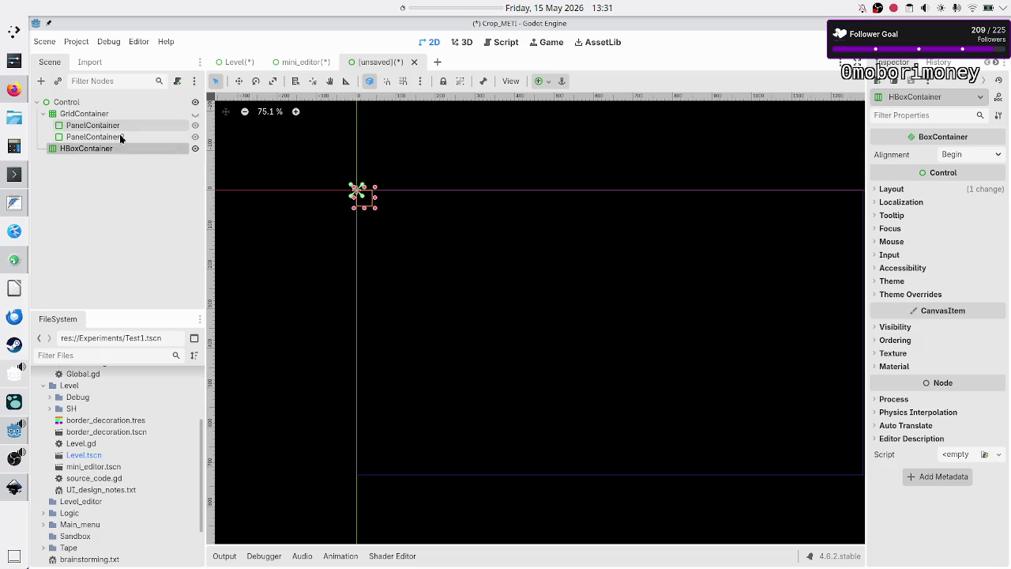
mouse_move(376, 209)
left_mouse_down()
mouse_move(587, 291)
mouse_move(725, 440)
left_mouse_up()
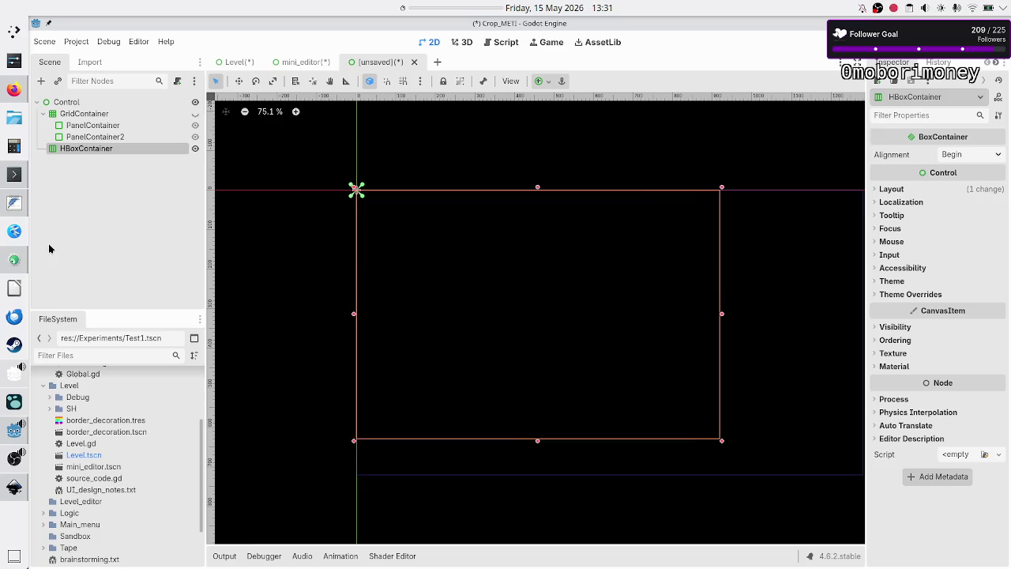
- Copy both PanelContainers and paste them into the HBoxContainer
left_click(99, 127)
left_click(100, 136, "ctrl")
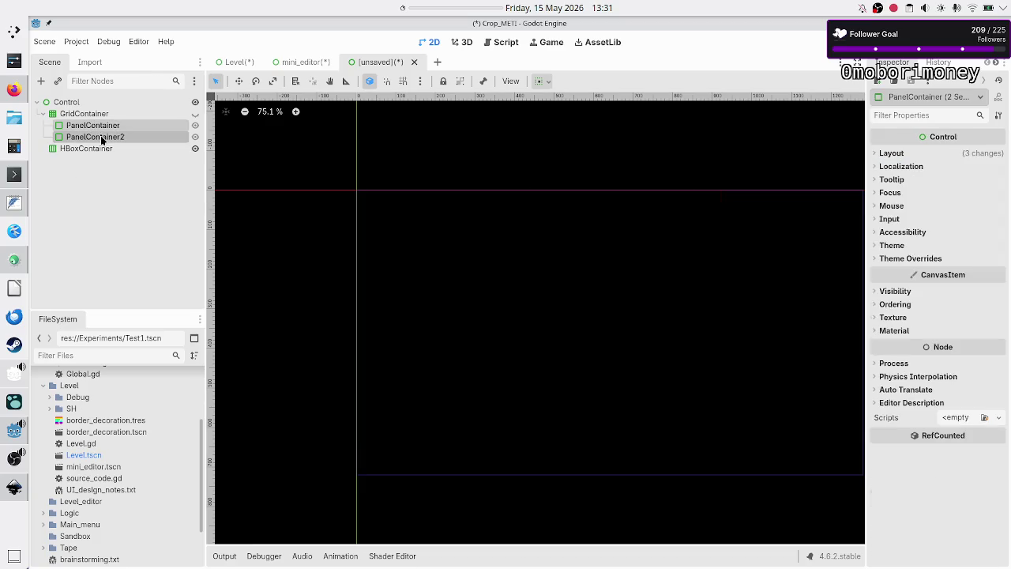
right_click(100, 136)
left_click(141, 159)
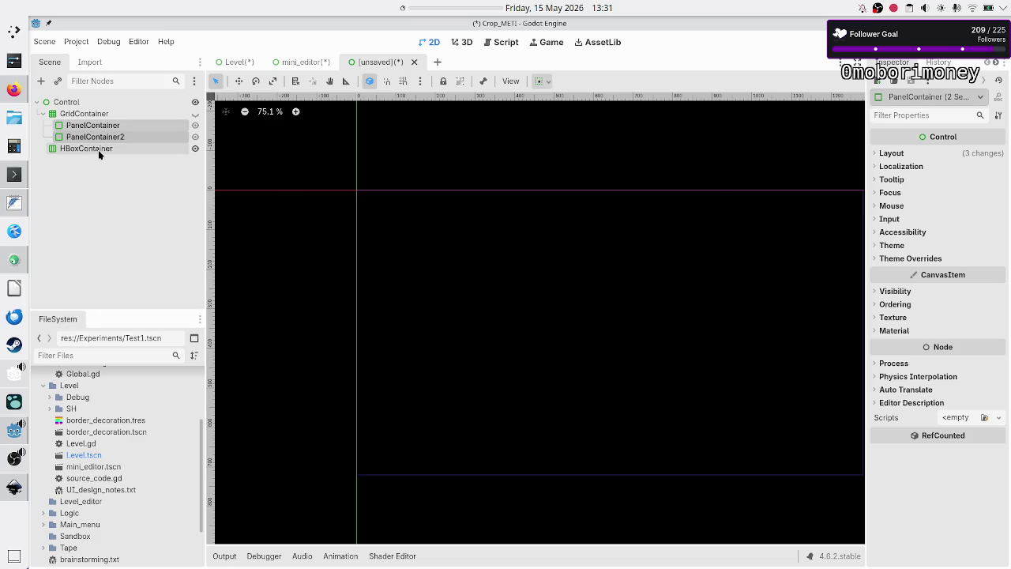
left_click(100, 150)
right_click(100, 149)
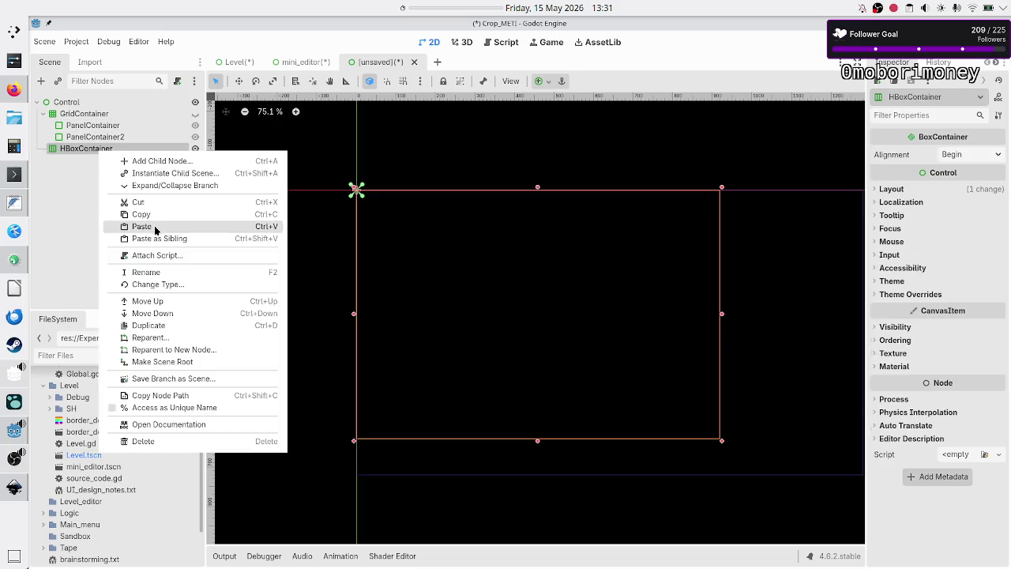
left_click(142, 226)
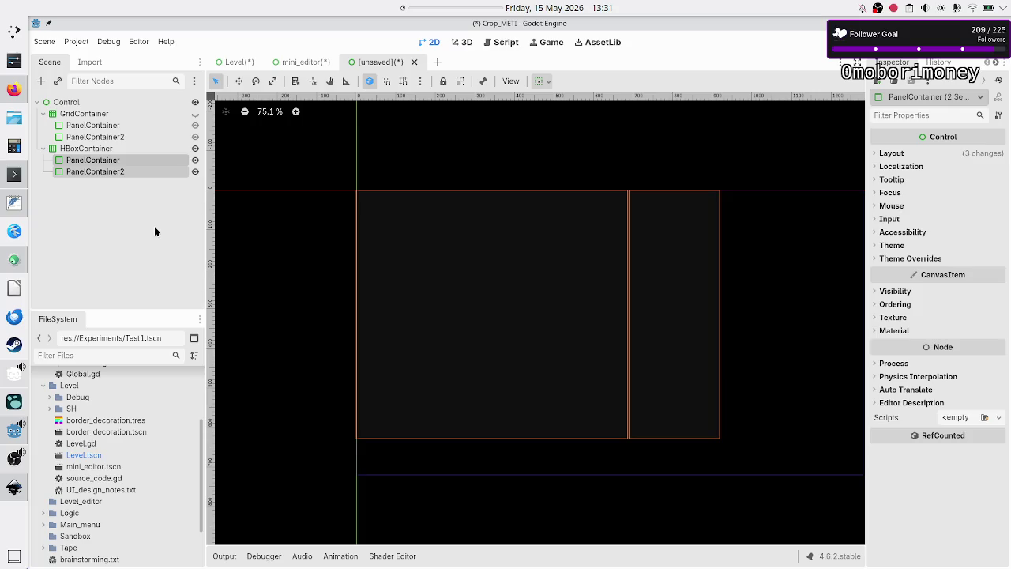
- Check the pasted first panel's Stretch Ratio, then delete the HBoxContainer
left_click(125, 204)
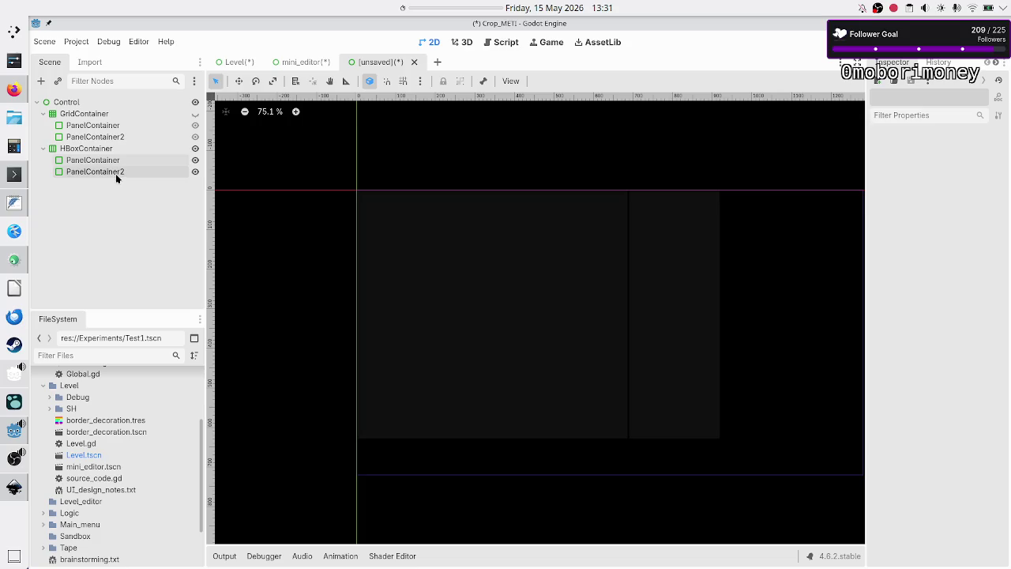
left_click(111, 162)
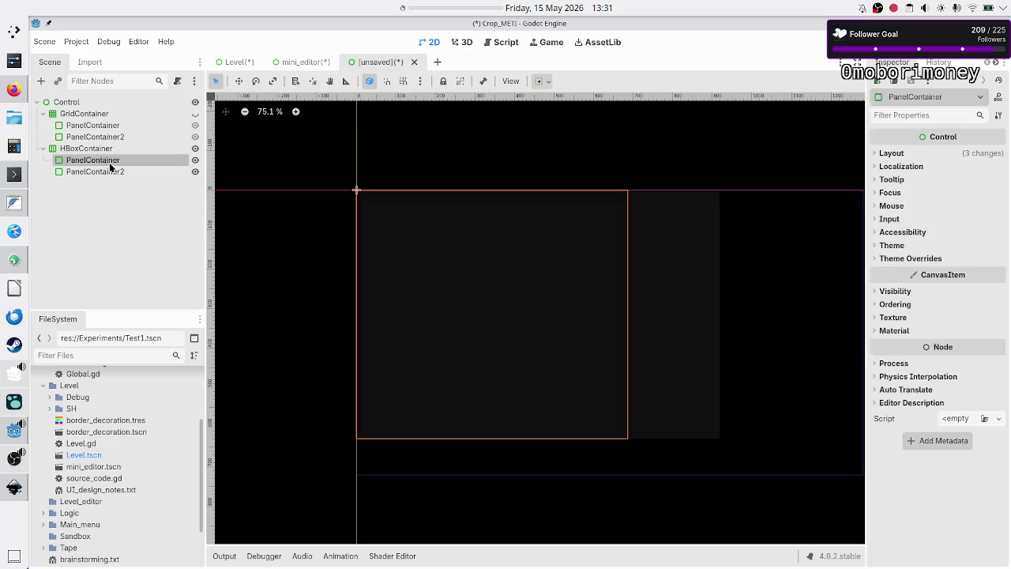
left_click(912, 156)
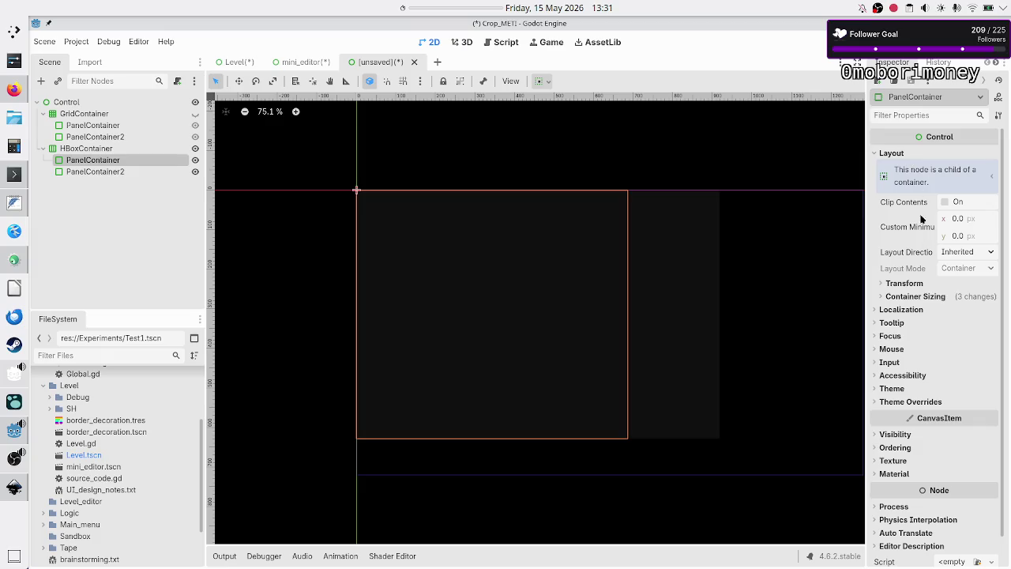
left_click(923, 296)
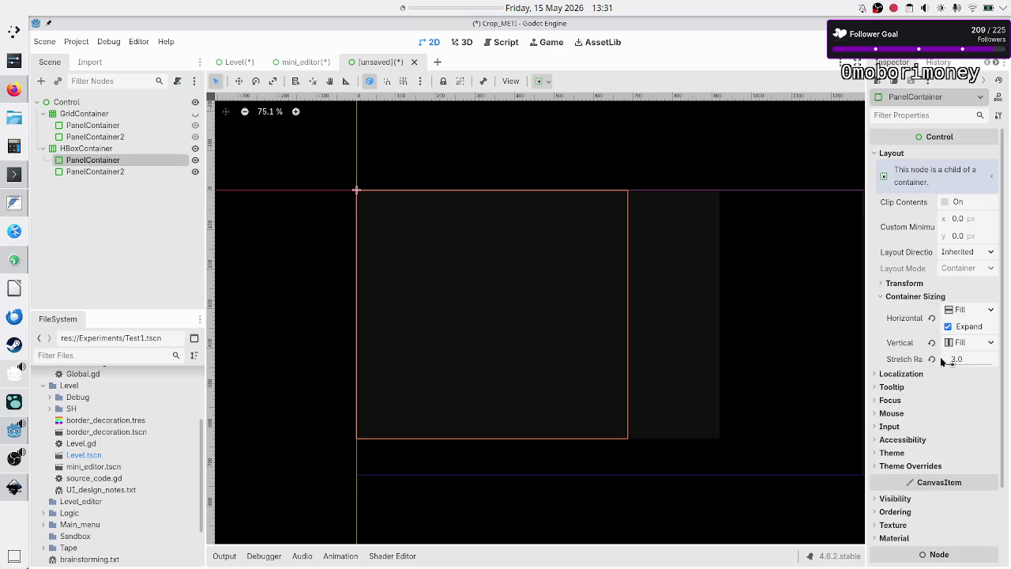
left_click(128, 169, "shift")
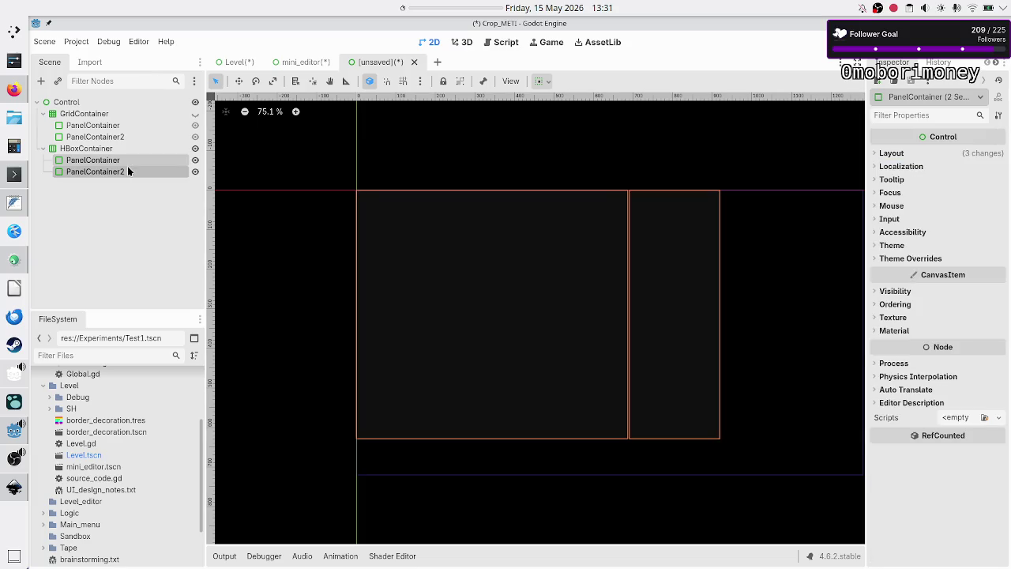
left_click(98, 203)
left_click(106, 155)
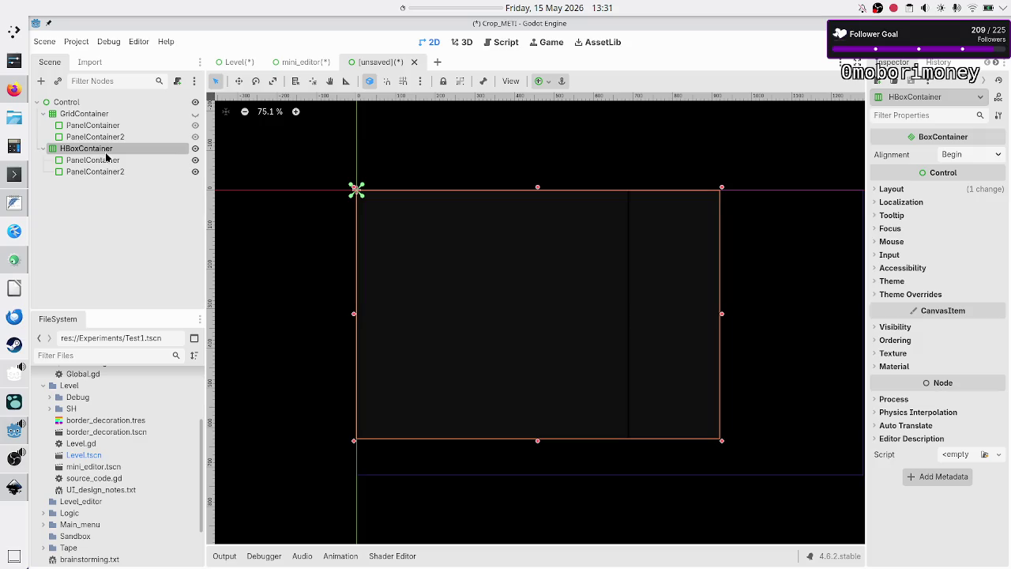
key("Delete")
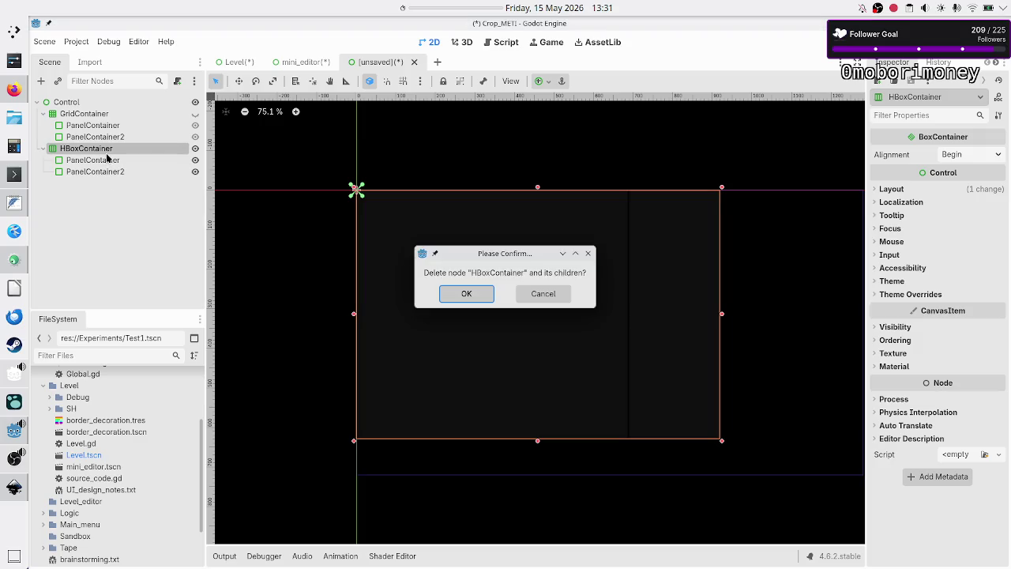
- Confirm the HBoxContainer's deletion and make the GridContainer visible again
key("Return")
left_click(112, 124)
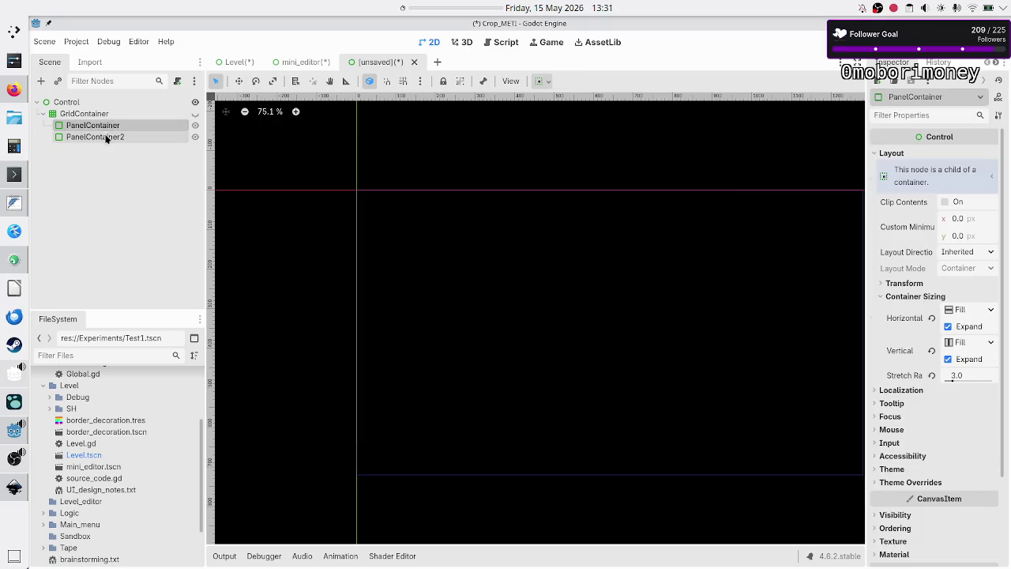
left_click(106, 138, "ctrl")
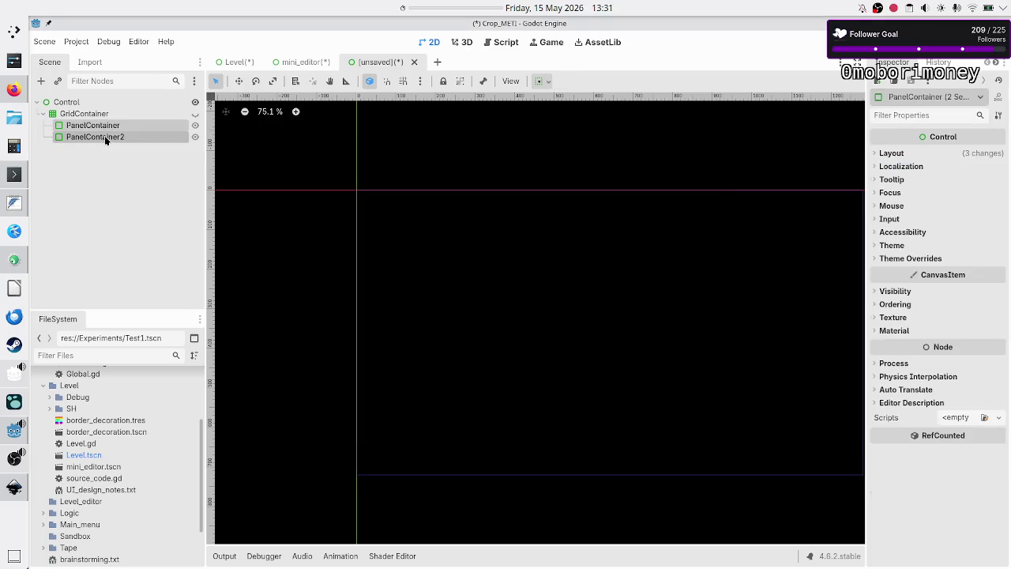
left_click(196, 115)
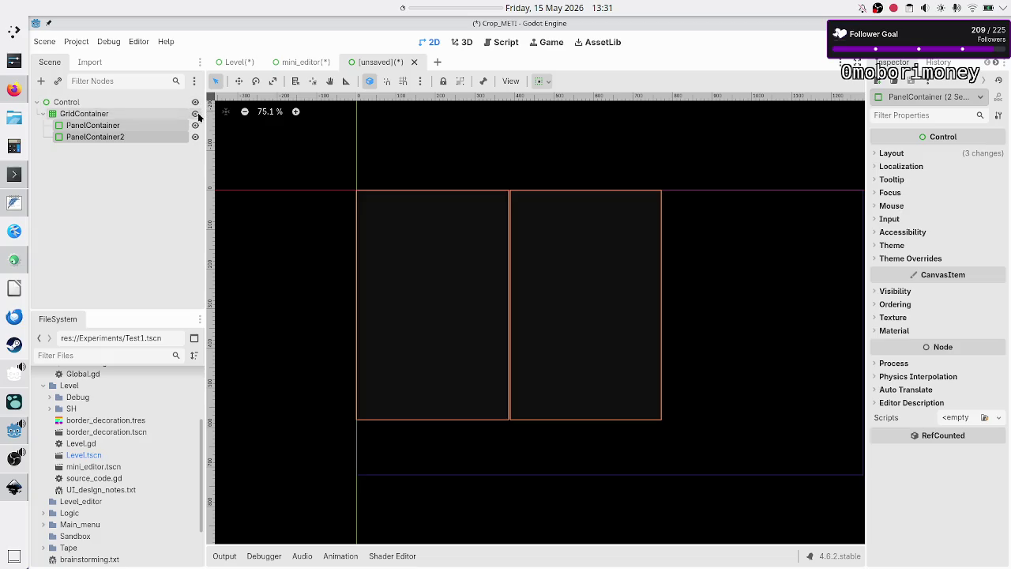
- Inspect each PanelContainer's Container Sizing Stretch Ratio
left_click(125, 125)
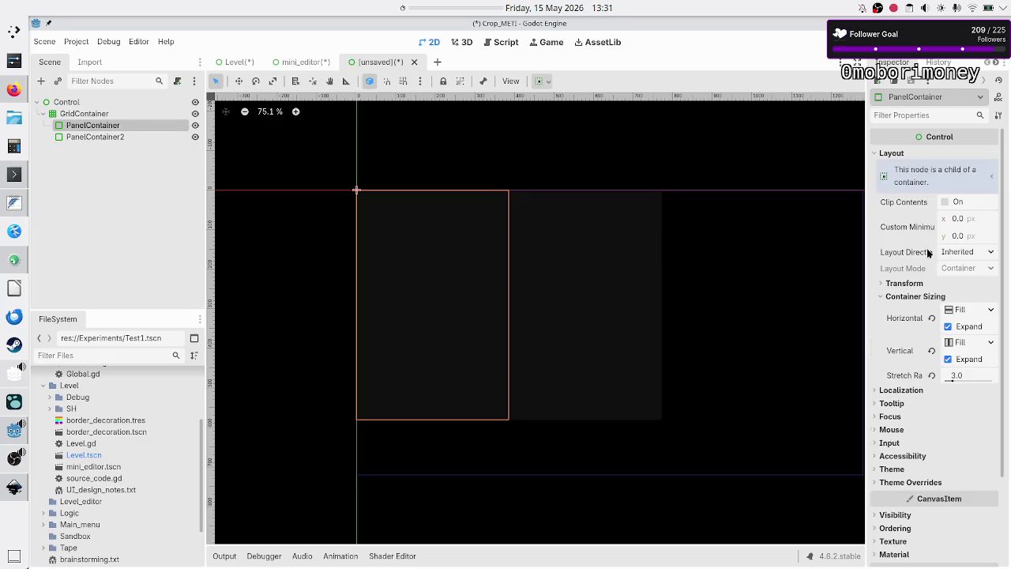
left_click_drag(960, 374, 917, 385)
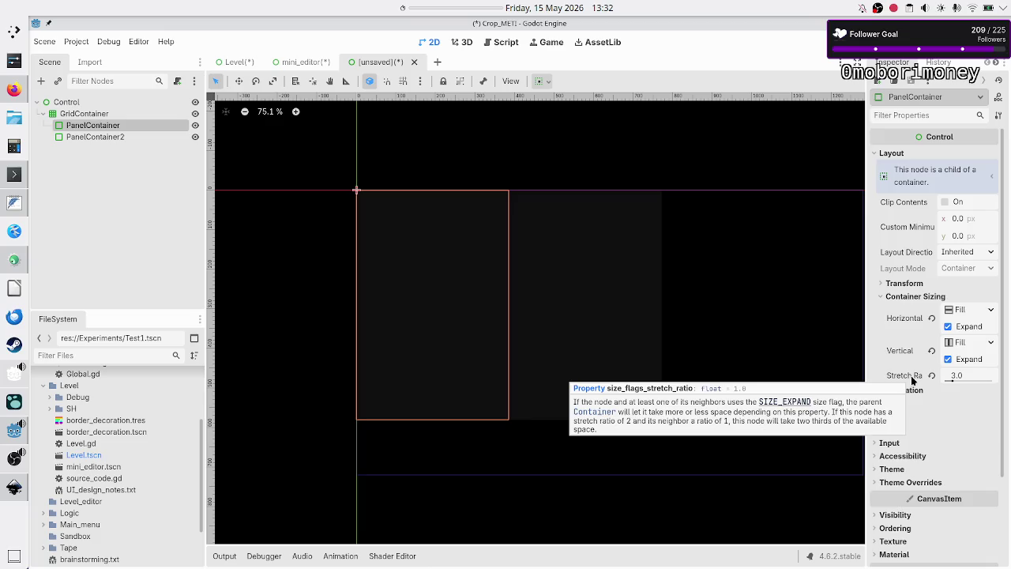
left_click(133, 132)
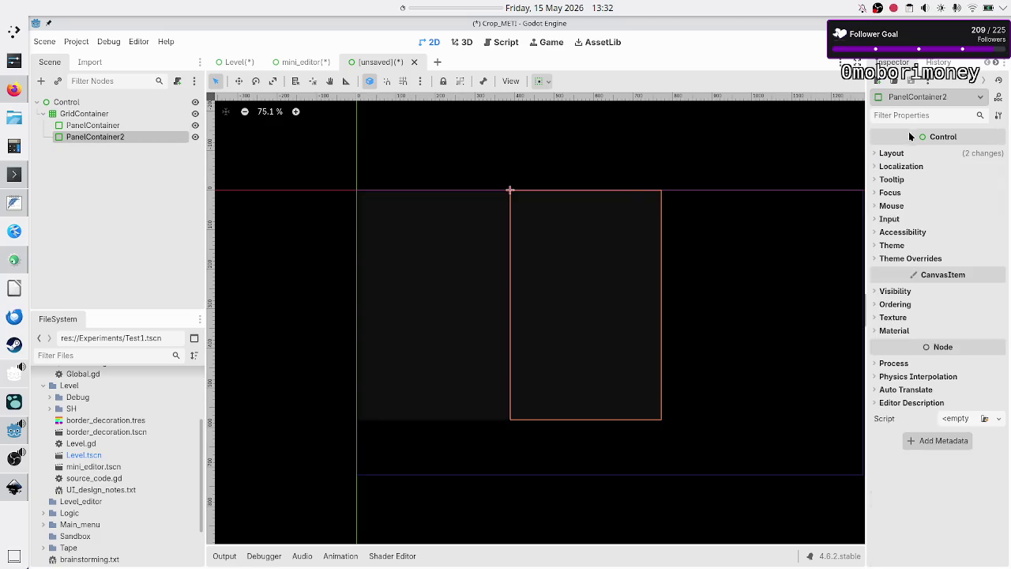
left_click(901, 153)
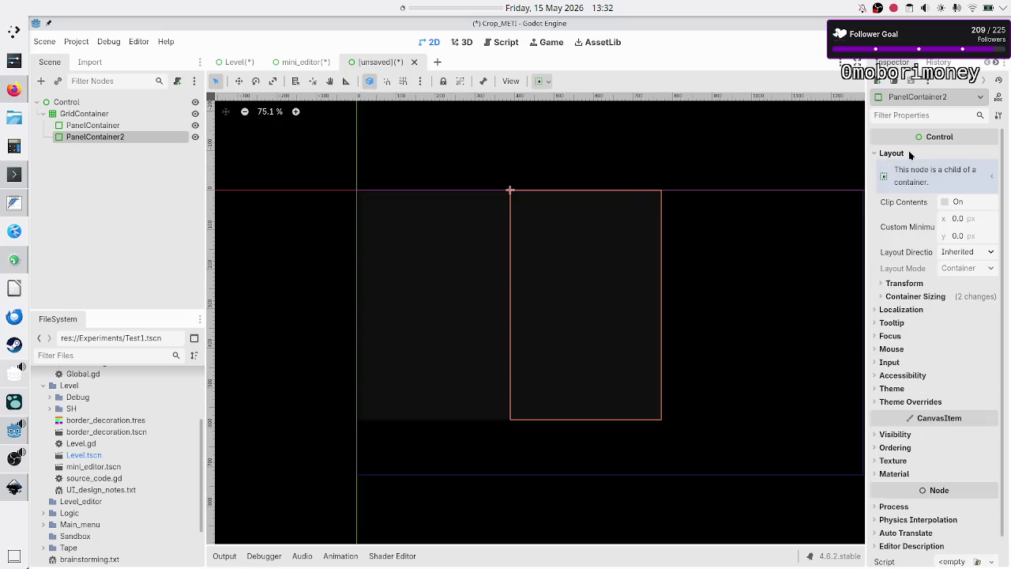
left_click(919, 297)
left_click(104, 129, "ctrl")
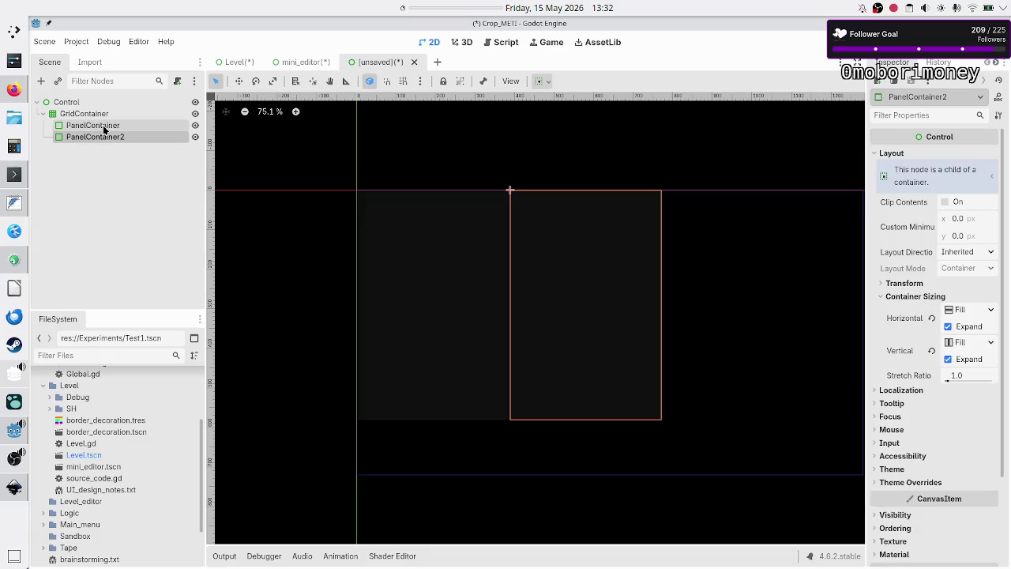
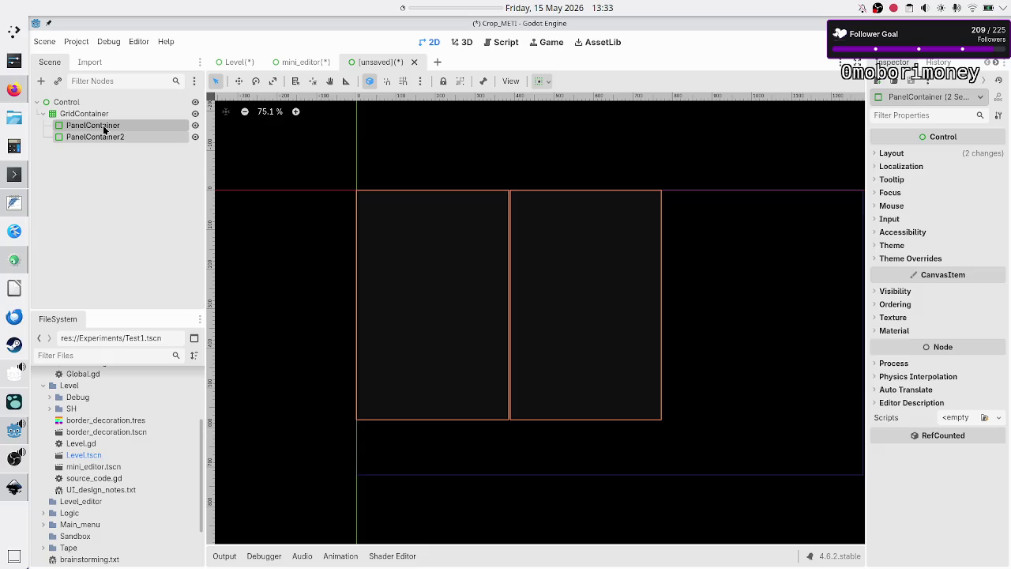
- Close the Opus Magnum and SHENZHEN I/O image tabs in Firefox and start a fresh new tab
left_click(13, 89)
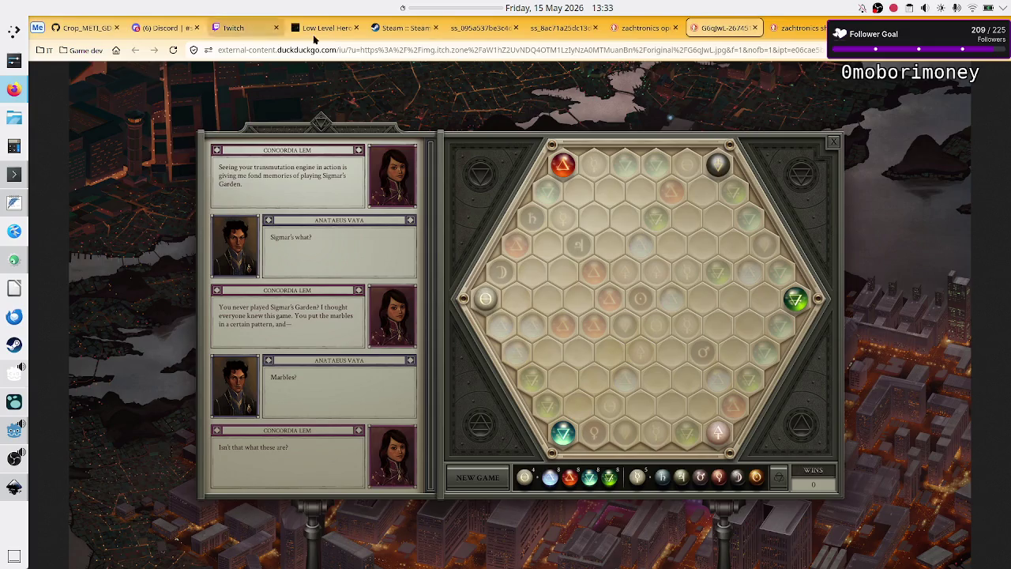
left_click(754, 28)
left_click(756, 32)
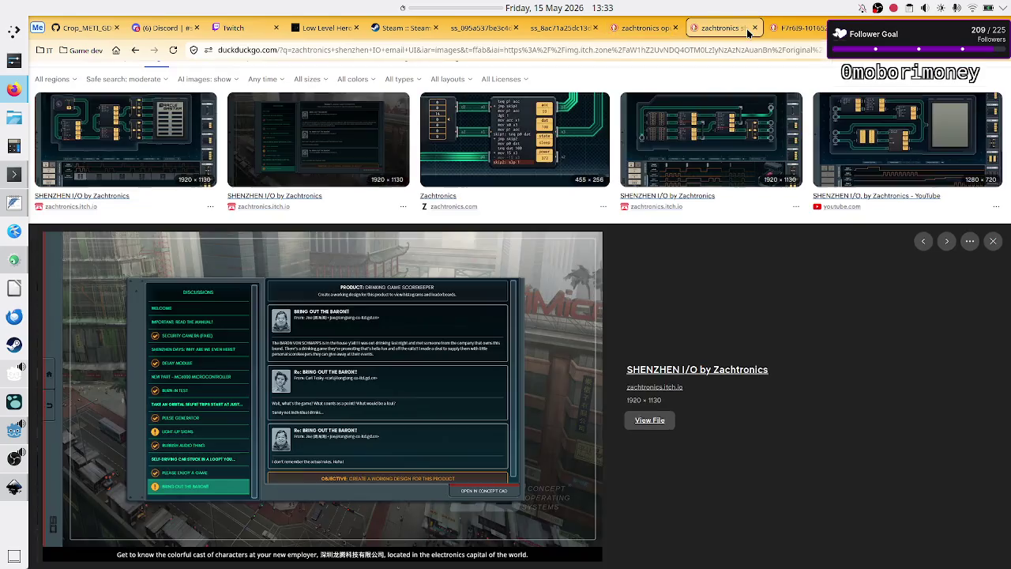
left_click(752, 31)
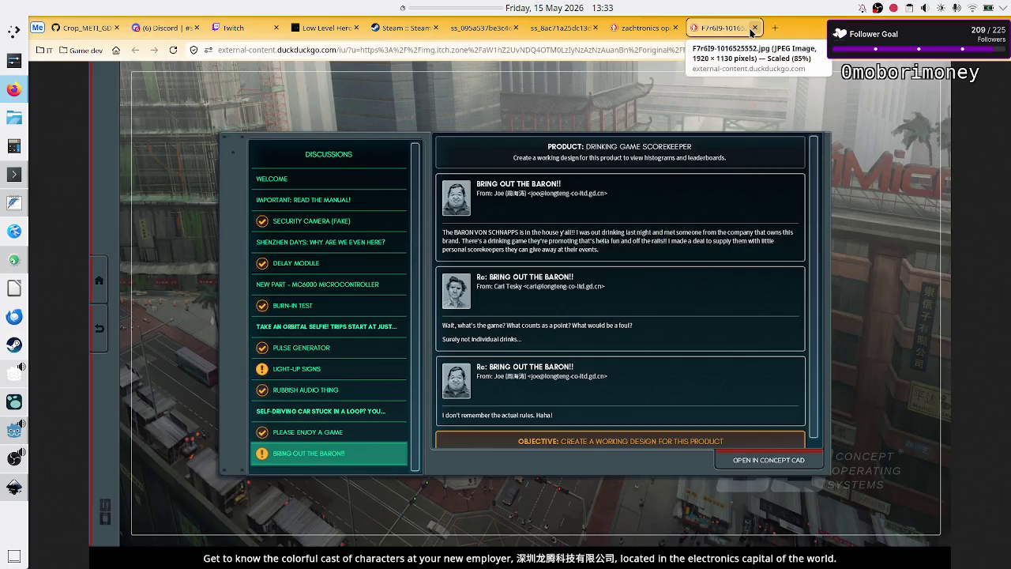
left_click(751, 31)
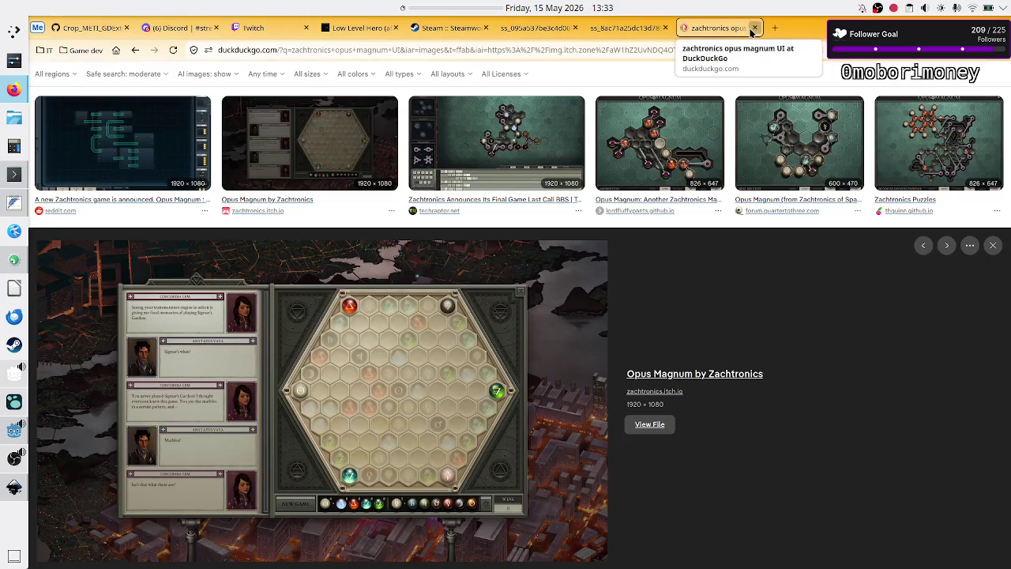
left_click(752, 32)
left_click(775, 28)
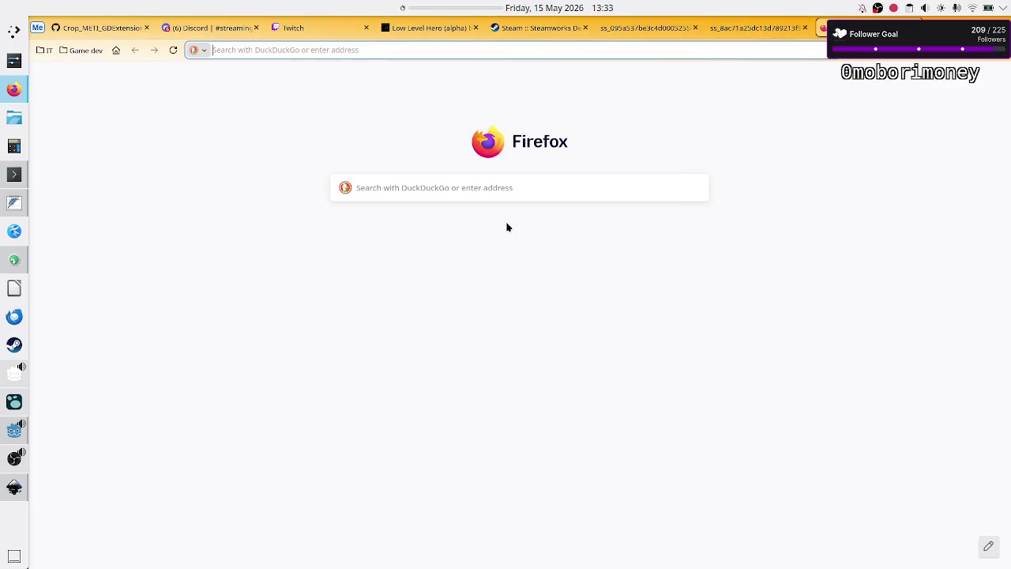
left_click(470, 196)
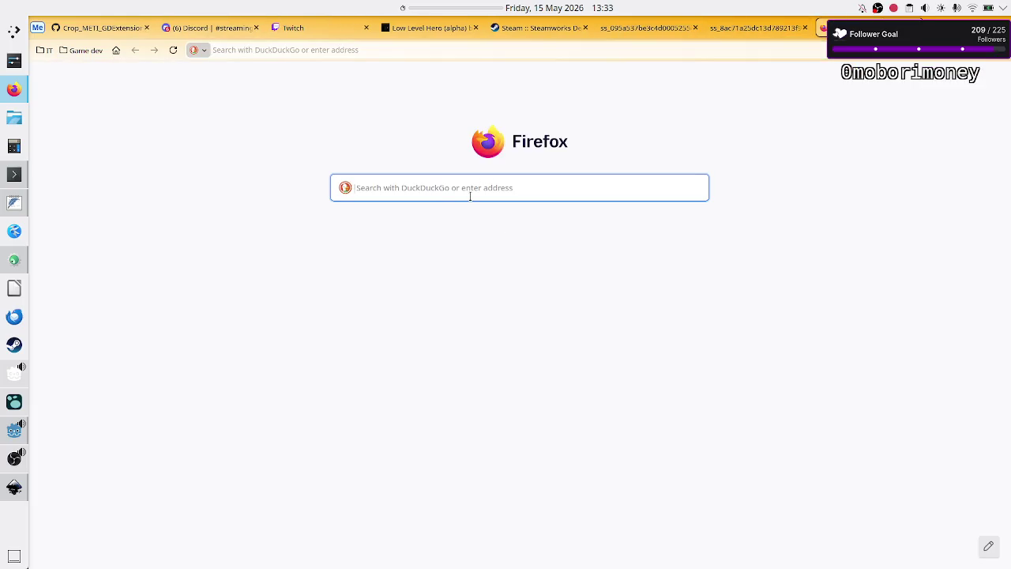
- Search 'godot gridcontainer doesn't respect child ratio' and highlight the SIZE_EXPAND explanation in the answer
type("godot g")
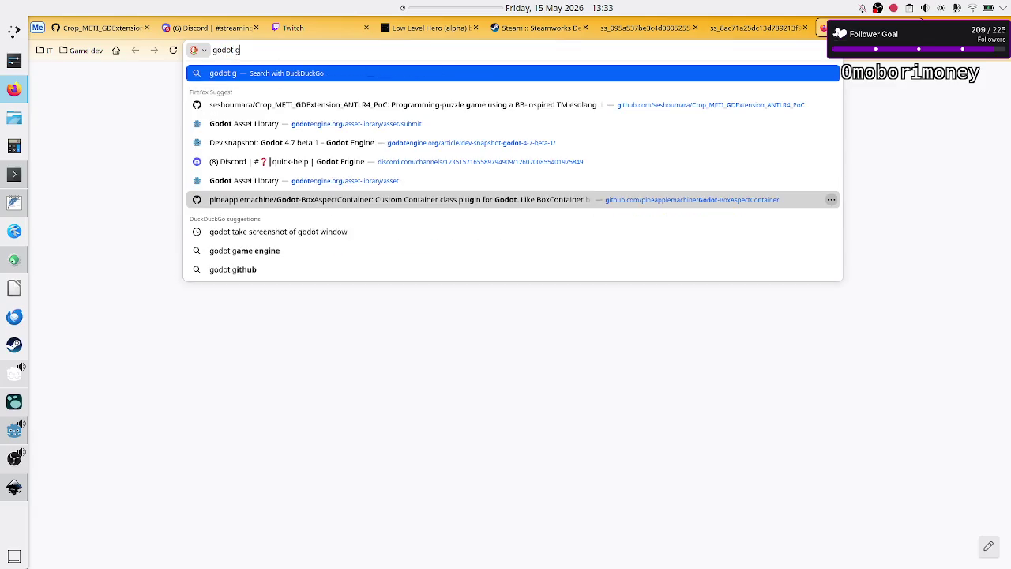
type("ridcontainer ")
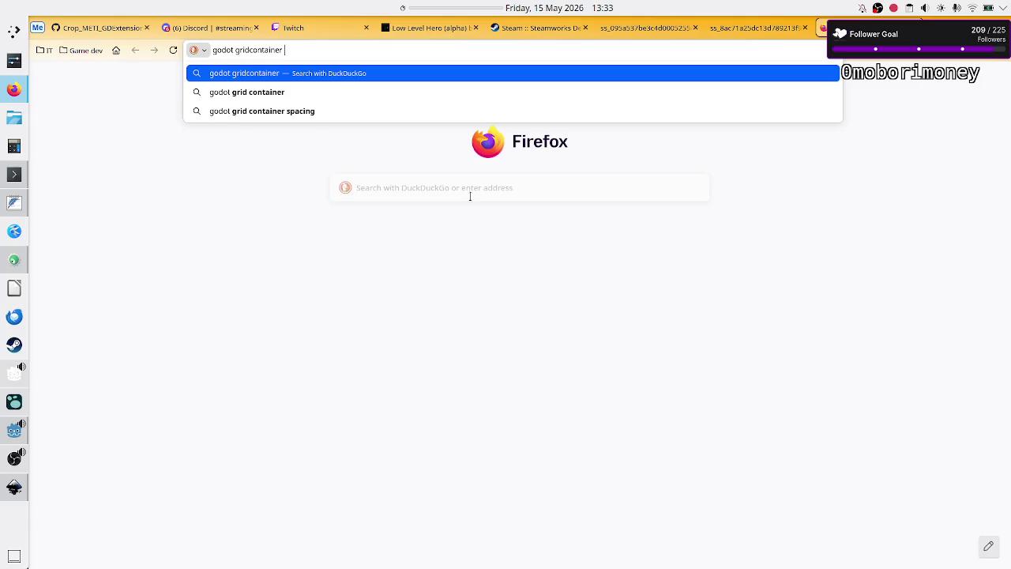
type("doesn't")
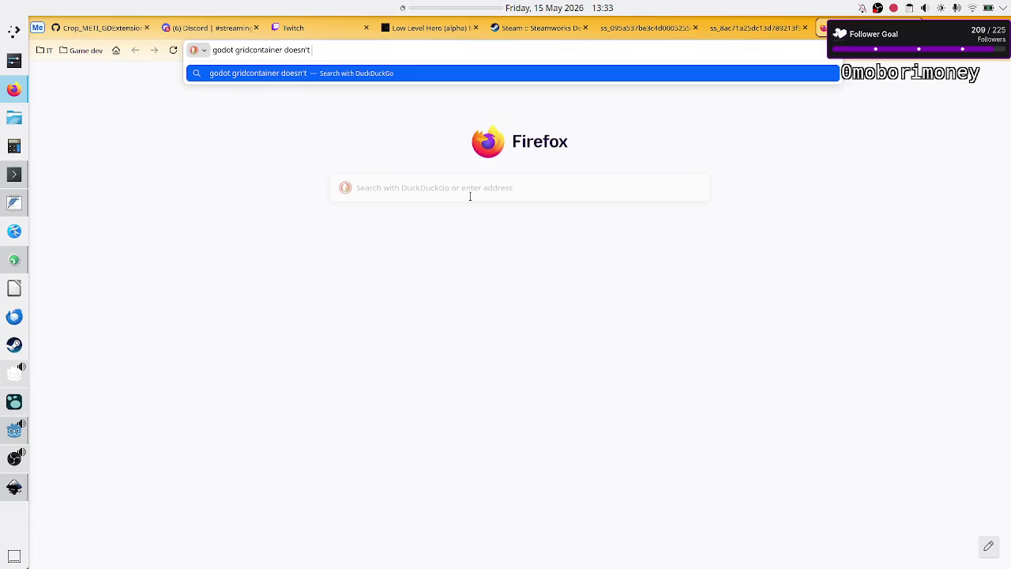
type(" respect")
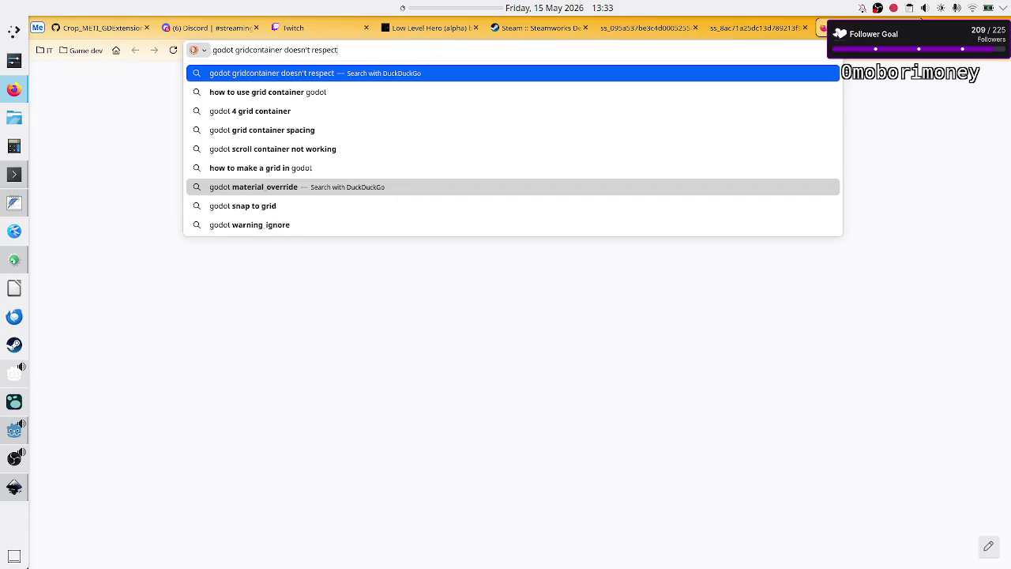
key("BackSpace")
key("BackSpace")
key("BackSpace")
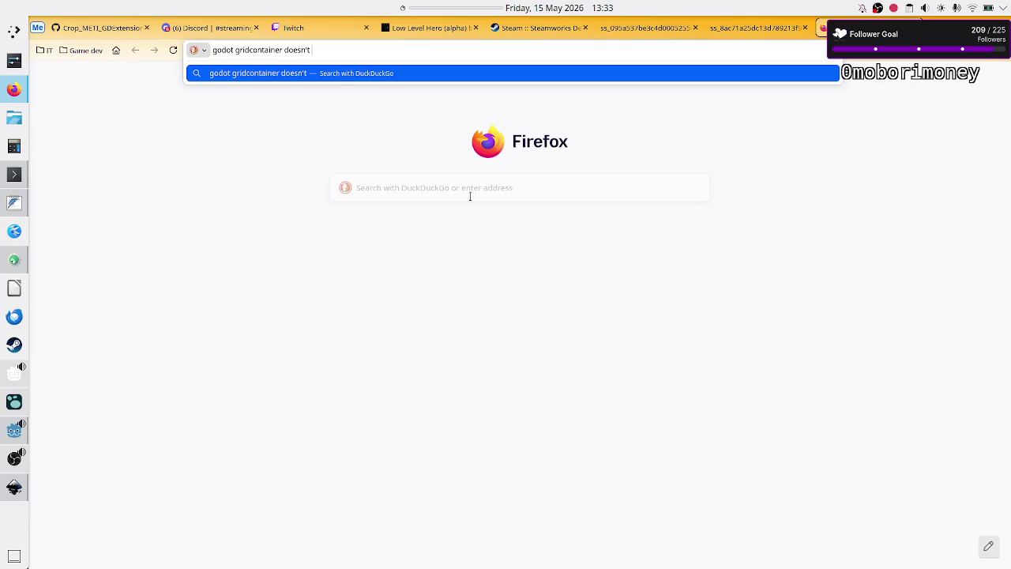
type("respect ra")
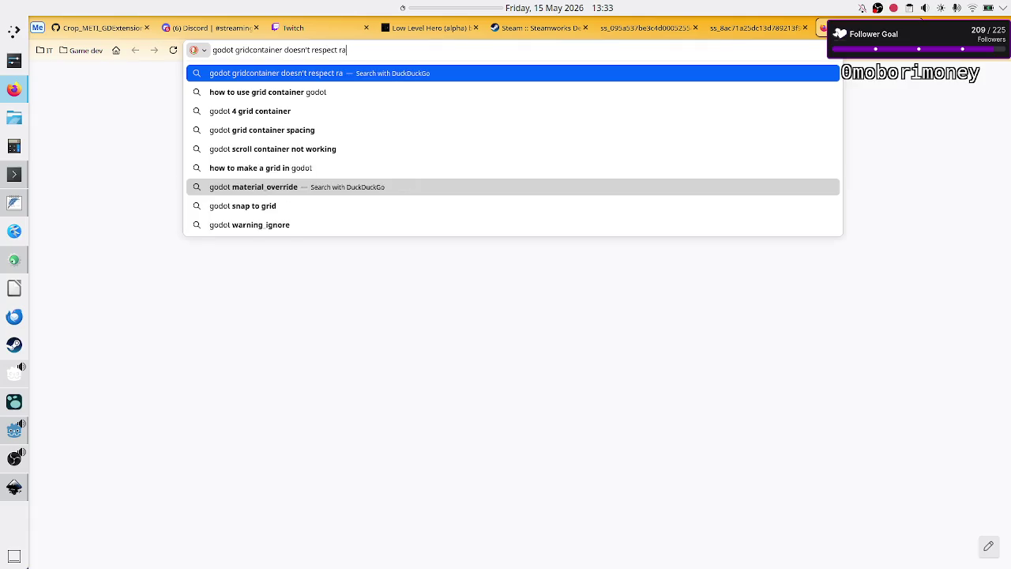
key("BackSpace")
key("BackSpace")
type("chi")
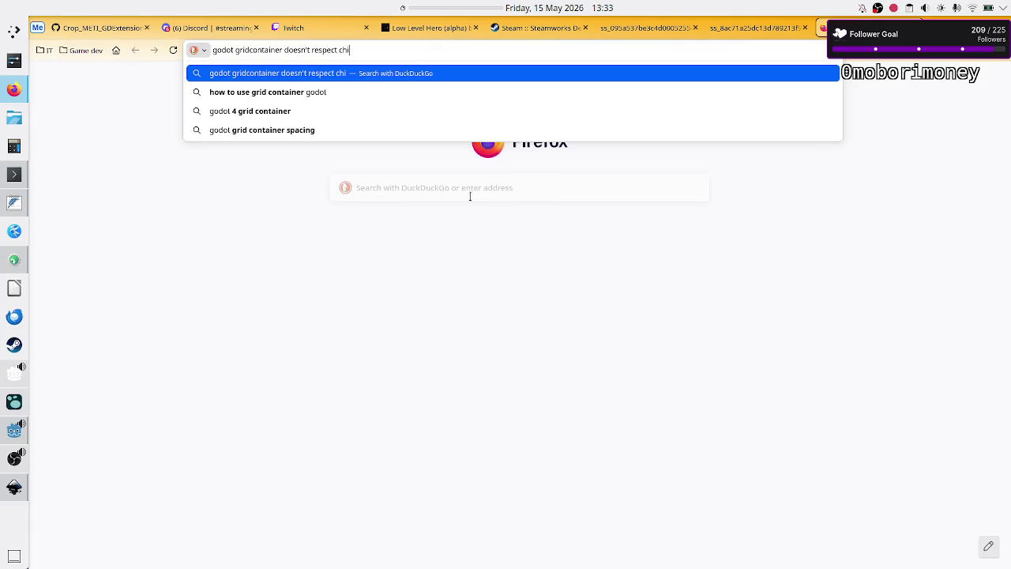
type("ld ratio")
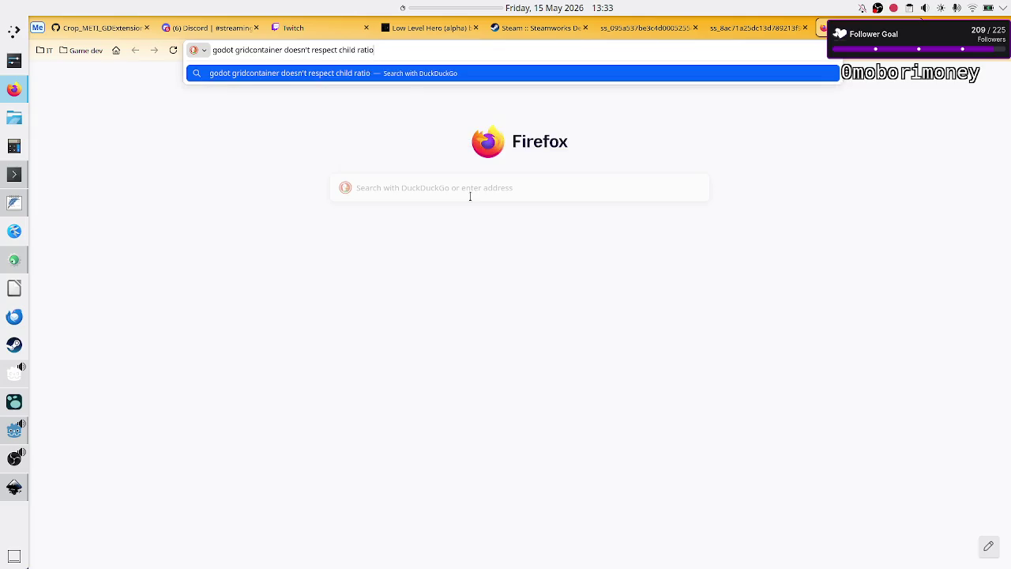
key("Return")
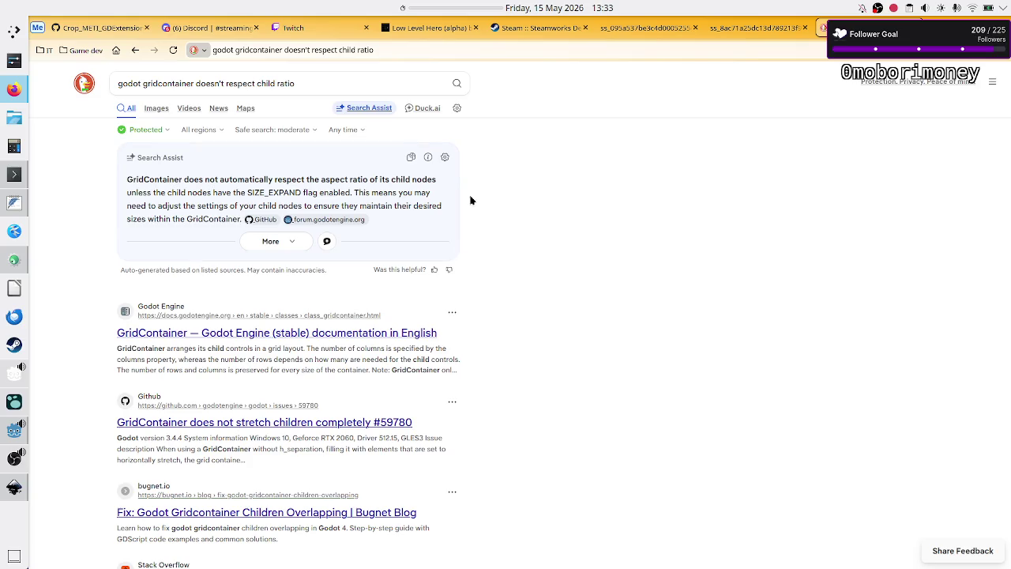
mouse_move(248, 193)
left_mouse_down()
mouse_move(305, 204)
mouse_move(303, 193)
left_mouse_up()
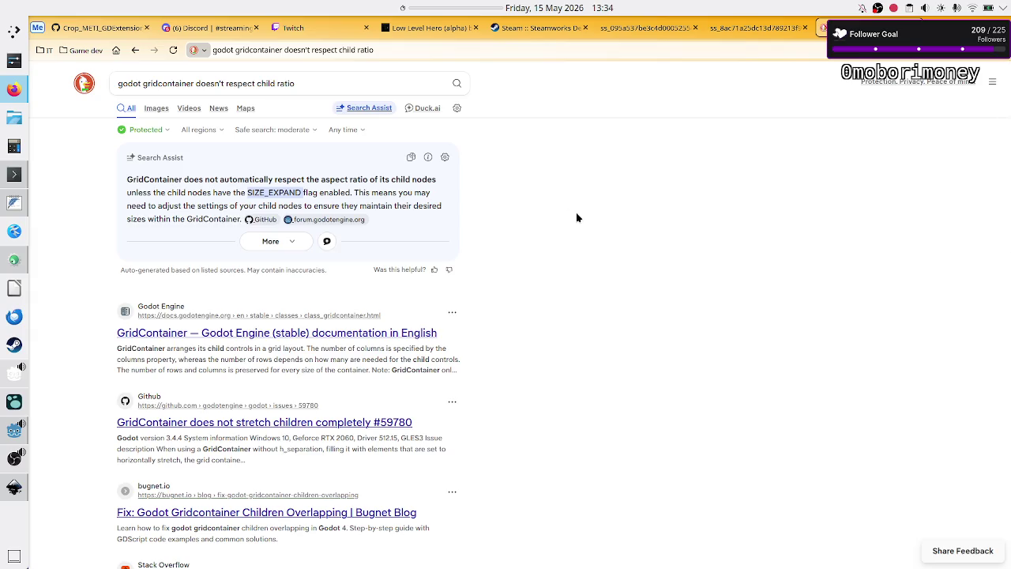
key("alt+Tab")
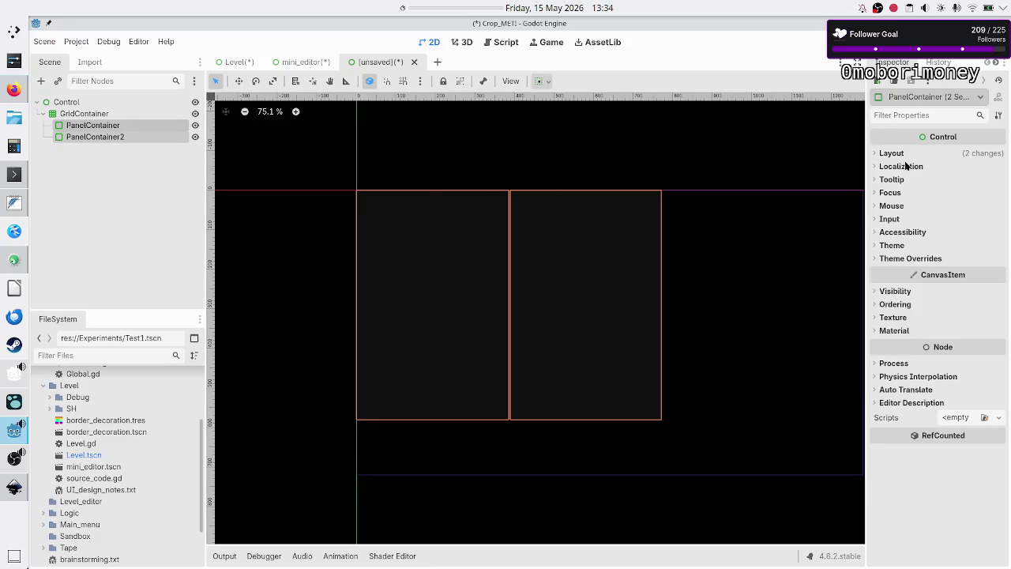
- Expand Layout > Container Sizing to confirm the panels' Fill and Expand flags
left_click(891, 153)
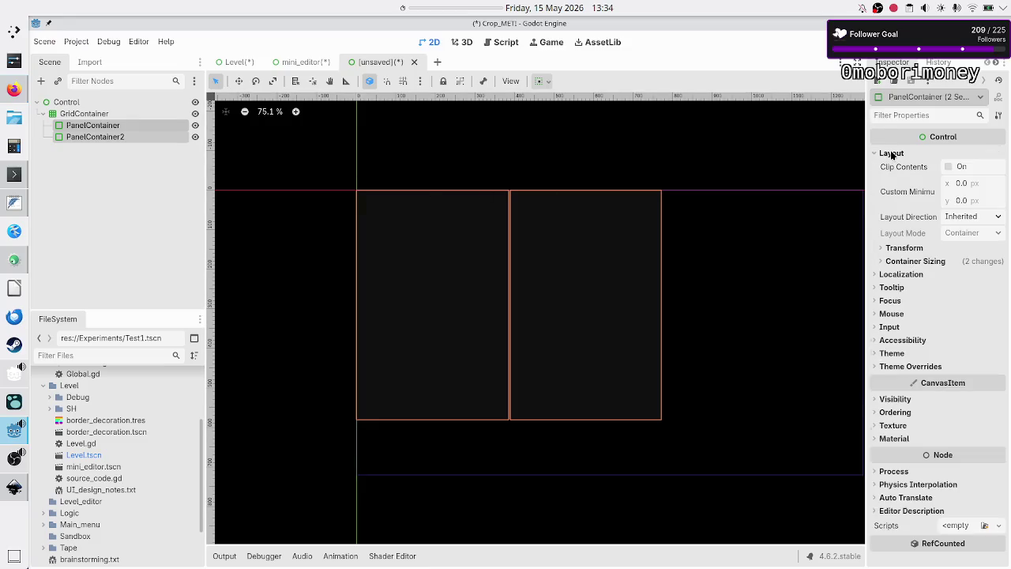
left_click(918, 261)
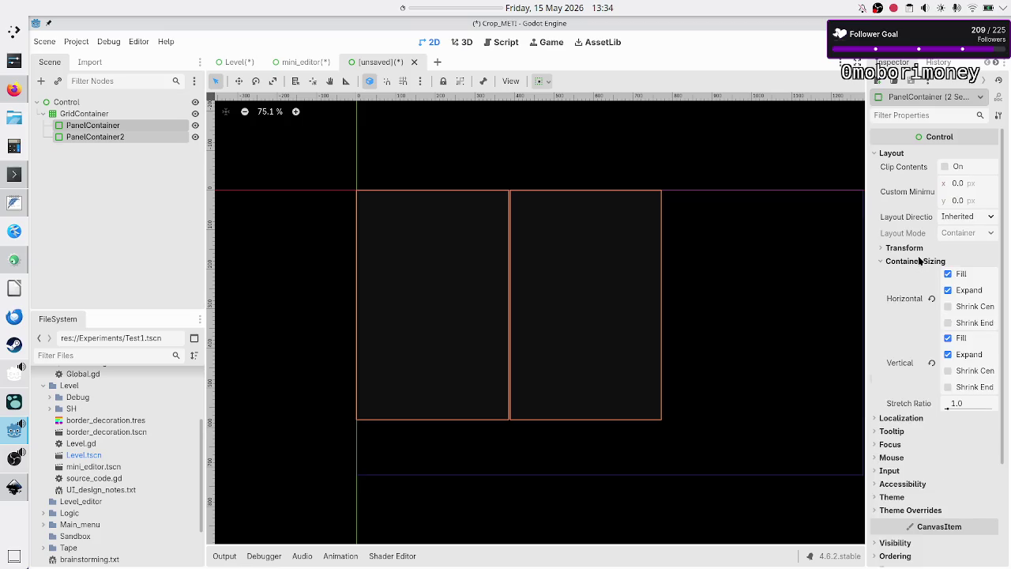
key("alt+Tab")
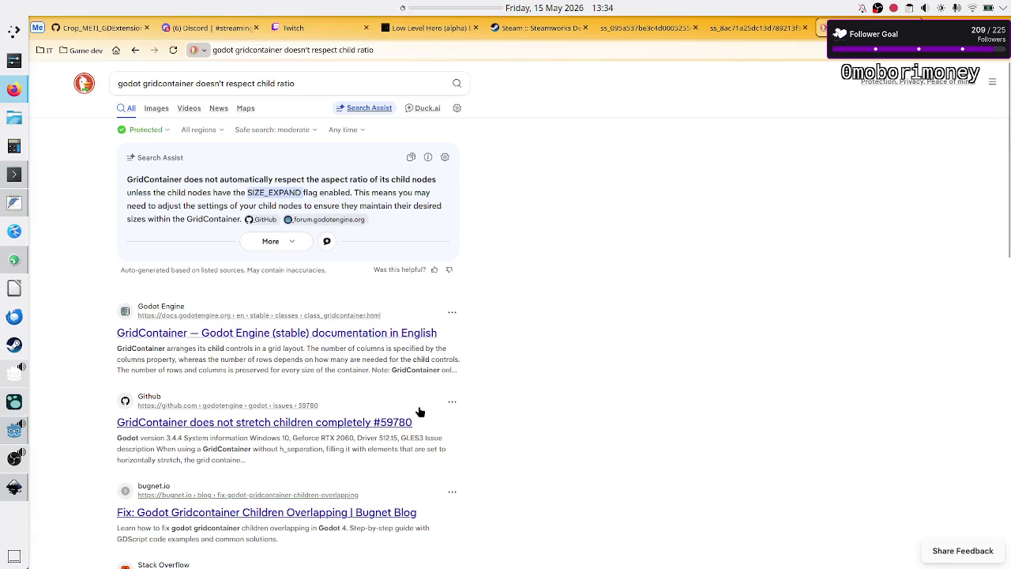
- Open GitHub issue #59780 and read its description, noting the reported Godot version
left_click(308, 428)
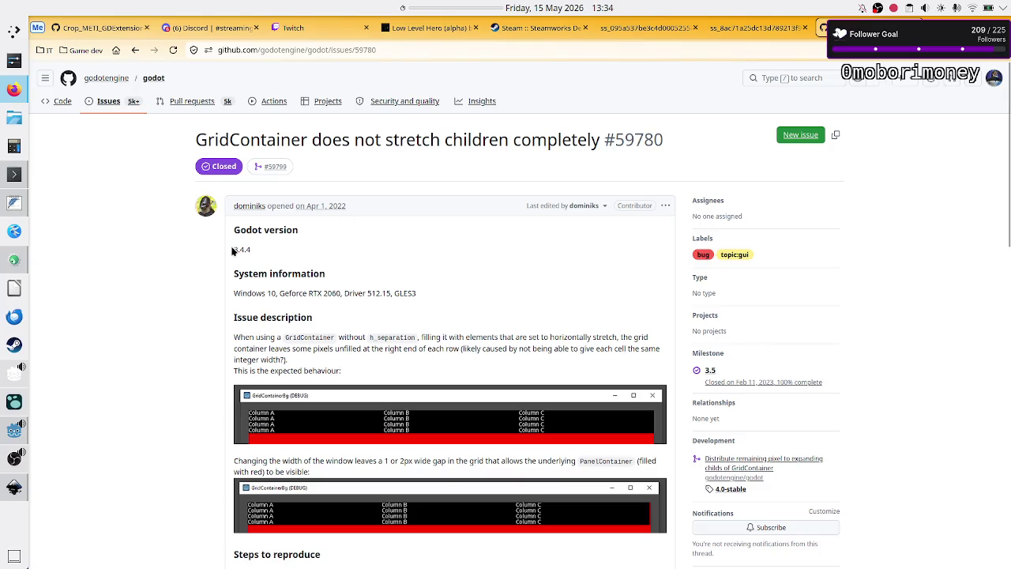
left_click_drag(233, 250, 245, 251)
left_click(316, 369)
scroll(404, 366, "down", 3)
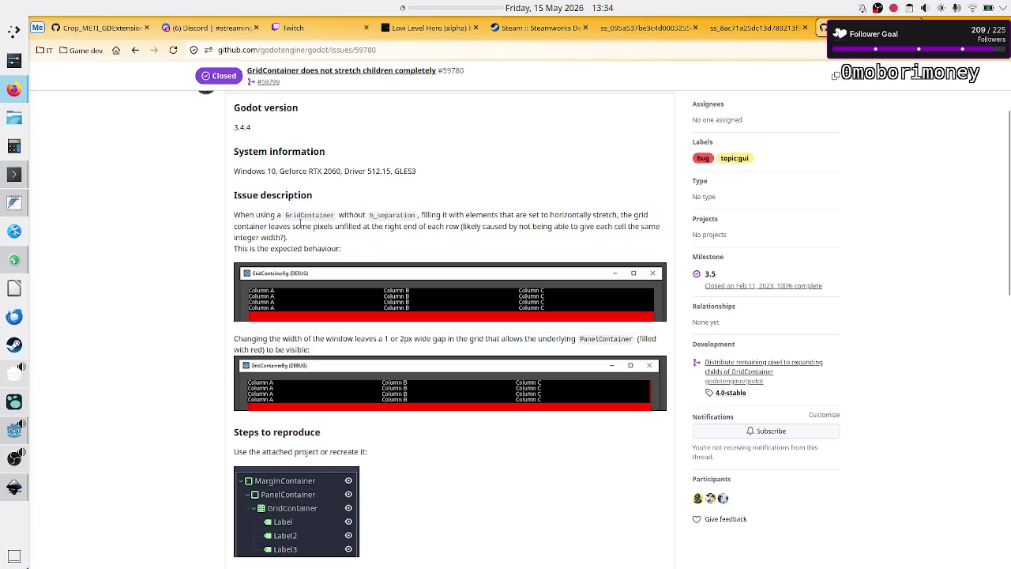
scroll(213, 411, "down", 2)
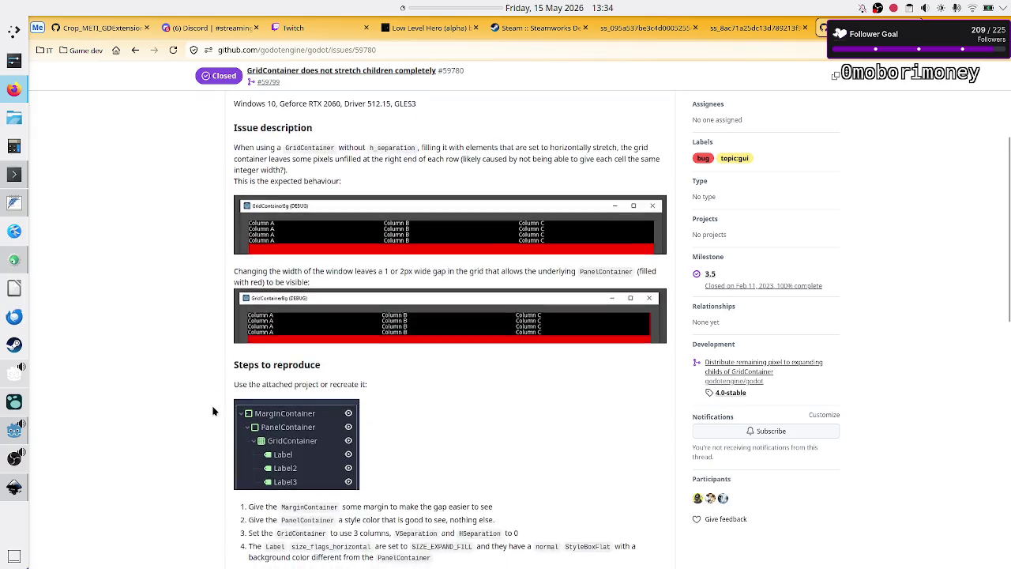
scroll(212, 411, "down", 5)
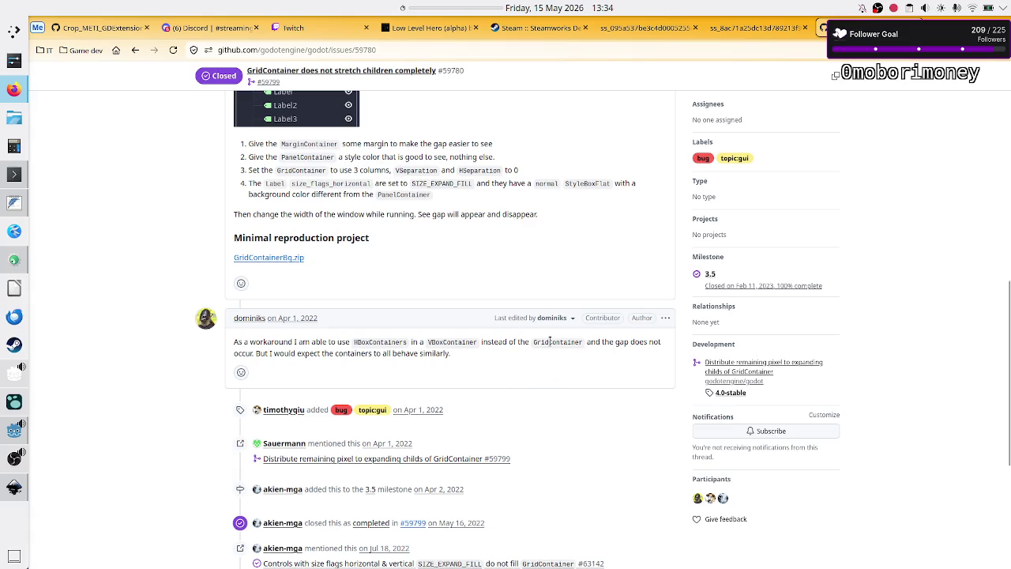
- Read the comments, highlighting the HBoxContainers-in-a-VBoxContainer workaround, then return to the results
left_click_drag(530, 341, 587, 346)
left_click_drag(355, 345, 455, 342)
left_click(453, 341)
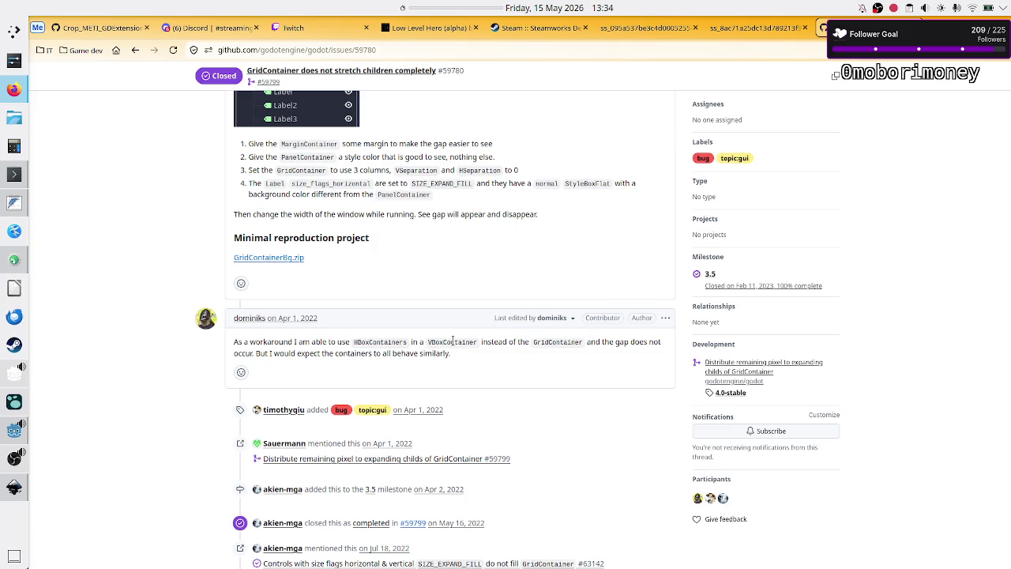
scroll(468, 347, "down", 5)
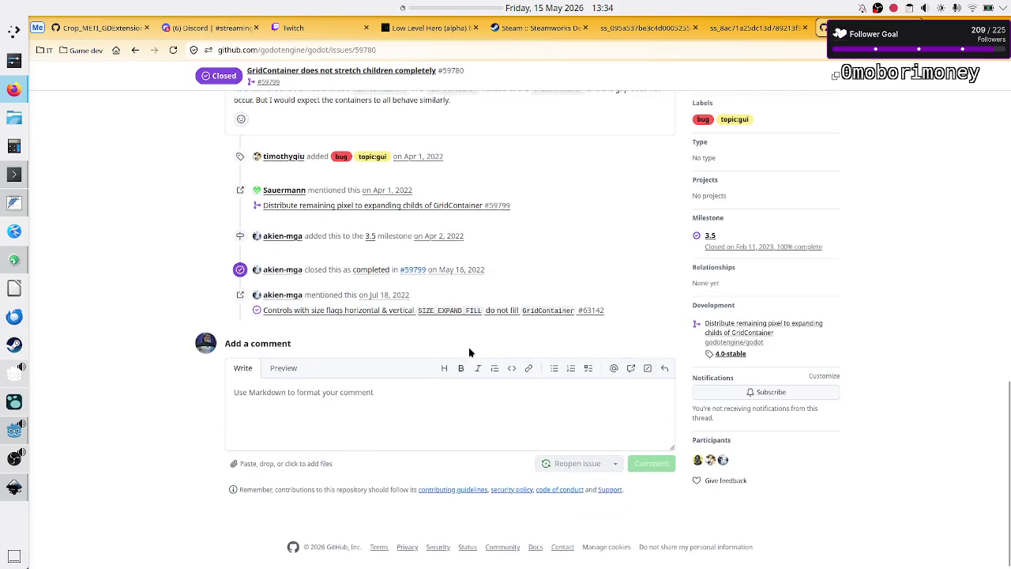
scroll(470, 357, "up", 20)
left_click(136, 50)
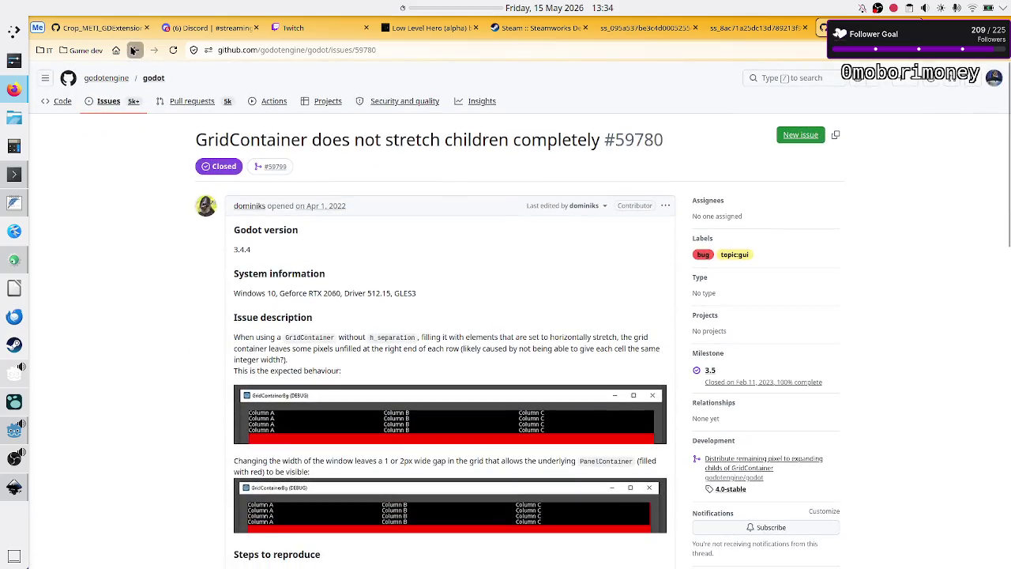
- Scroll through the DuckDuckGo results and open the GridContainer documentation page
scroll(307, 447, "down", 3)
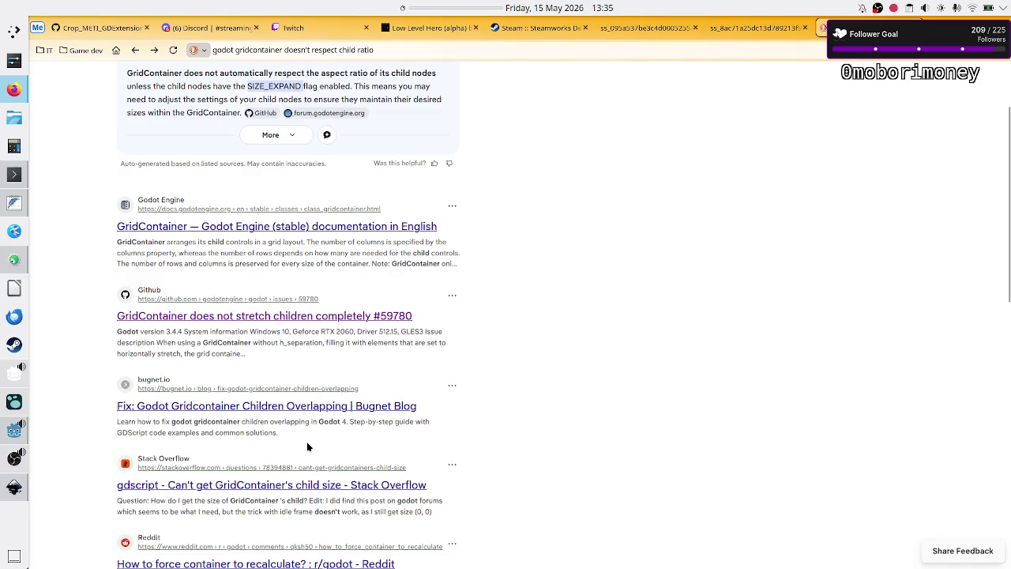
scroll(308, 448, "down", 2)
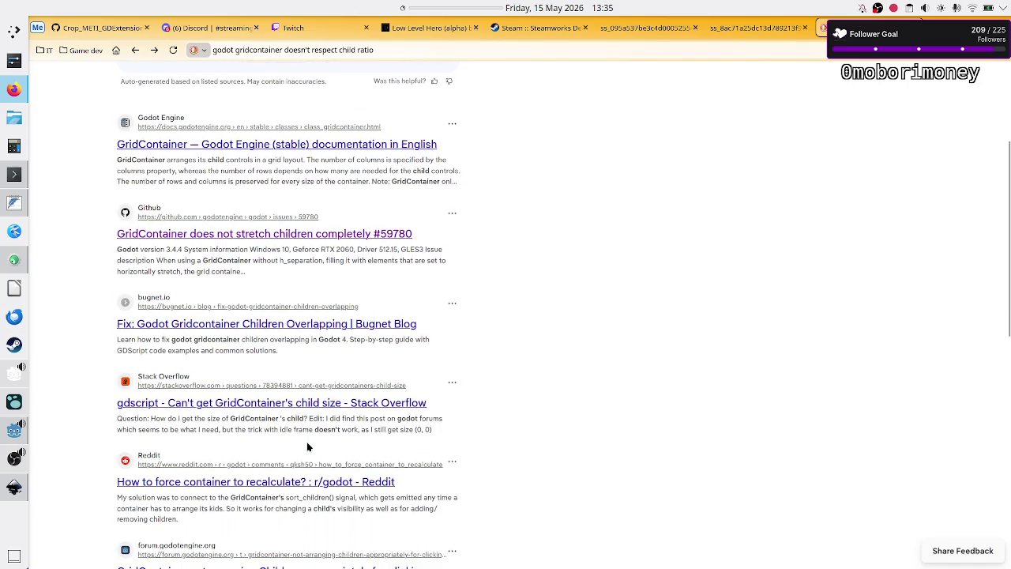
scroll(308, 447, "down", 3)
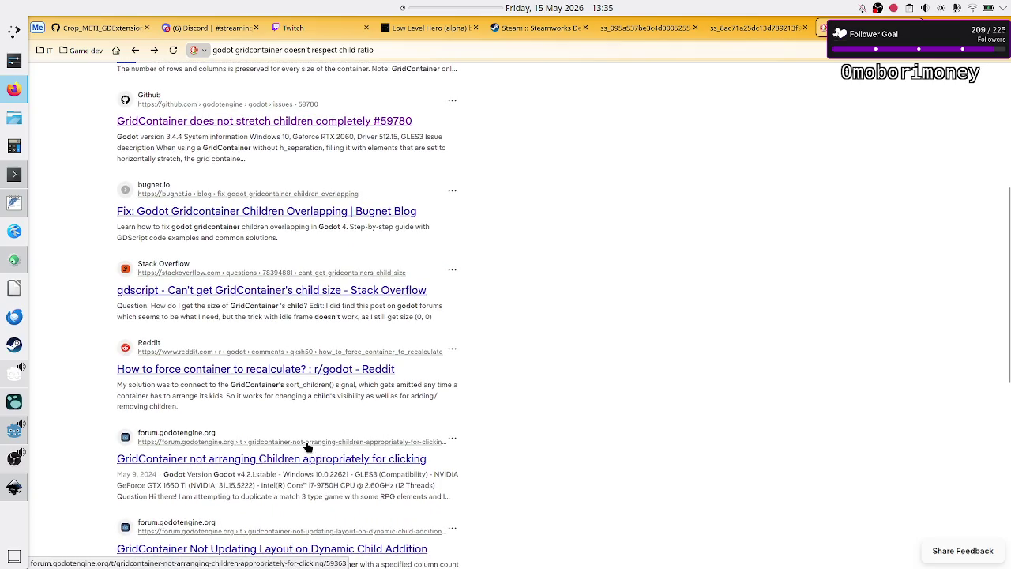
scroll(309, 447, "down", 1)
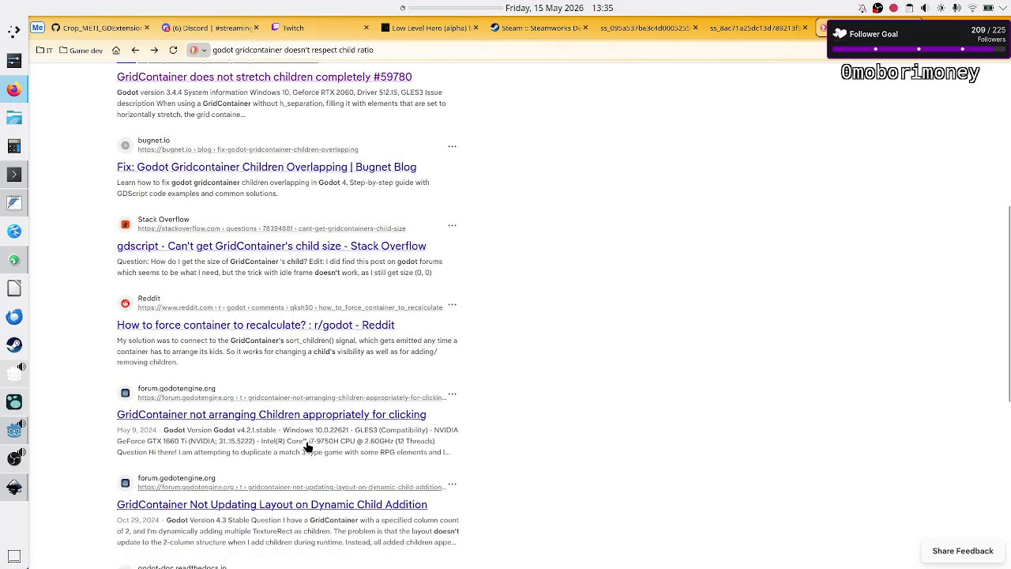
scroll(308, 447, "down", 3)
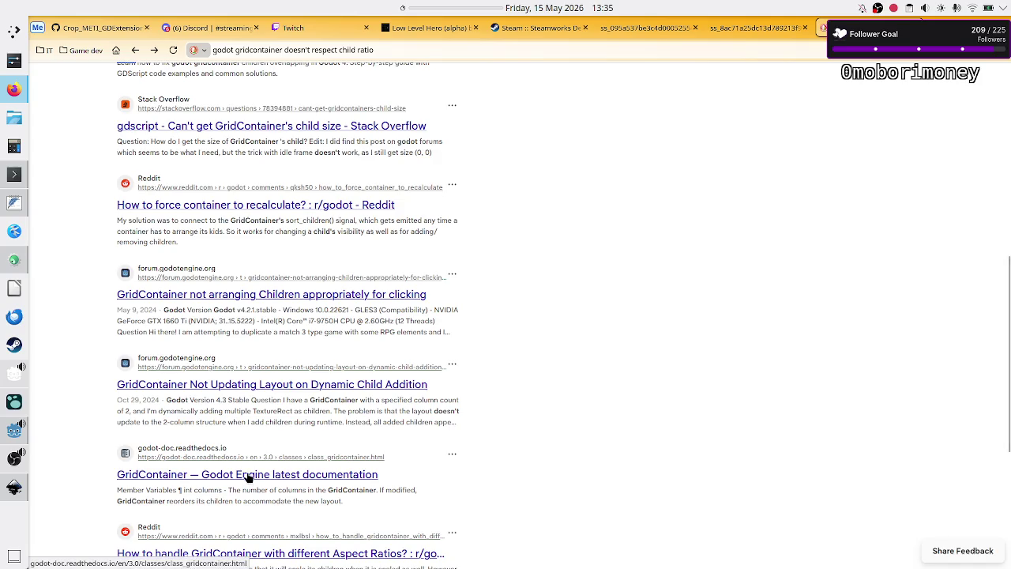
scroll(247, 477, "up", 6)
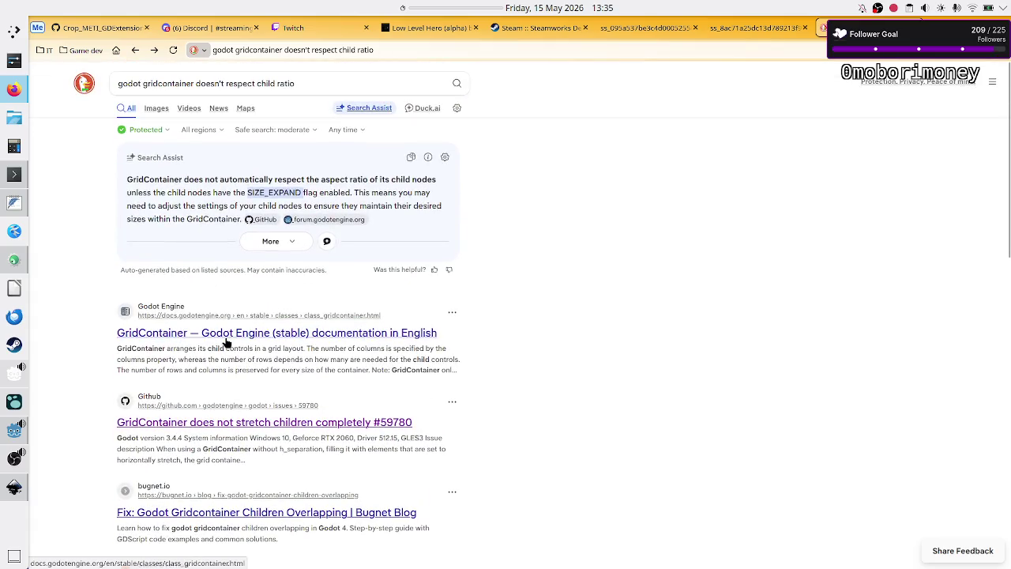
left_click(227, 342)
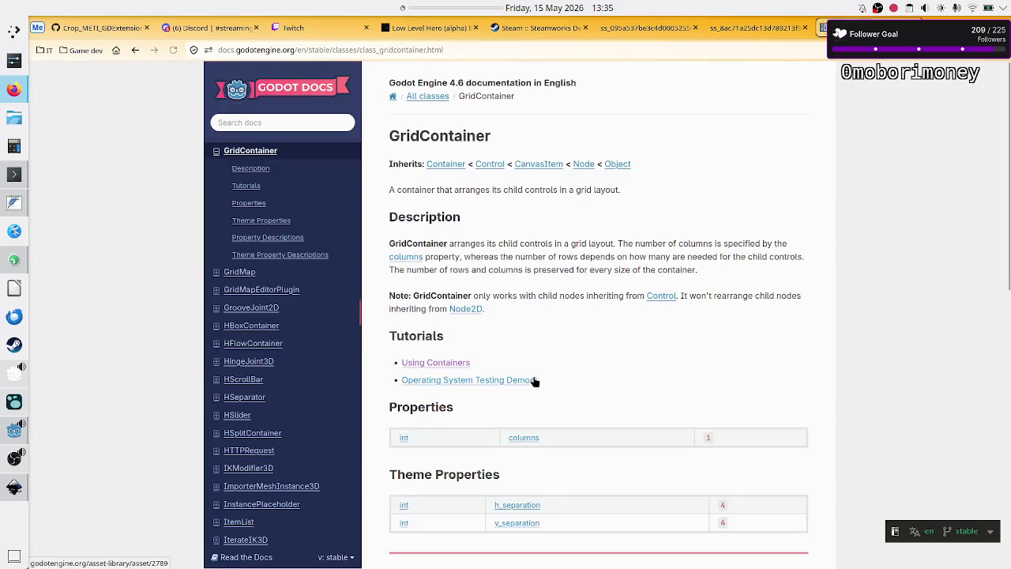
- Search the GridContainer class reference for 'ratio' and step through all its matches
scroll(609, 369, "down", 3)
key("ctrl+f")
type("r")
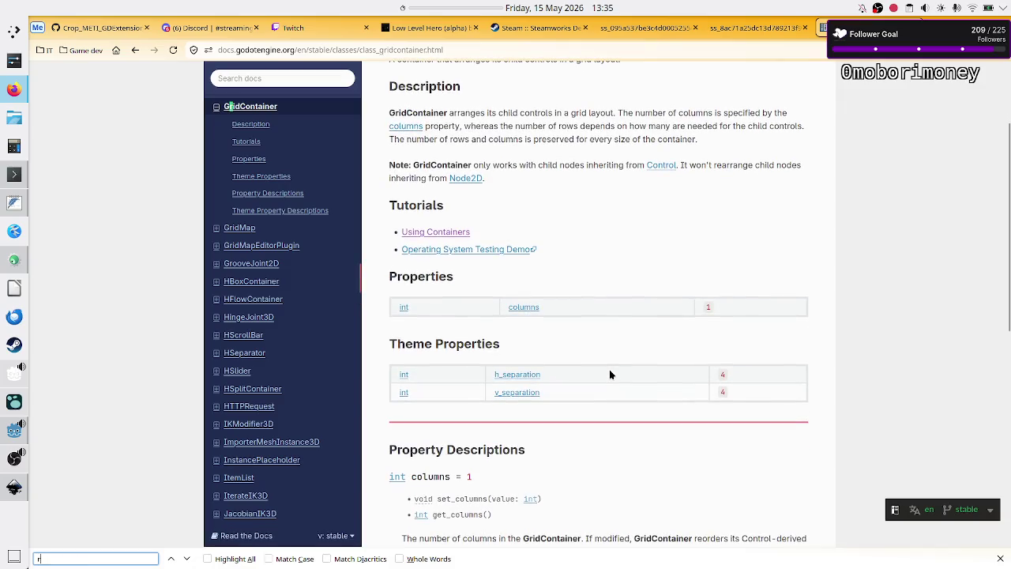
type("atio")
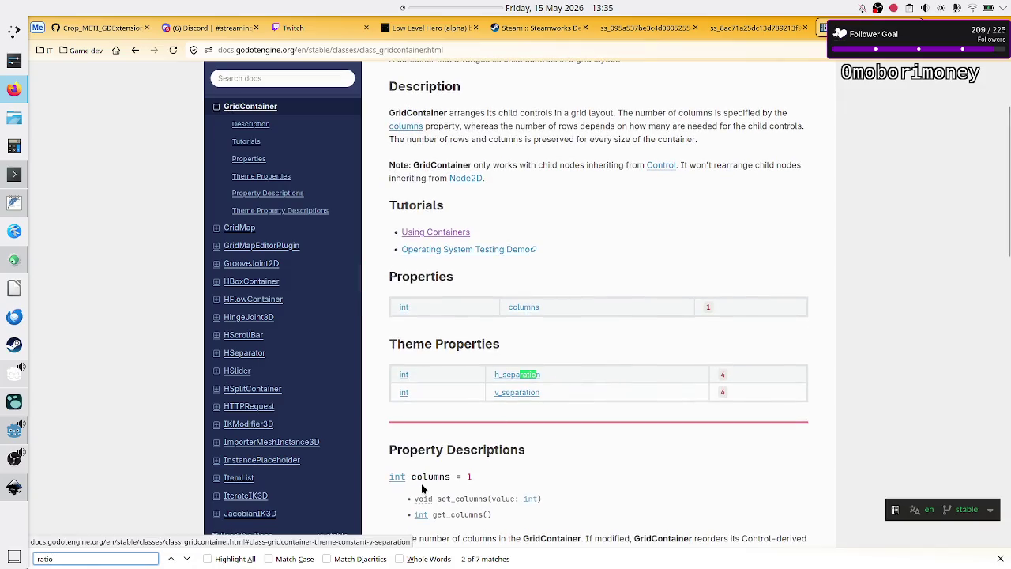
left_click(188, 558)
left_click(190, 560)
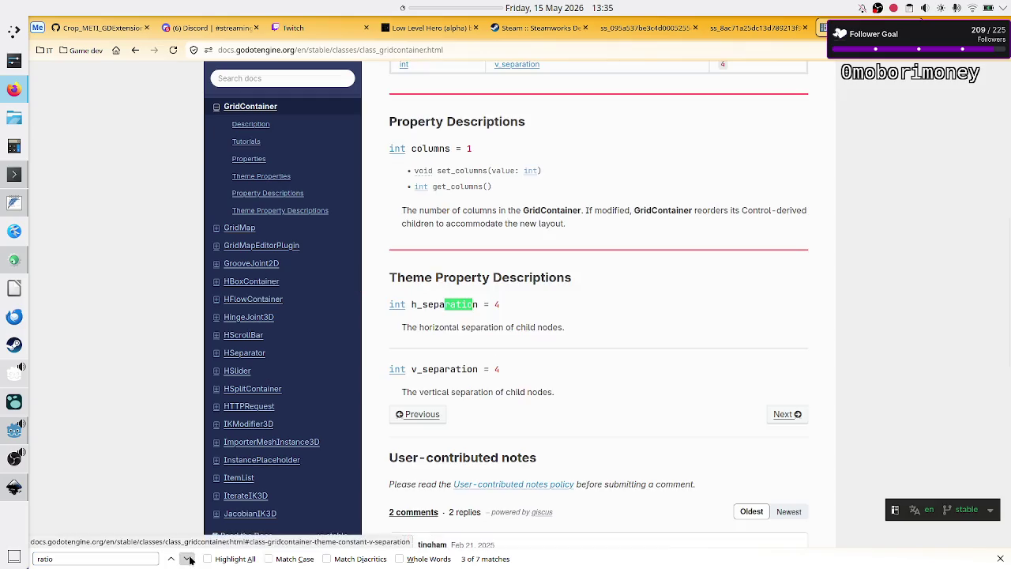
left_click(189, 559)
left_click(190, 559)
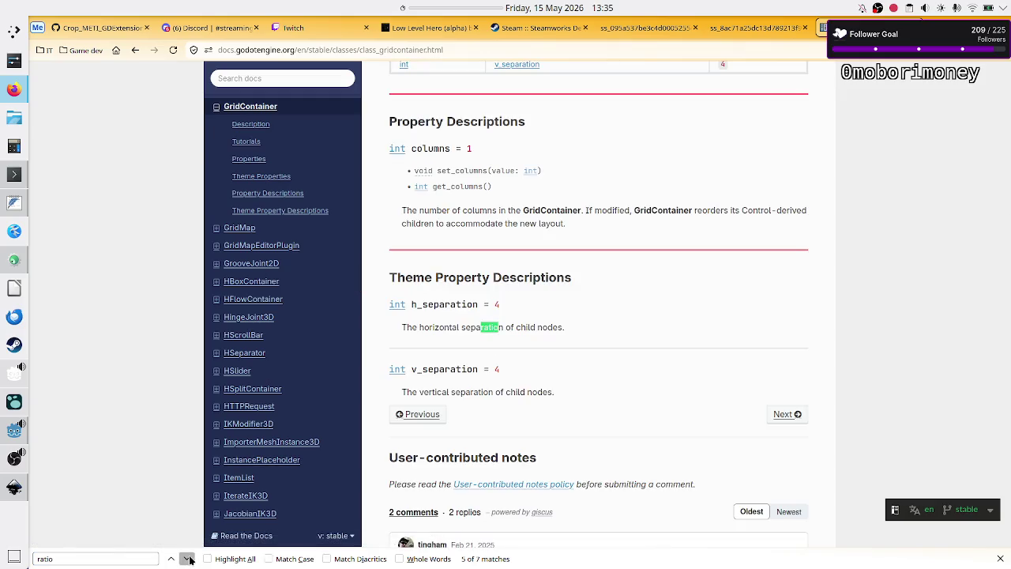
left_click(190, 559)
left_click(189, 559)
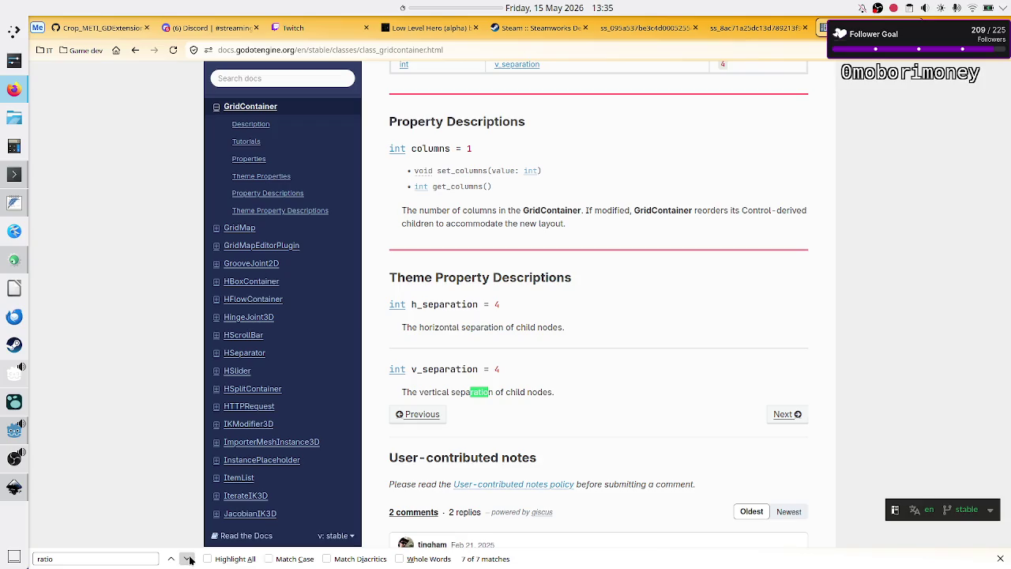
left_click(190, 559)
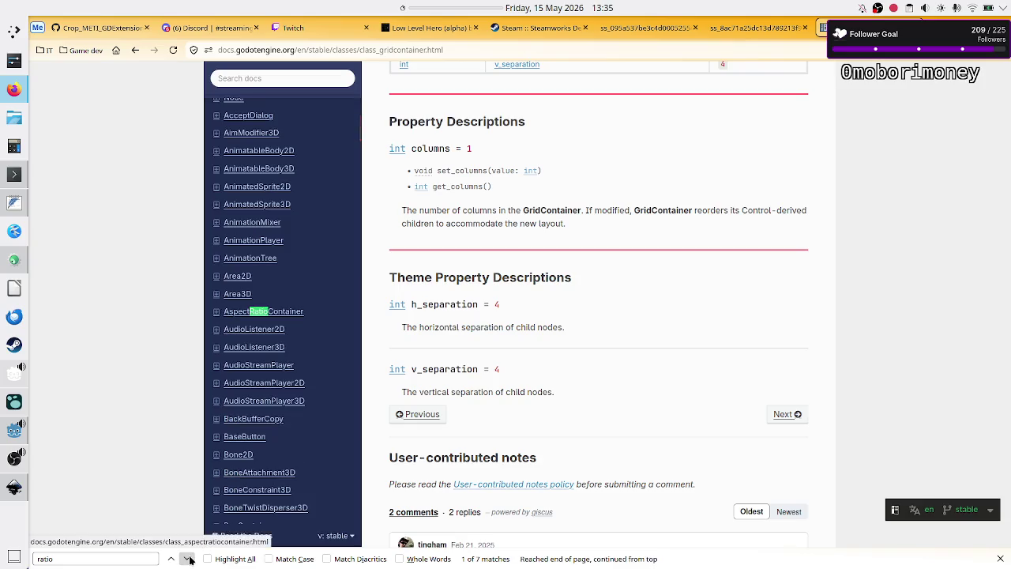
left_click(189, 559)
left_click(189, 560)
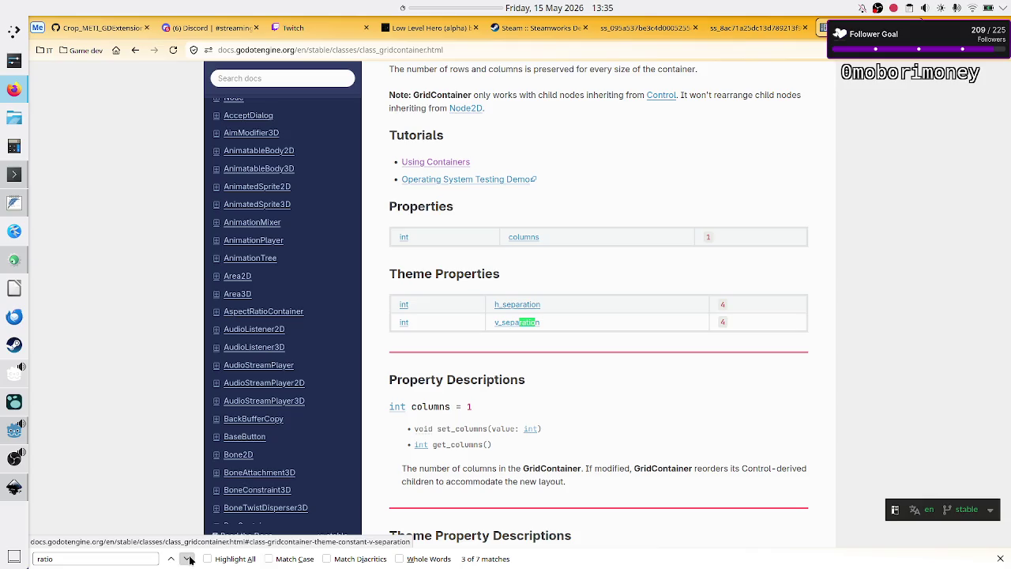
left_click(190, 560)
left_click(190, 560)
left_click(190, 559)
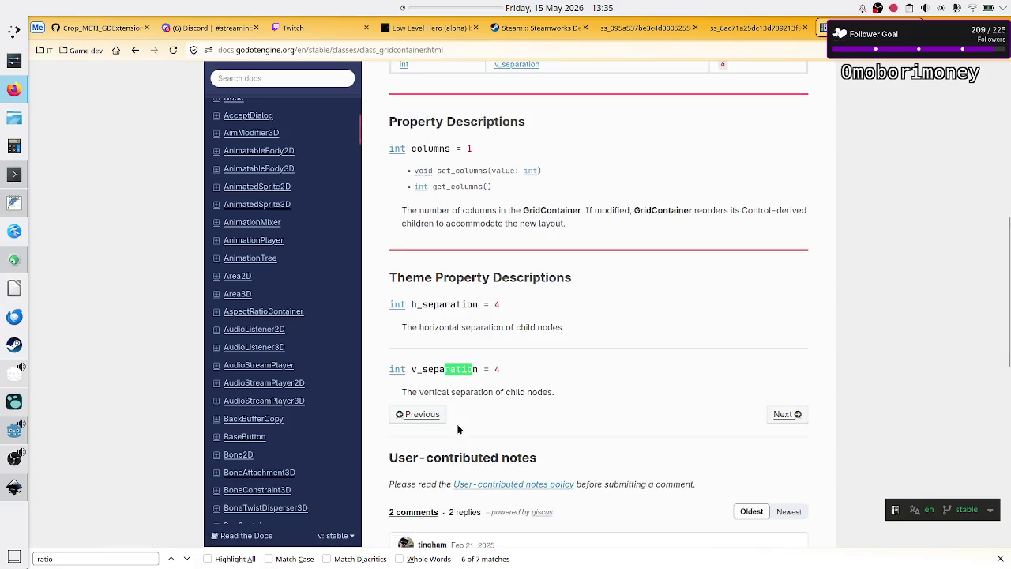
- Close the in-page search and return to the Godot editor
key("Escape")
left_click(555, 350)
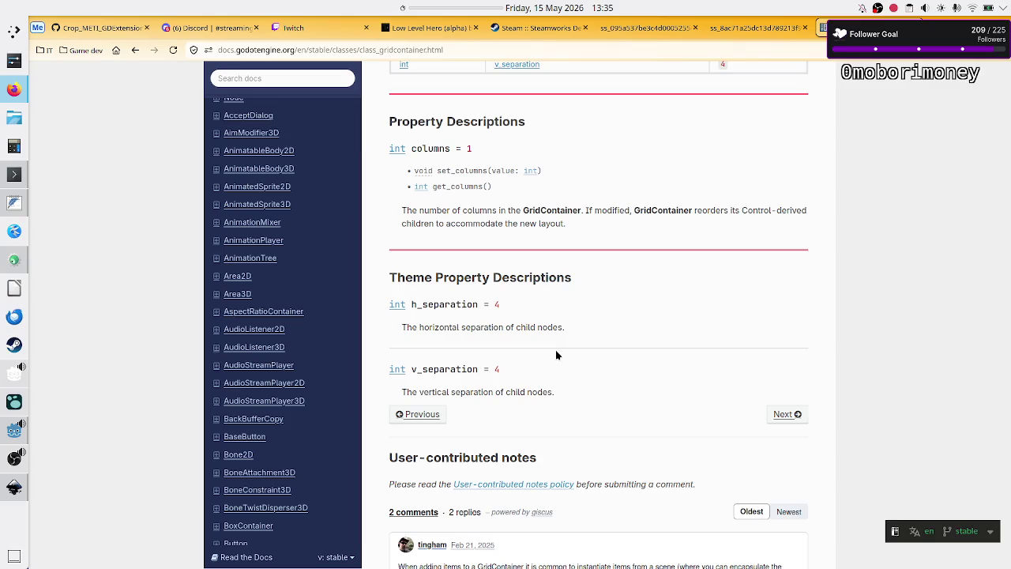
key("alt+Tab")
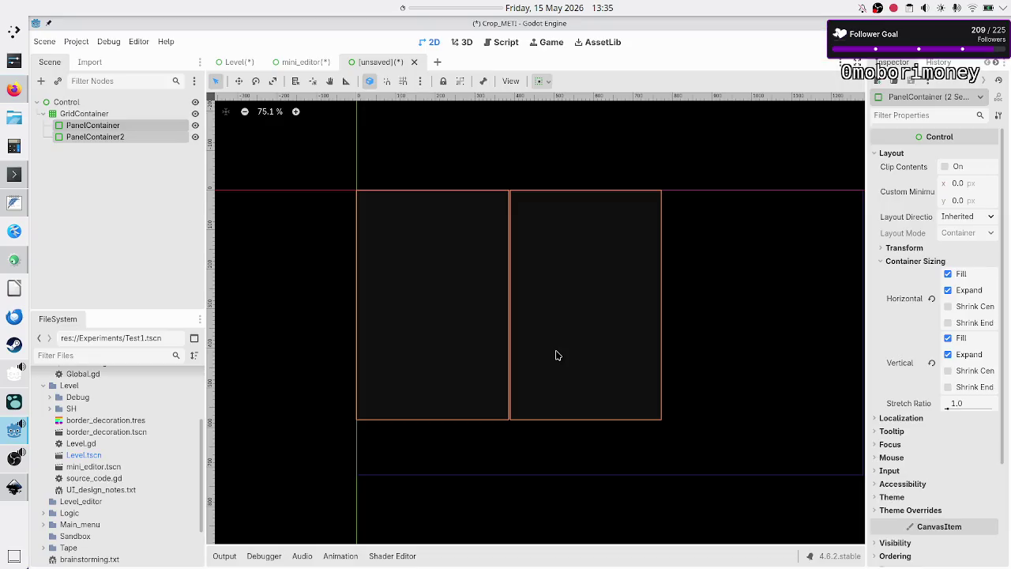
- Select the first PanelContainer, then close the [unsaved] test scene tab
left_click(91, 162)
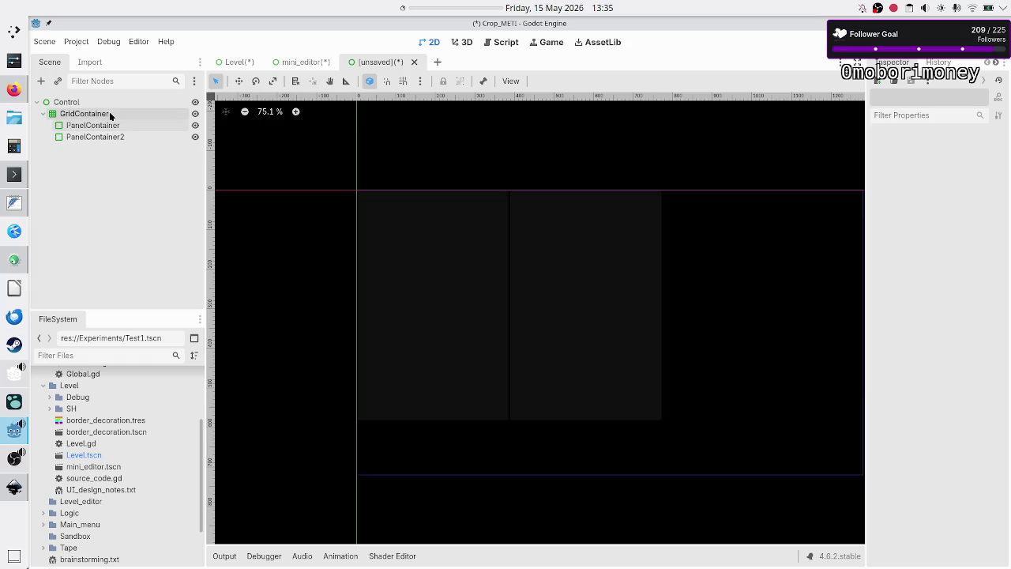
left_click(100, 127)
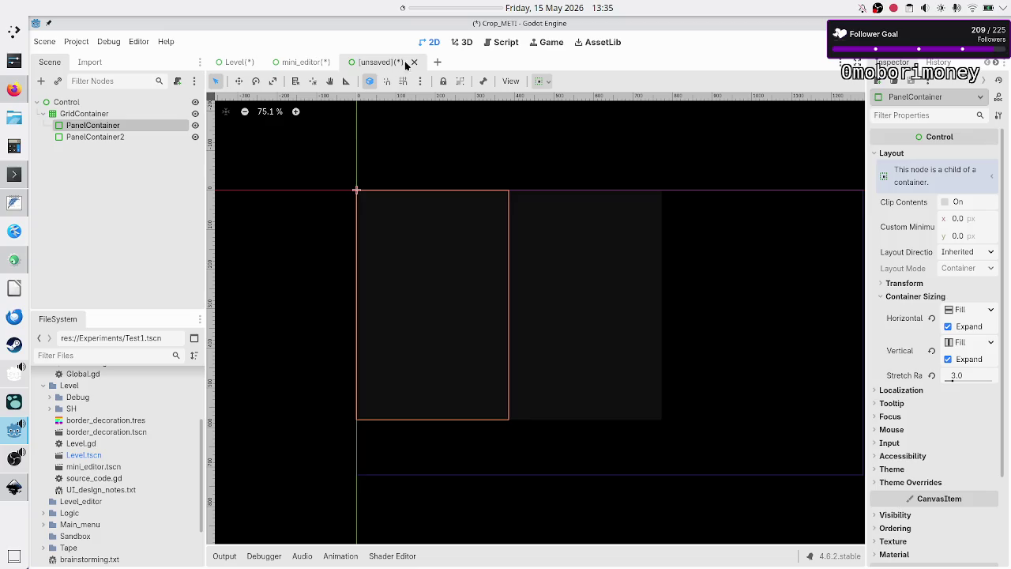
left_click(414, 61)
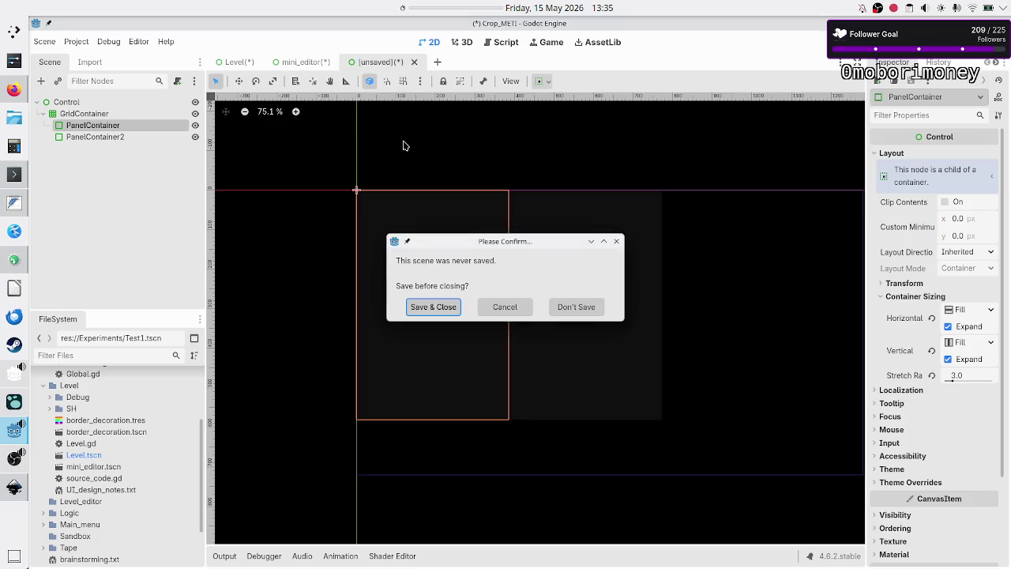
- Close the test scene with Don't Save, drag the VBoxContainer into a wide rectangle, and open Level
left_click(444, 308)
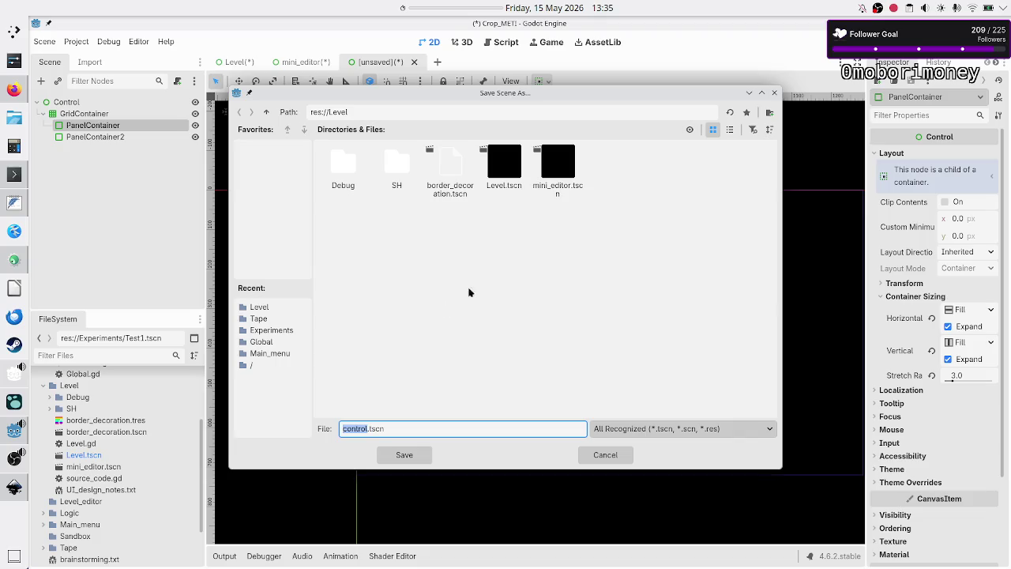
key("Escape")
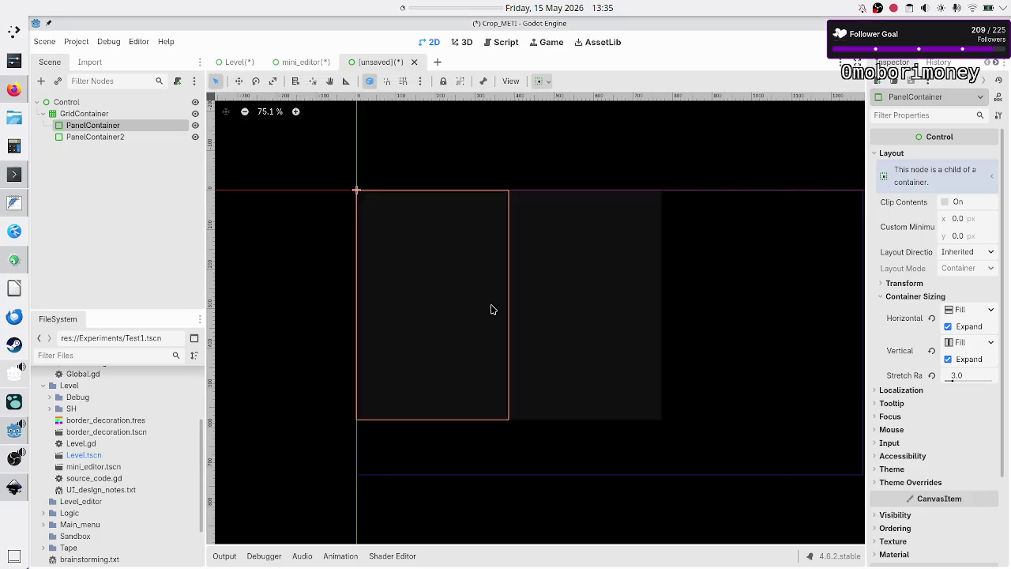
left_click(415, 62)
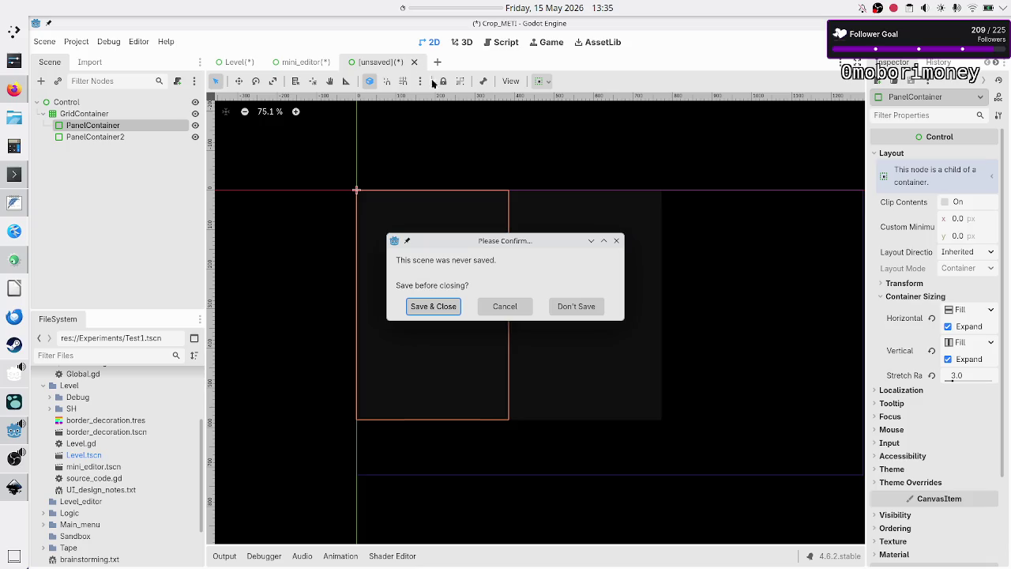
left_click(591, 310)
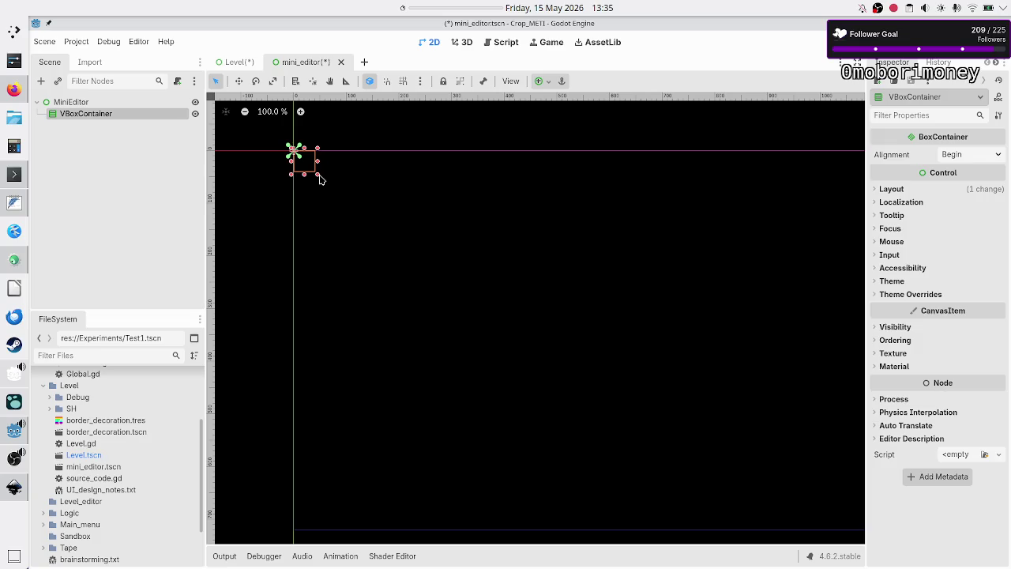
mouse_move(320, 177)
left_mouse_down()
mouse_move(388, 202)
mouse_move(435, 197)
mouse_move(550, 292)
mouse_move(640, 340)
left_mouse_up()
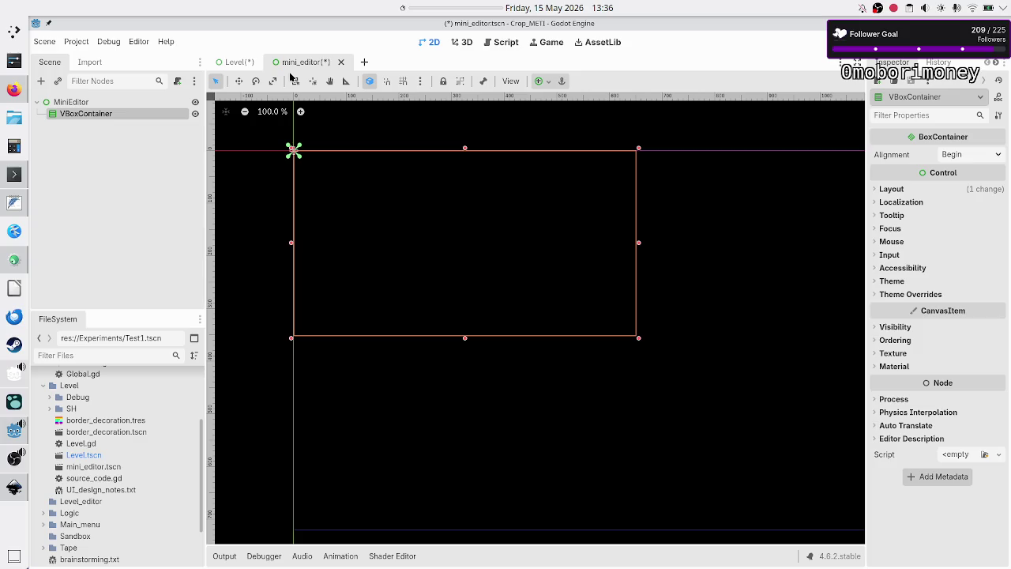
left_click(237, 61)
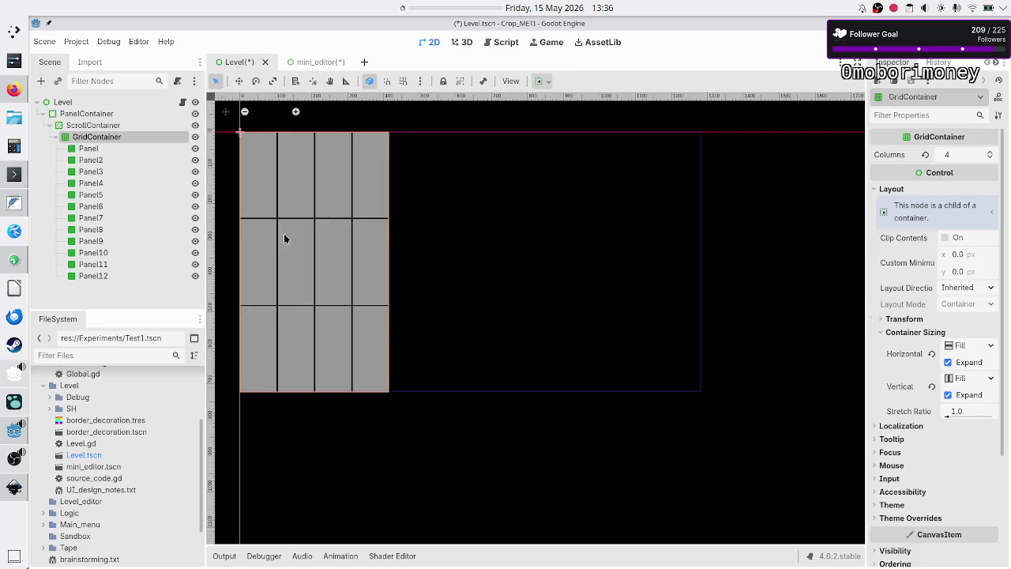
- Change the first Panel's Stretch Ratio from 4.0 to 3.0
left_click(102, 150)
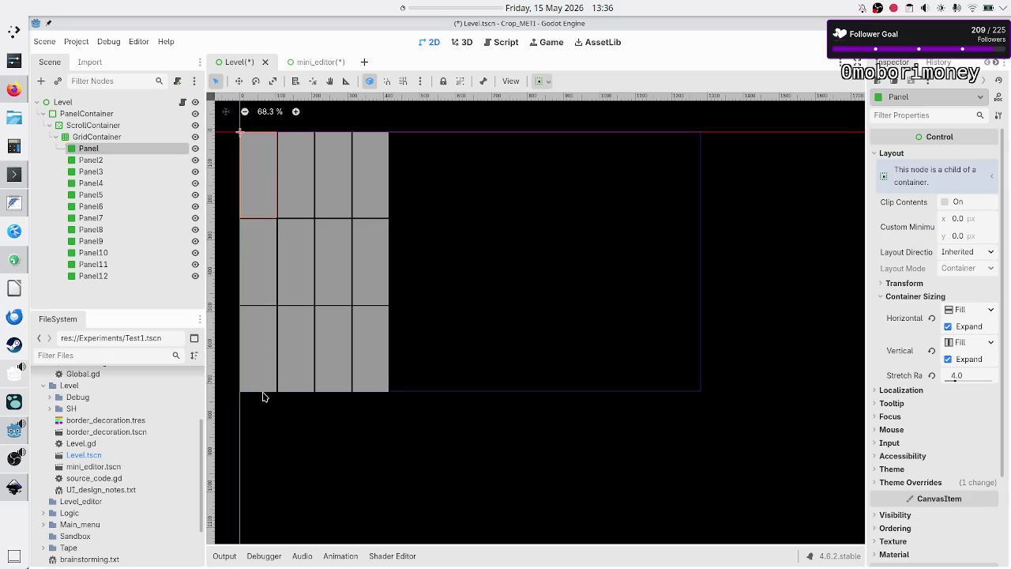
left_click(971, 375)
key("BackSpace")
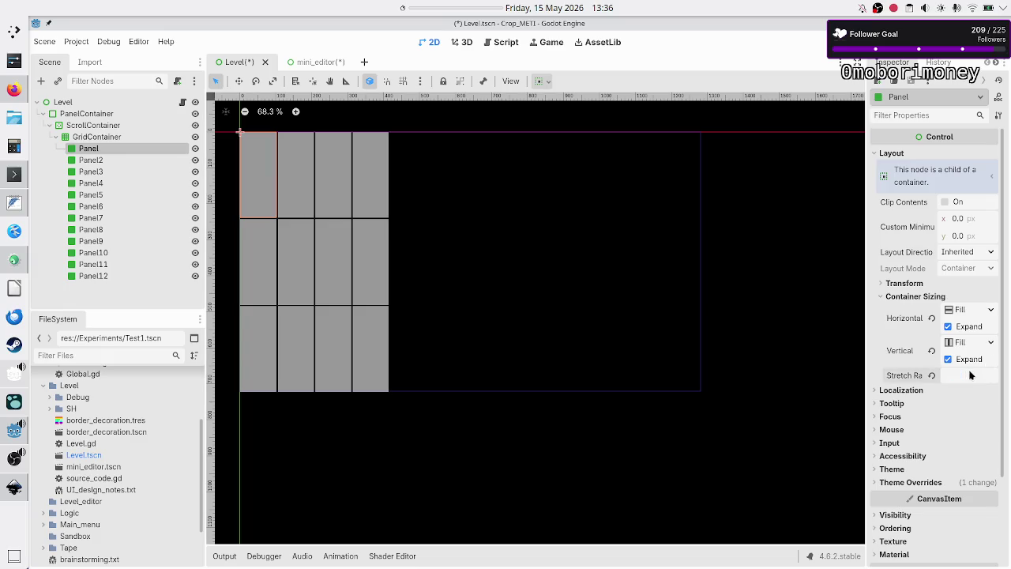
type("3")
key("Return")
left_click(970, 375)
left_click(100, 194)
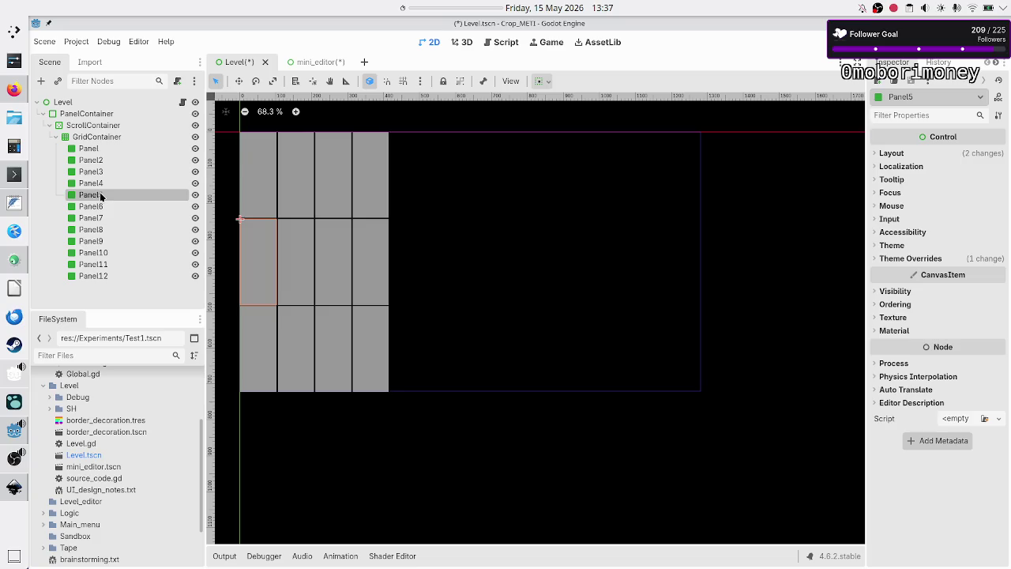
- Hide Panel5 through Panel12 in the Scene tree
left_click(104, 276, "shift")
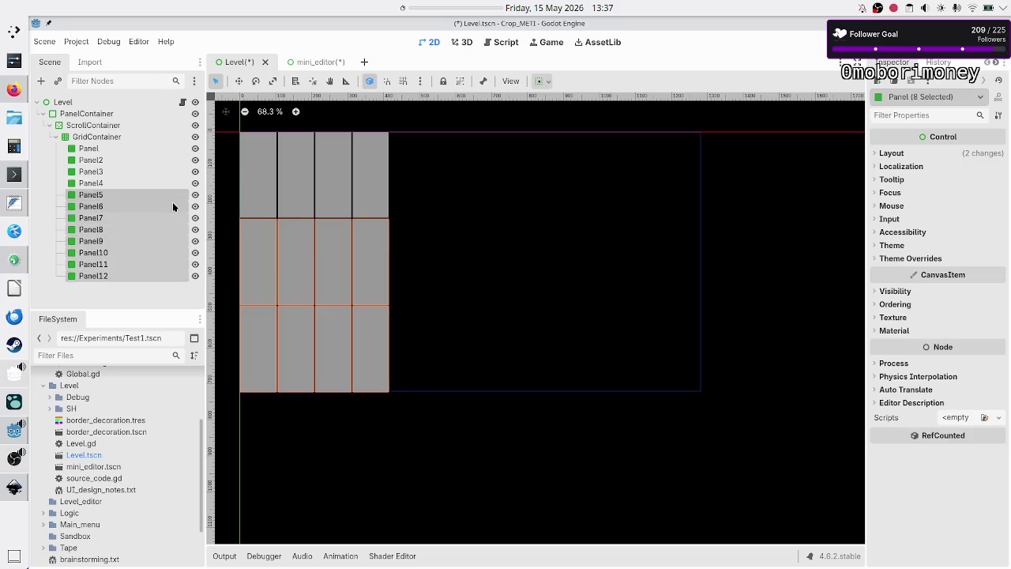
left_click(195, 196)
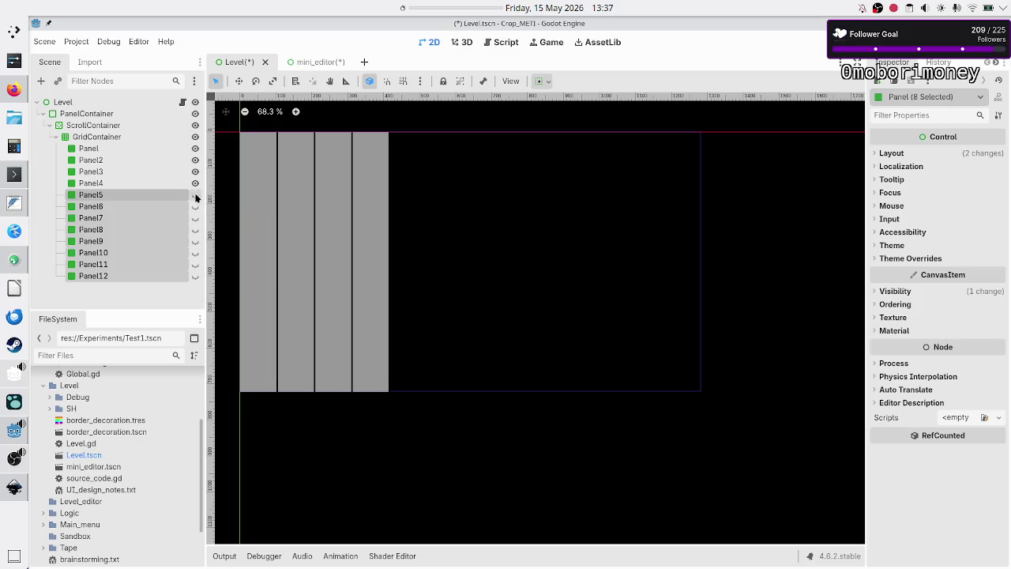
left_click(121, 305)
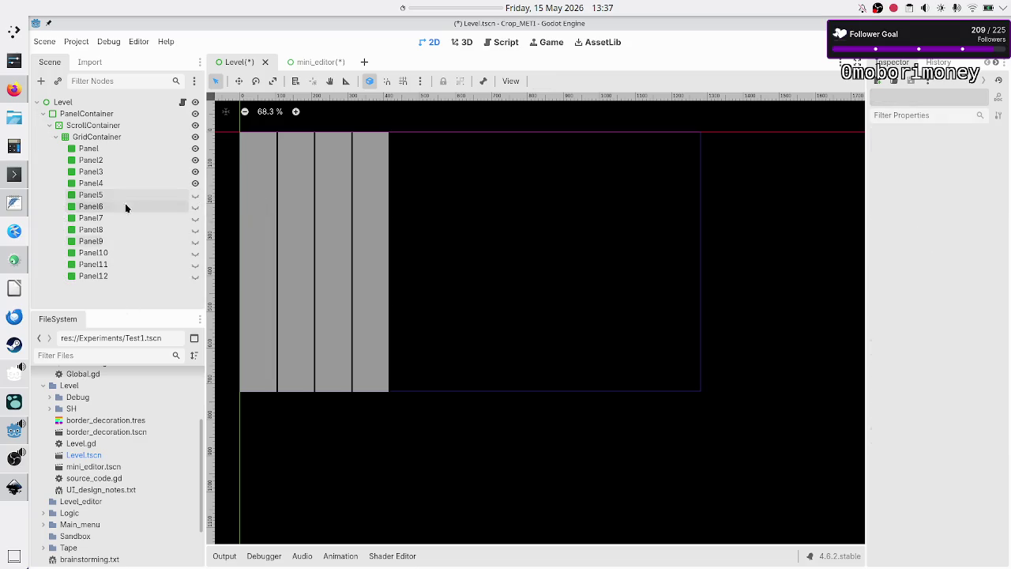
- Select Panel through Panel4, set their Stretch Ratio to 0.1, then drag it higher
left_click(112, 149)
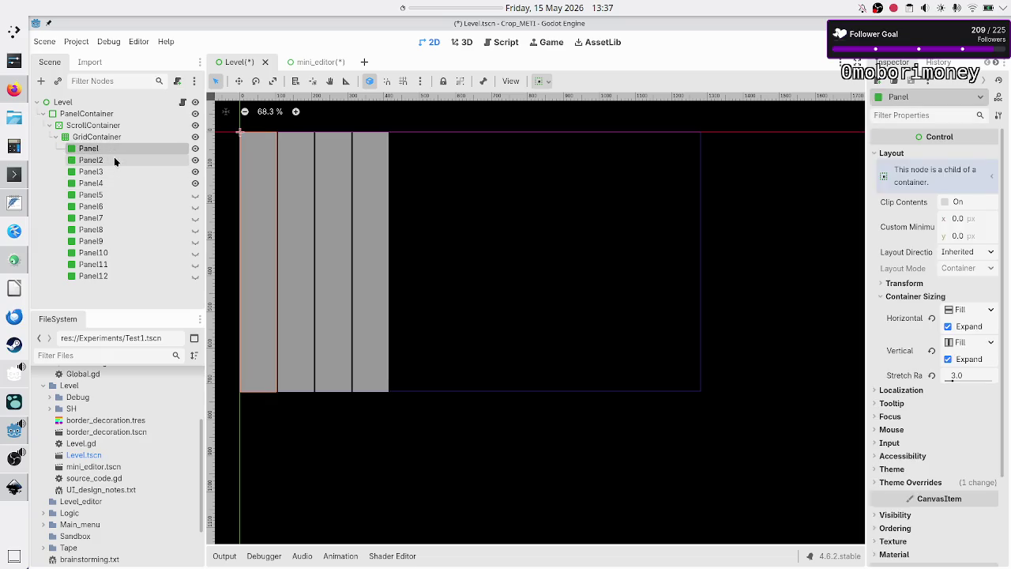
left_click(102, 183, "shift")
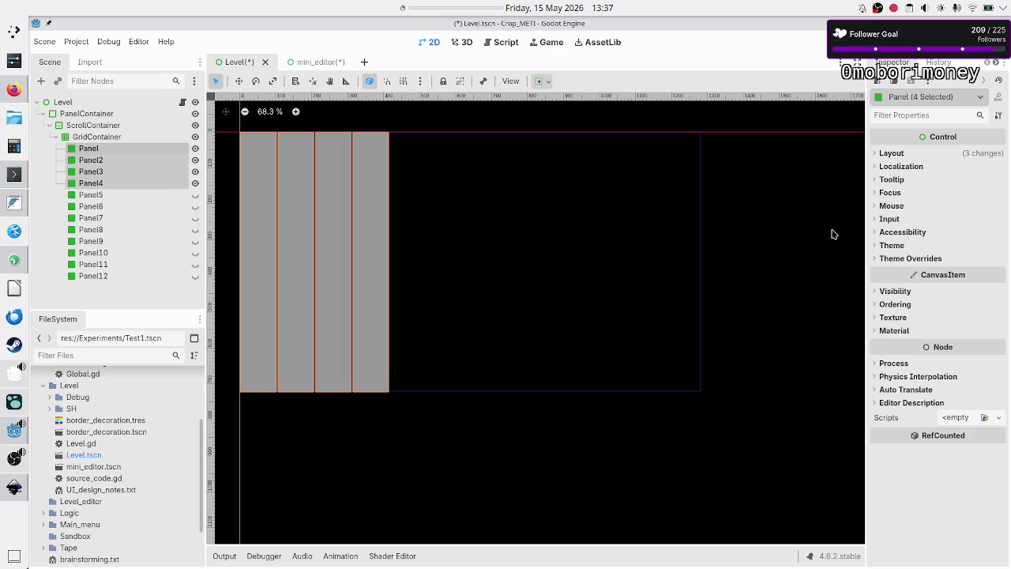
left_click(891, 153)
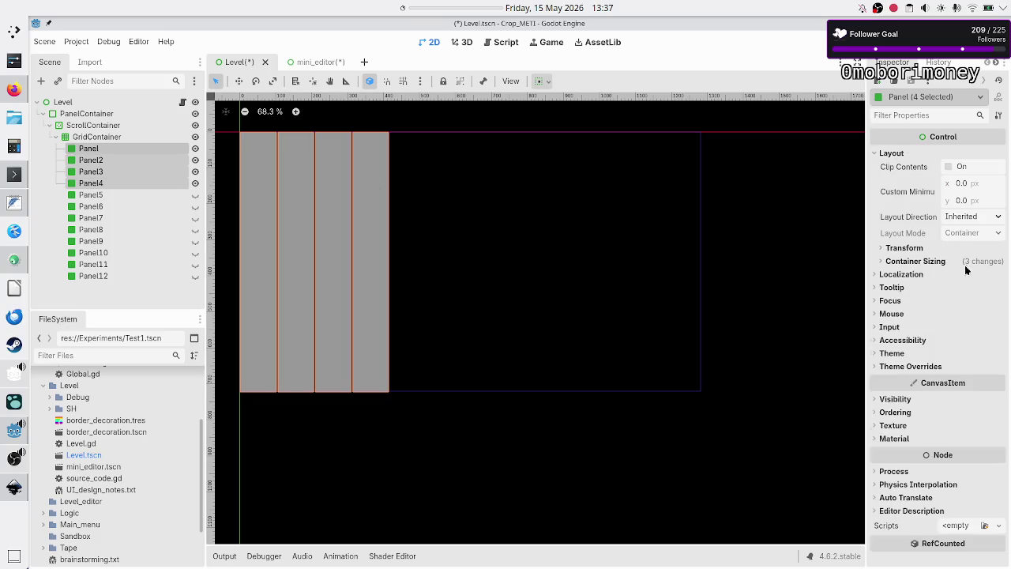
left_click(933, 260)
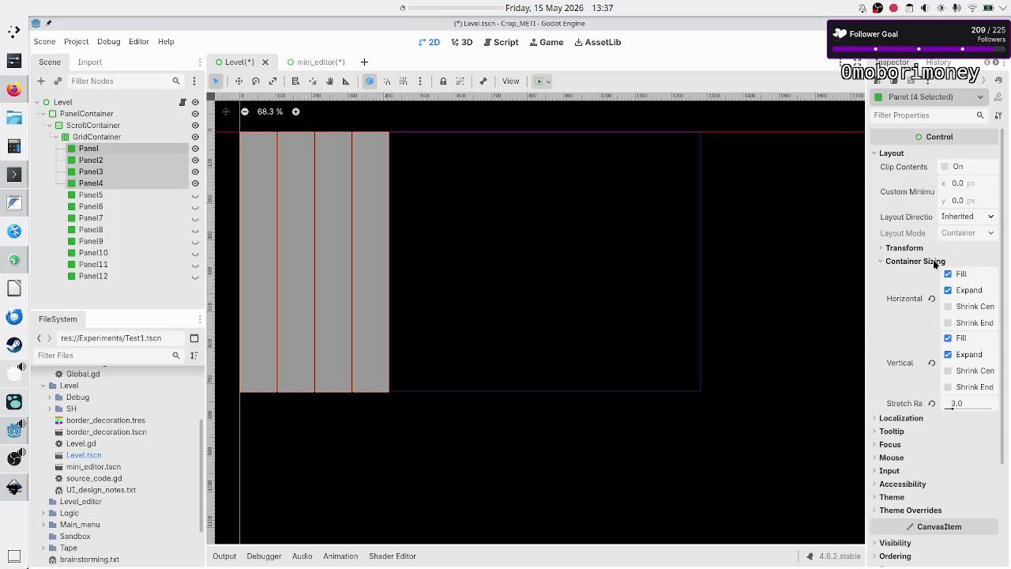
left_click(964, 403)
type("0")
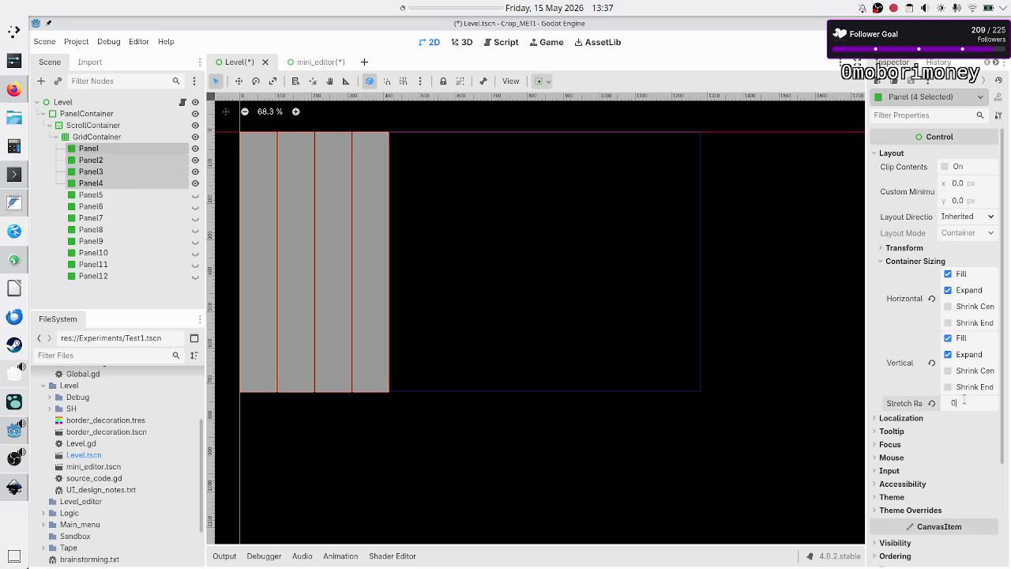
type(".1")
key("Return")
left_click_drag(946, 410, 962, 410)
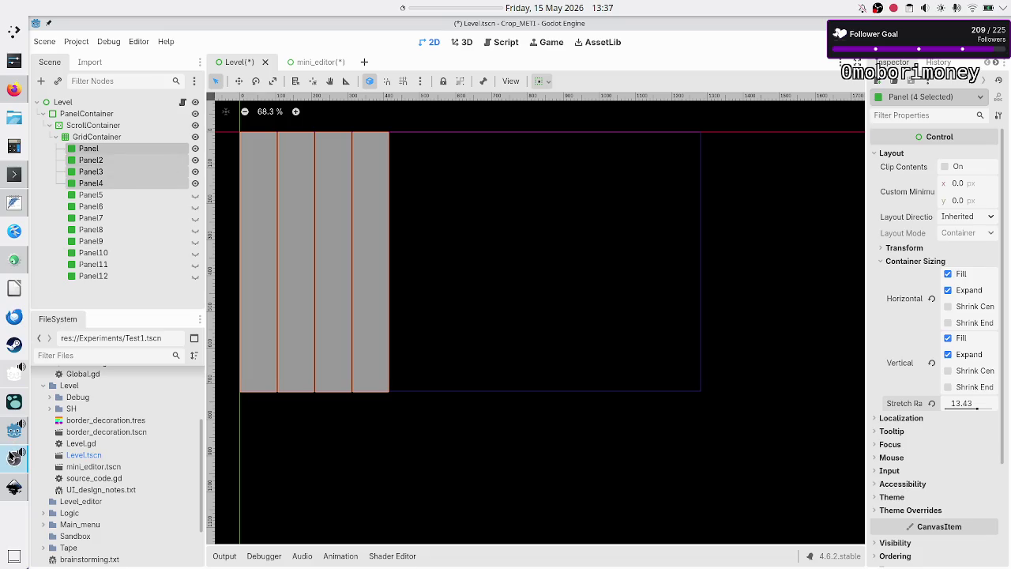
left_click(13, 487)
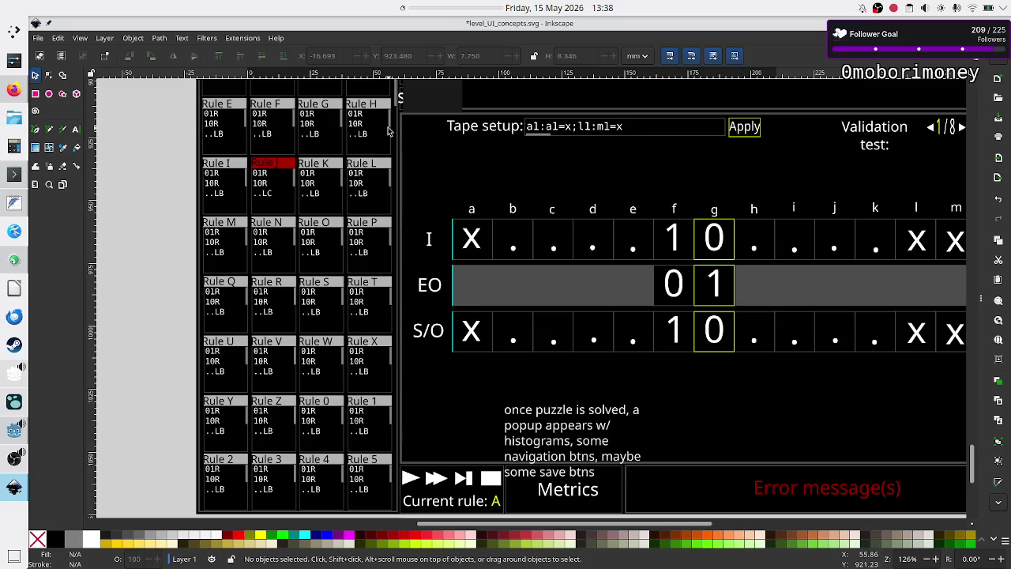
- Set the four panels' stretch ratio to 18.1, compare with the Inkscape mockup, then select Panel2
key("alt+Tab")
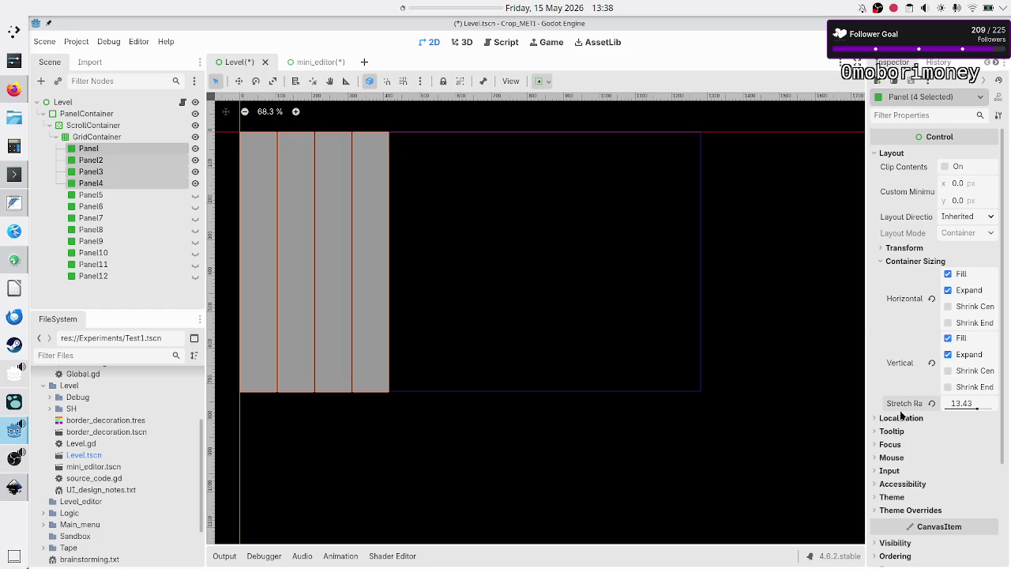
mouse_move(977, 409)
left_mouse_down()
mouse_move(959, 408)
mouse_move(988, 406)
left_mouse_up()
key("alt+Tab")
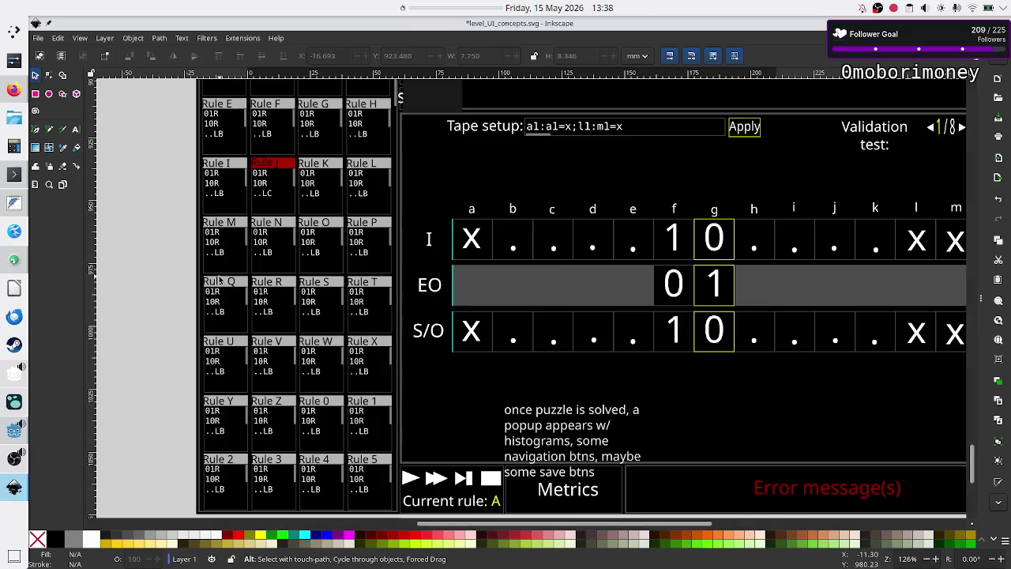
key("alt+Tab")
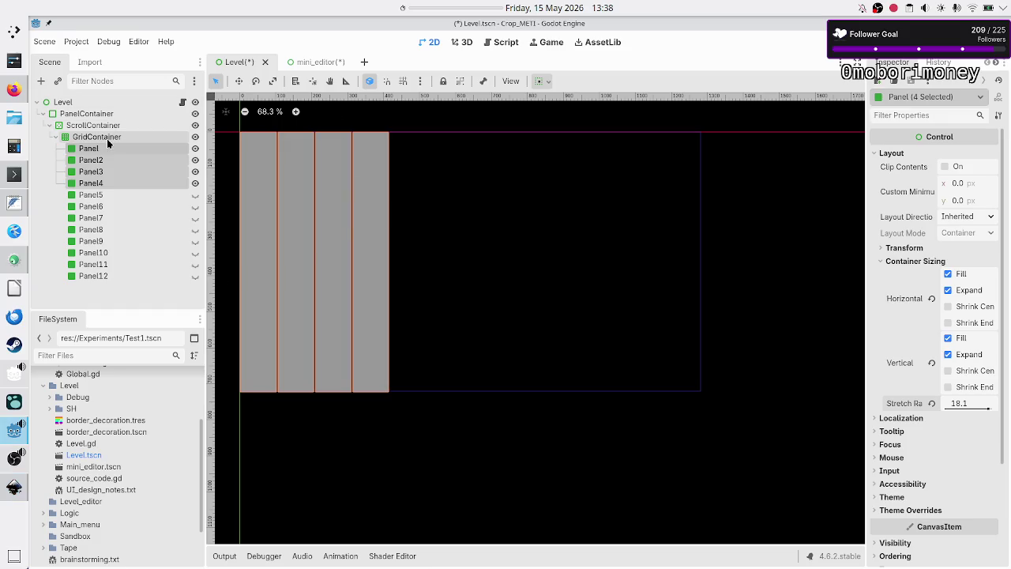
left_click(117, 162)
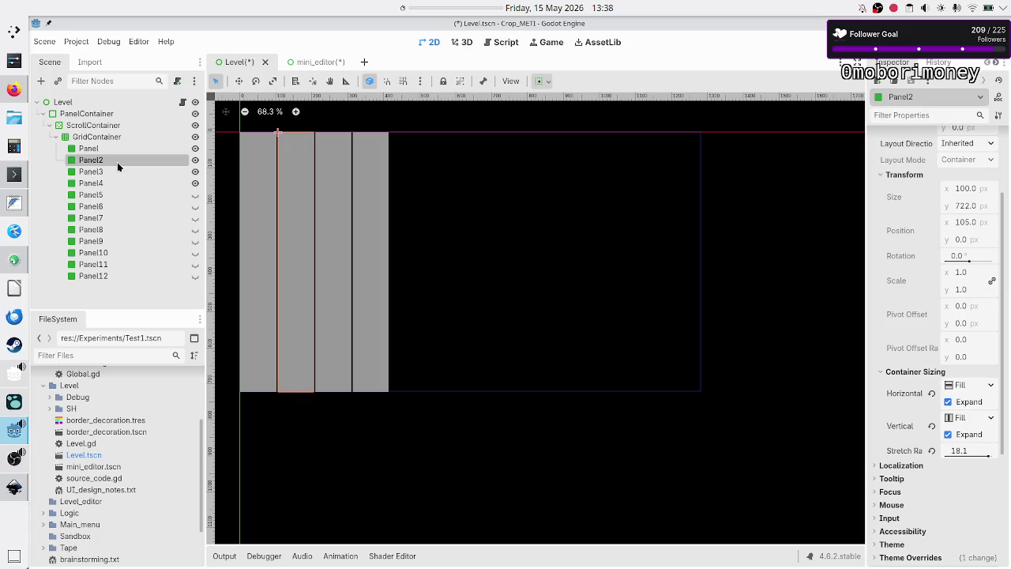
left_click(110, 147)
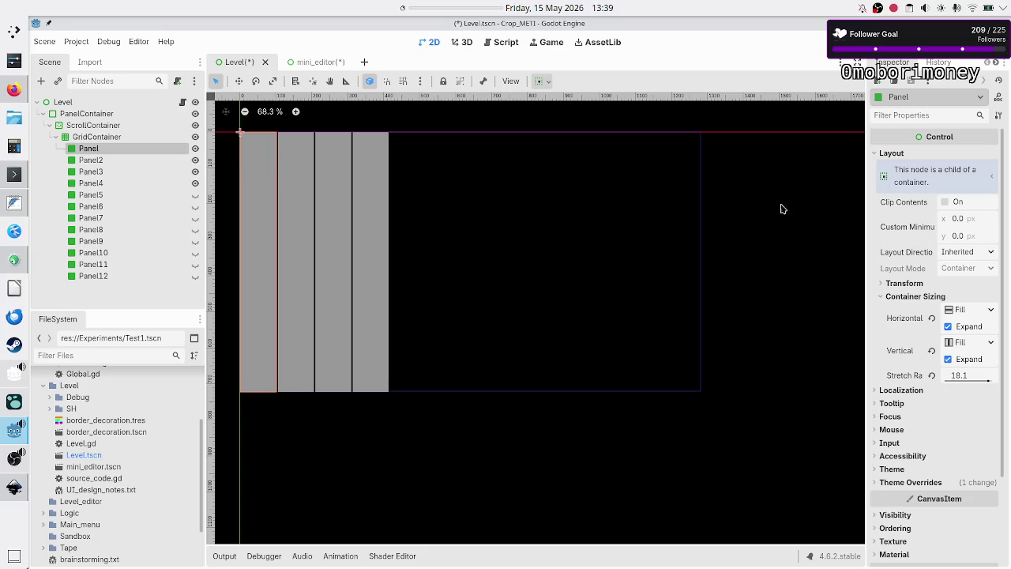
- Select Panel through Panel4 and turn off their vertical Expand under Container Sizing
left_click(89, 184, "shift")
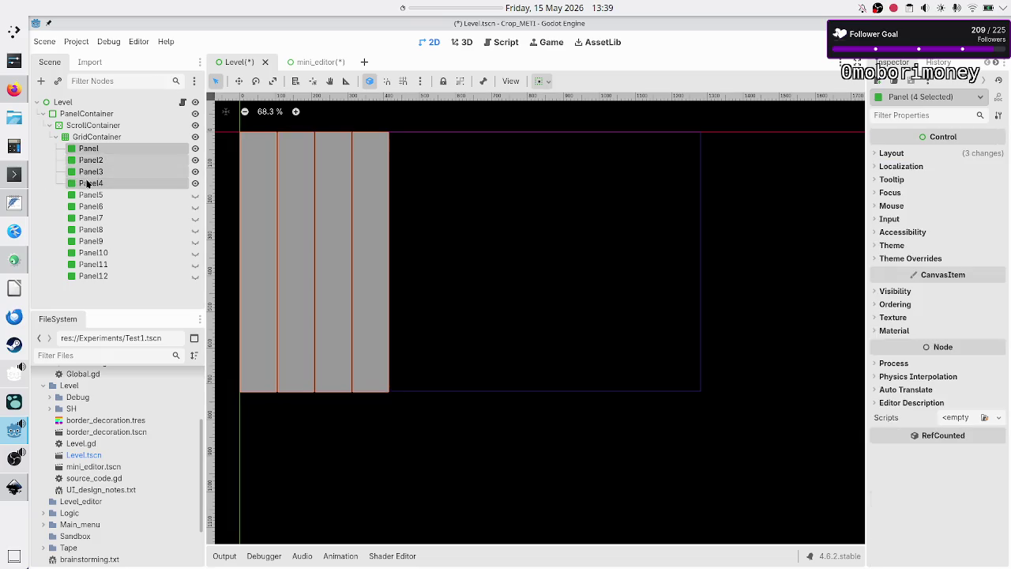
left_click(896, 155)
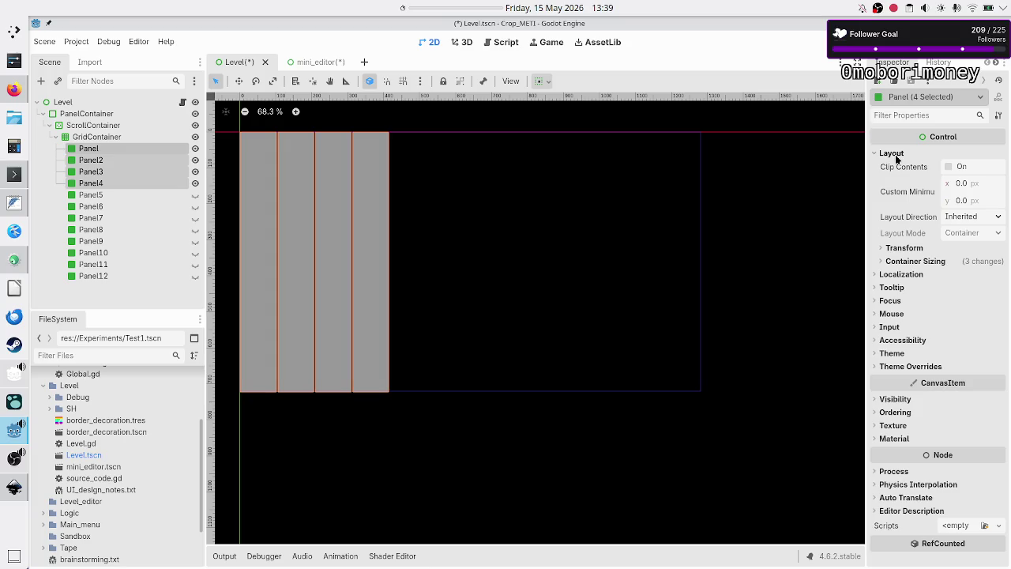
left_click(909, 261)
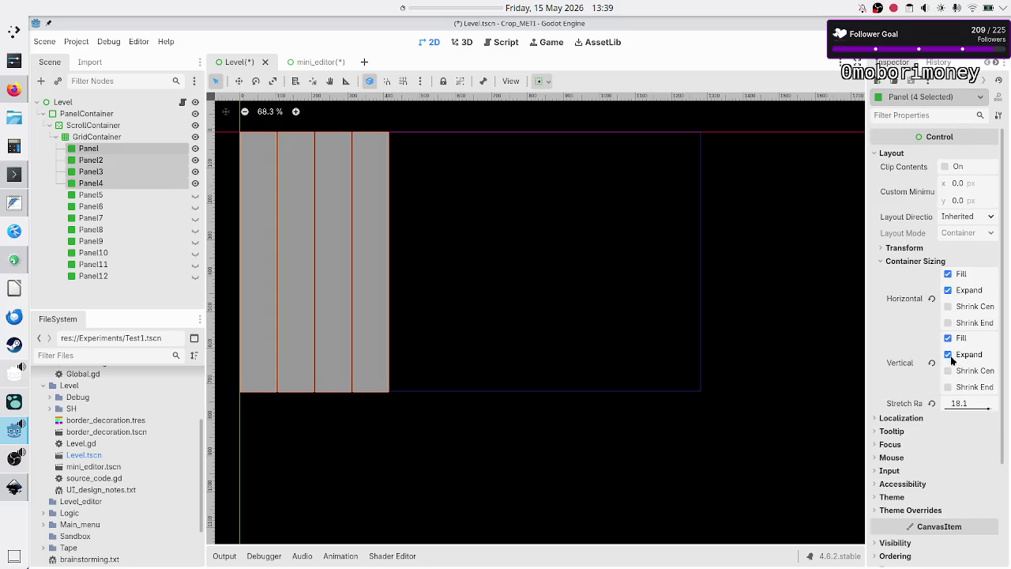
left_click(950, 354)
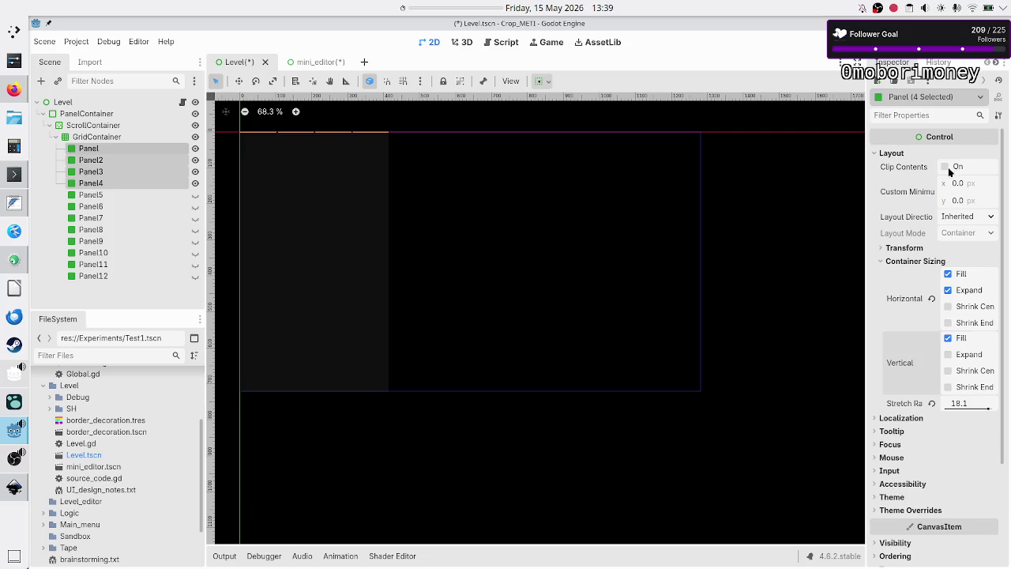
- Give the four panels a 100 px Custom Minimum Size height and run the project
left_click(967, 202)
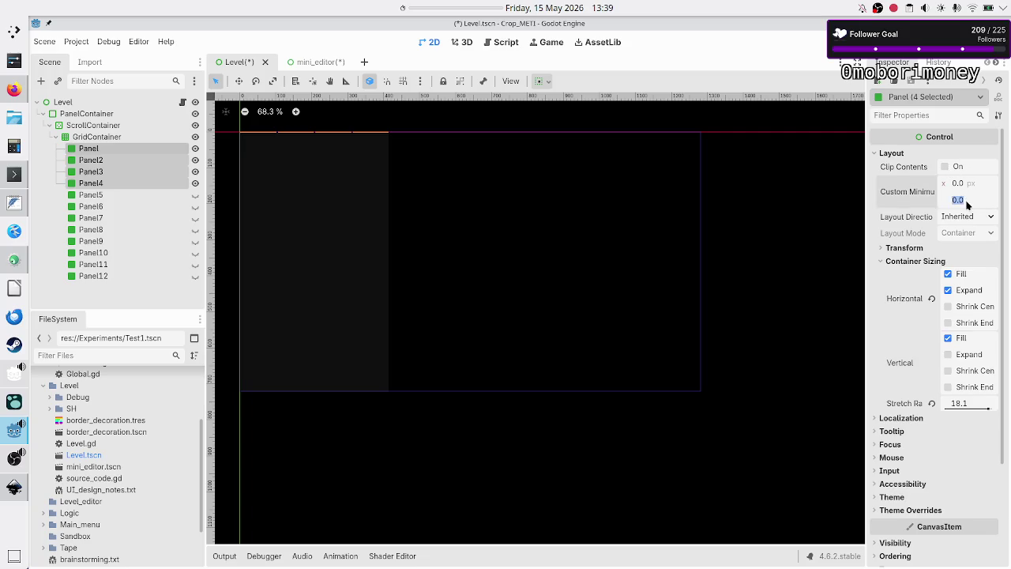
type("100")
key("Return")
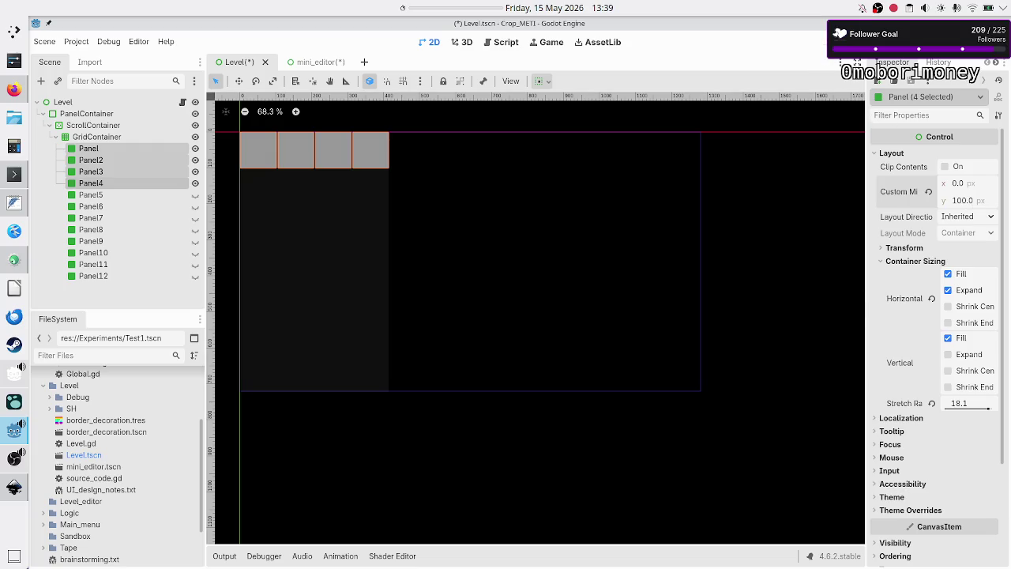
key("F5")
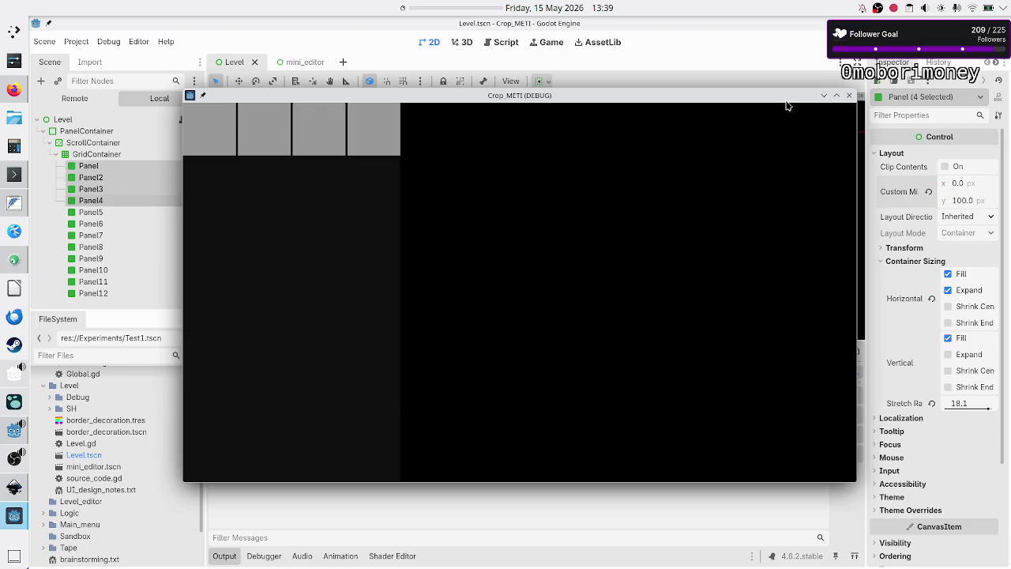
- Check the panel row with the game window maximized, restored and shrunk, then close the game
left_click(836, 98)
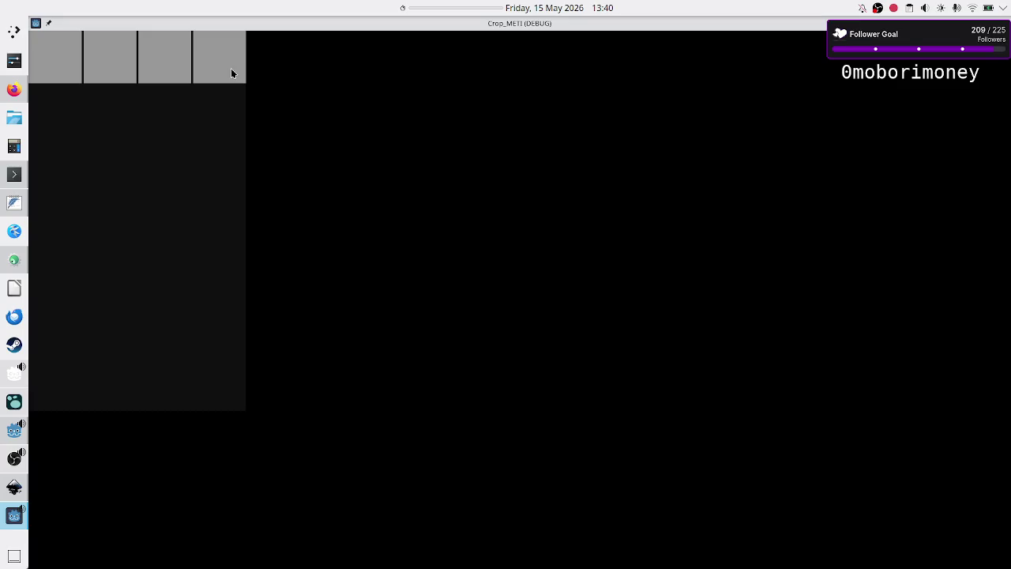
double_click(388, 22)
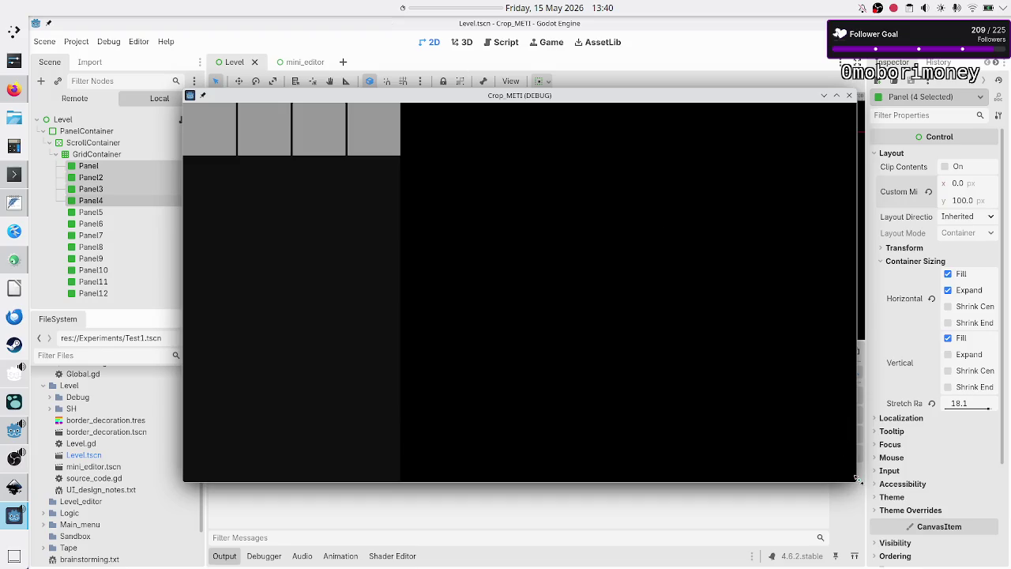
mouse_move(858, 478)
left_mouse_down()
mouse_move(735, 316)
mouse_move(558, 369)
mouse_move(546, 363)
left_mouse_up()
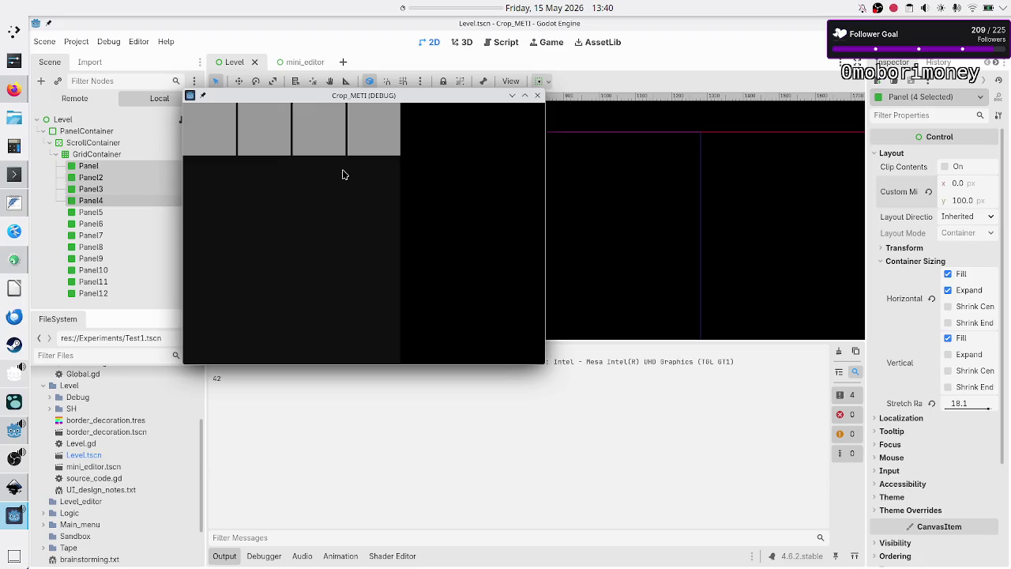
left_click(538, 96)
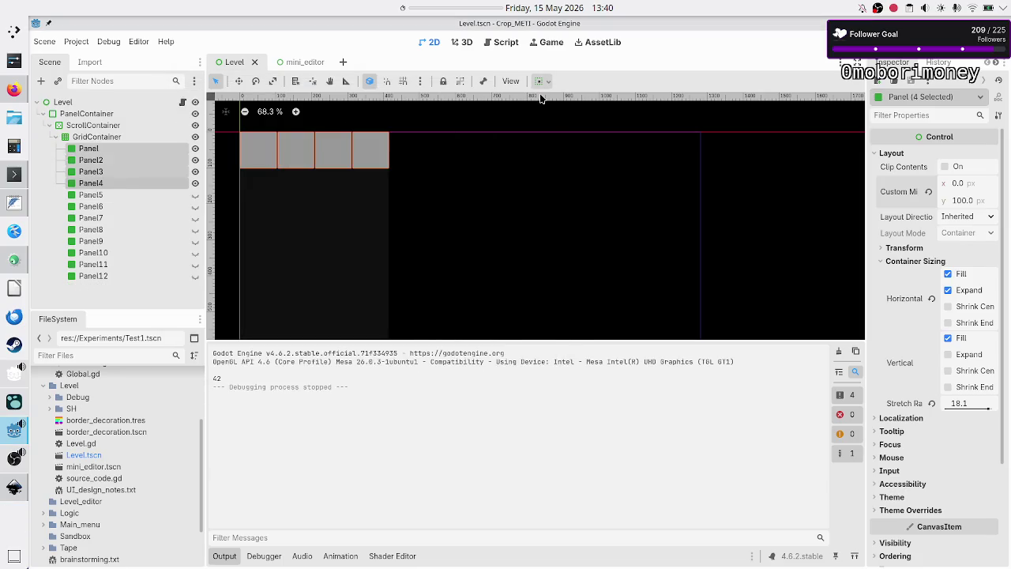
- Reset the panels' minimum height, re-enable vertical Expand, and set stretch ratio to 0.1
left_click(930, 191)
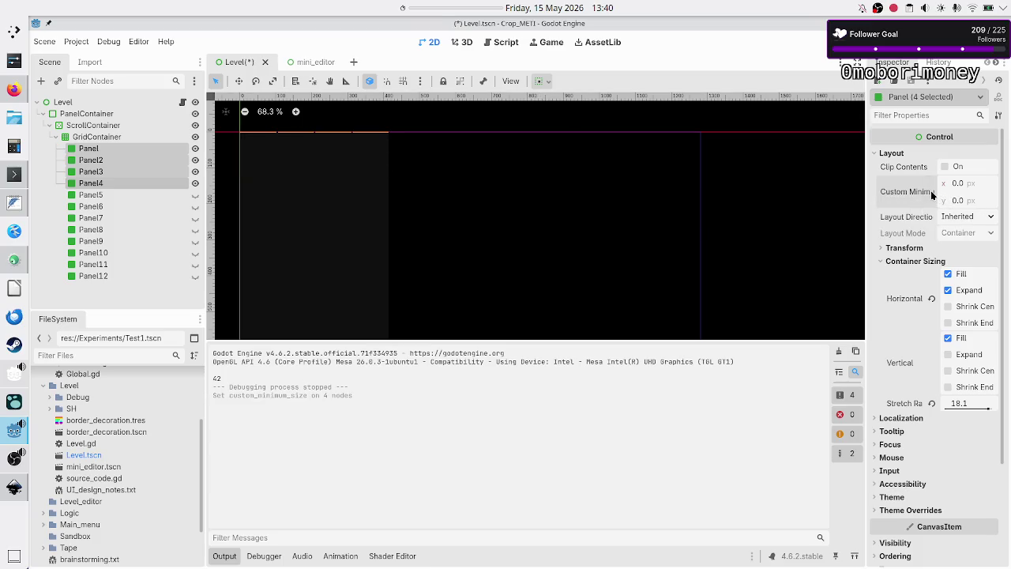
left_click(978, 355)
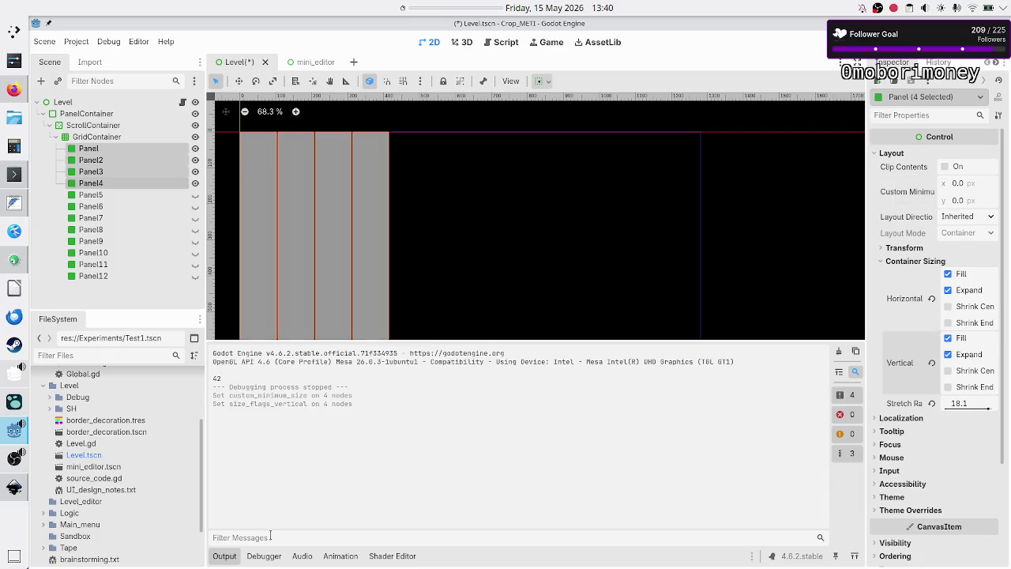
left_click(229, 559)
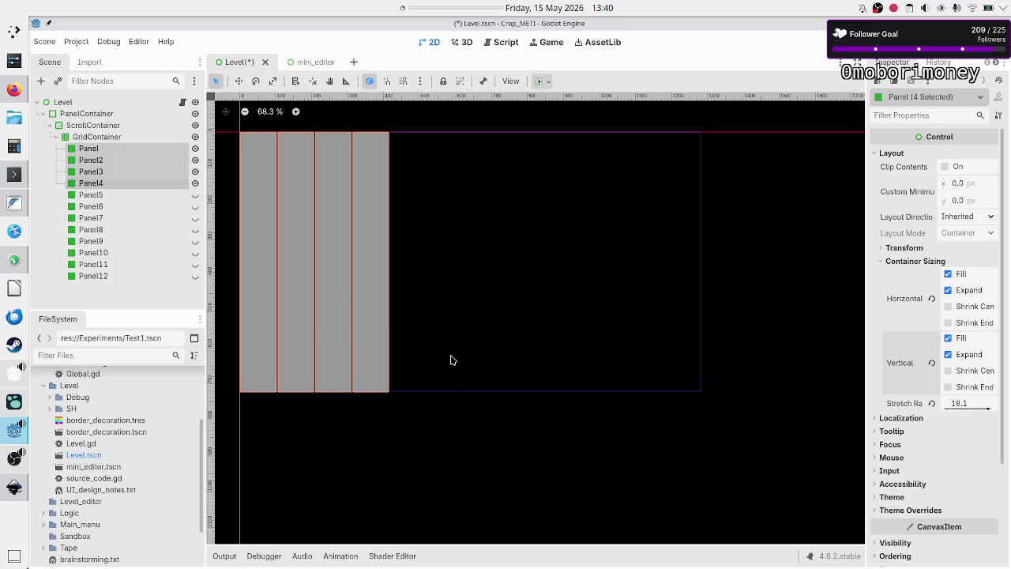
left_click(984, 404)
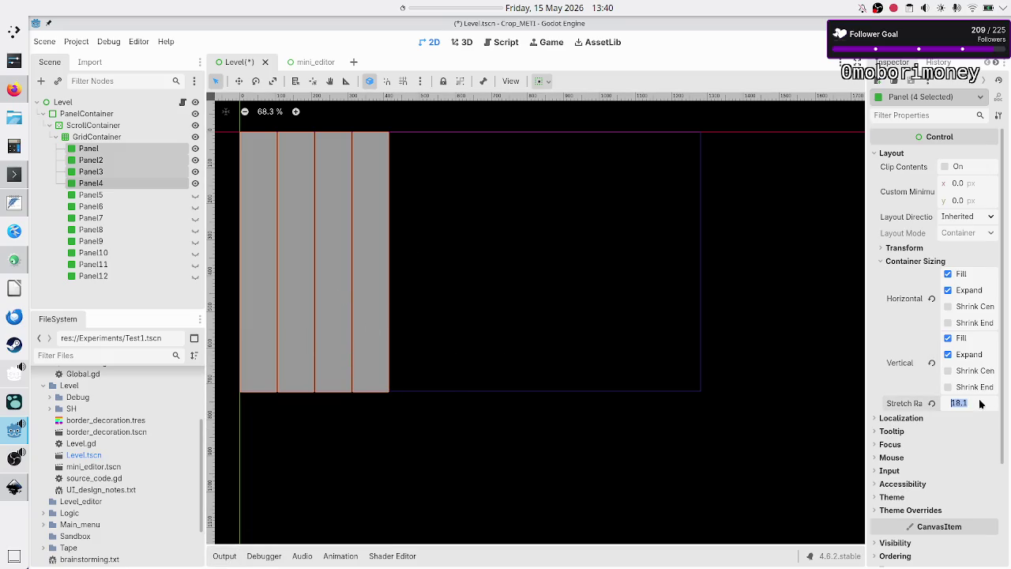
type("0.1")
key("Return")
- Toggle Panel5's visibility on and off, then select all twelve panels
left_click(195, 196)
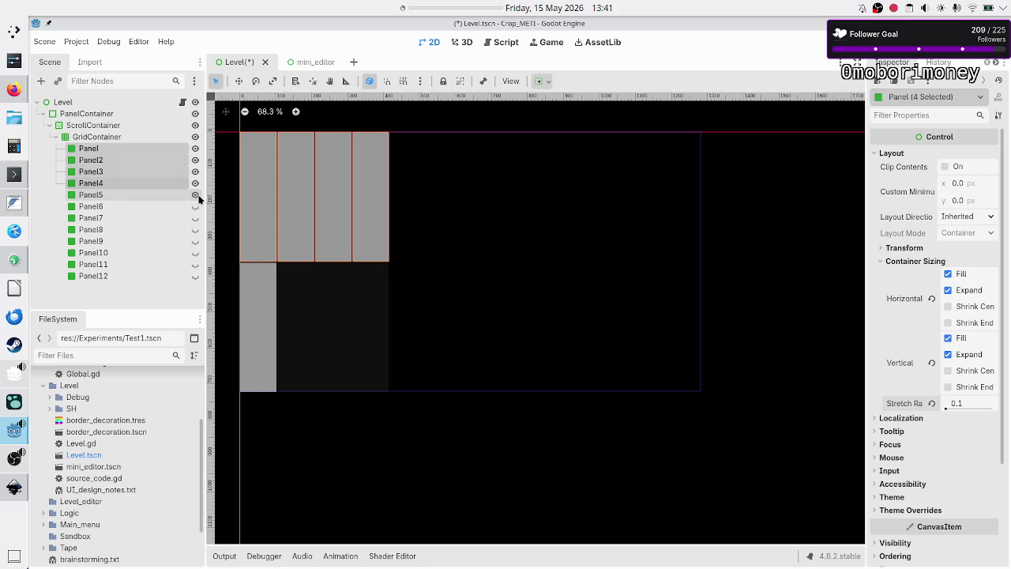
left_click(196, 196)
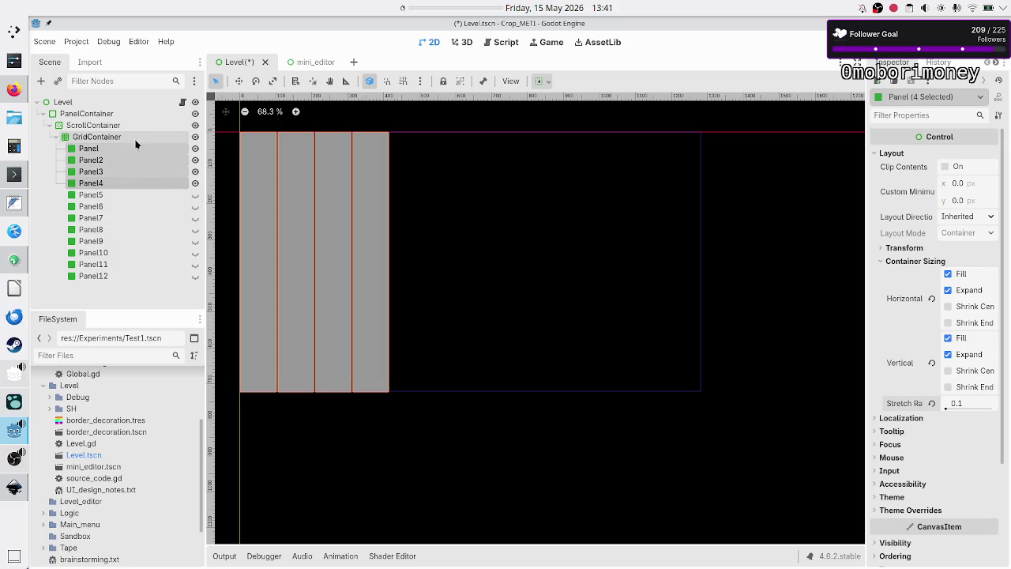
left_click(91, 150)
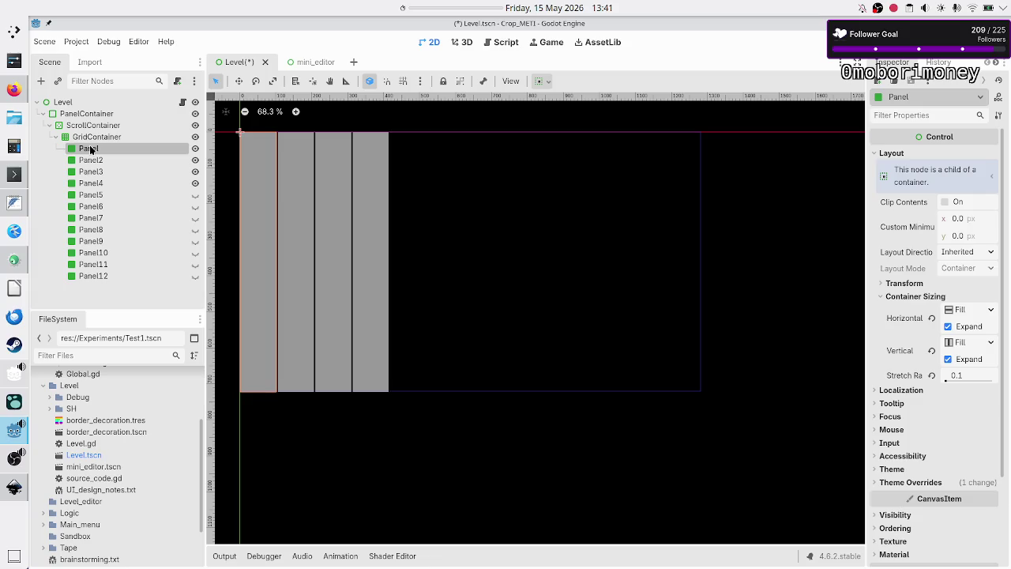
left_click(99, 274, "shift")
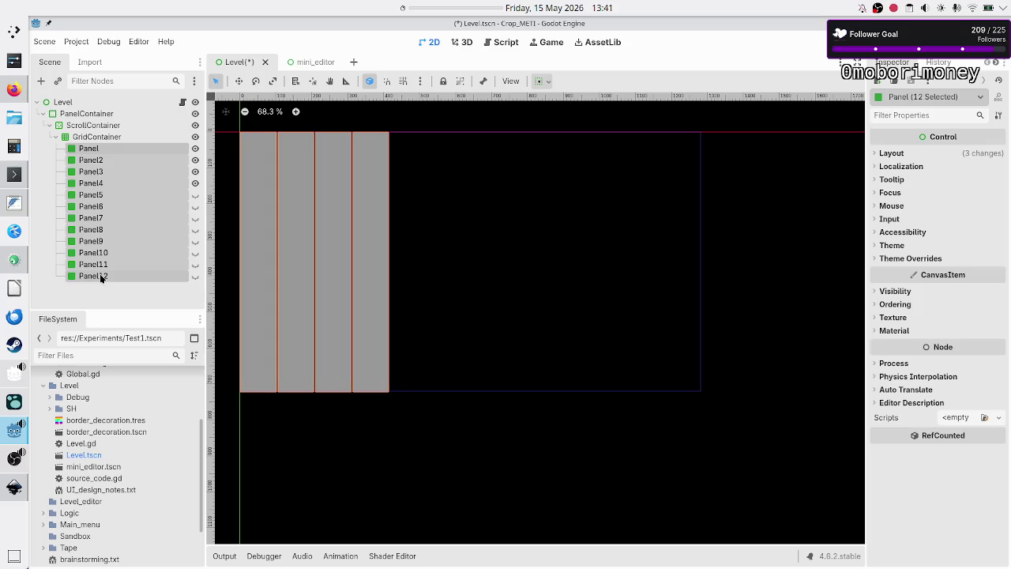
- Switch to Firefox and move from the Discord channel to the Crop_METI repository tab
left_click(14, 88)
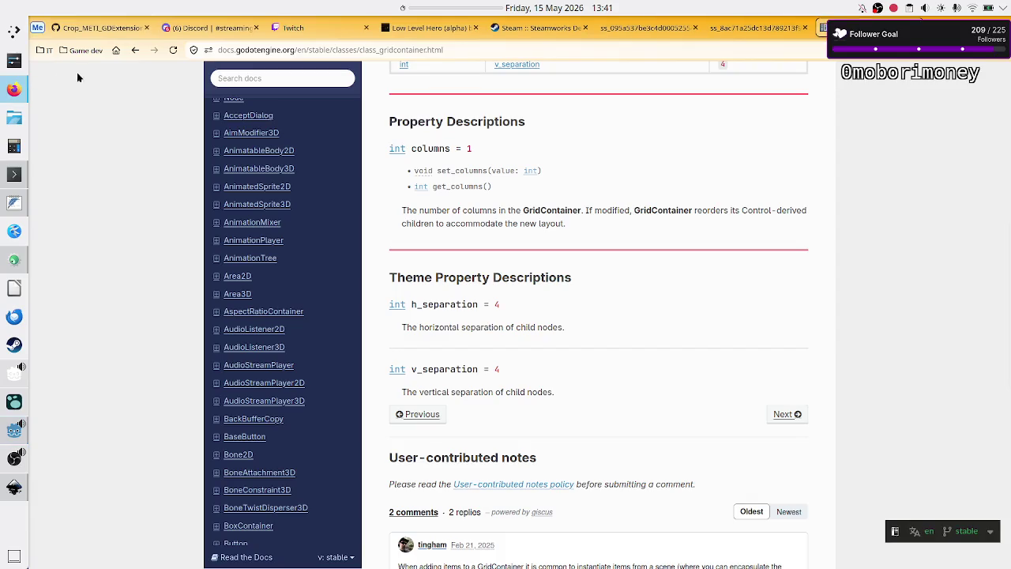
left_click(183, 28)
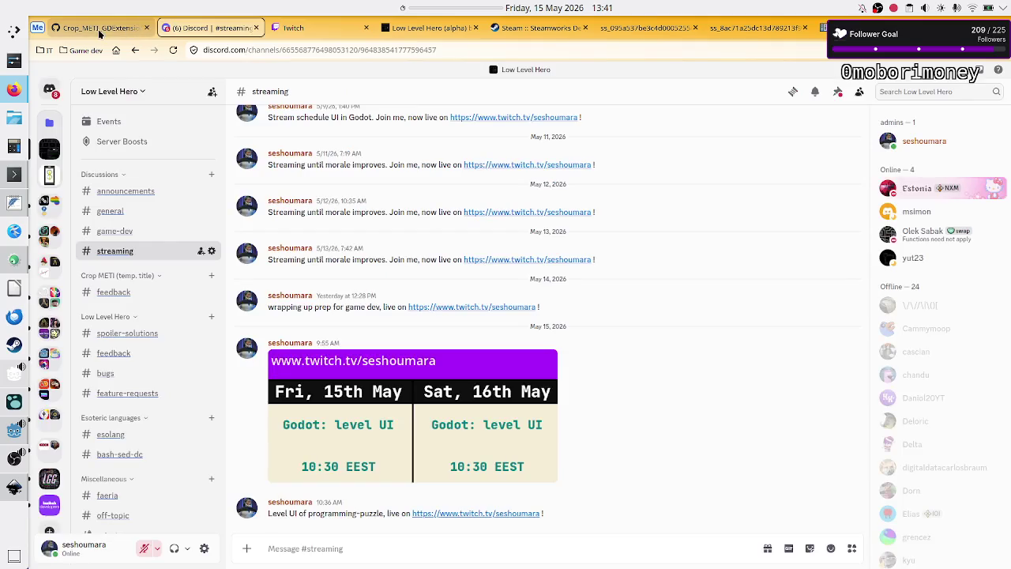
left_click(100, 29)
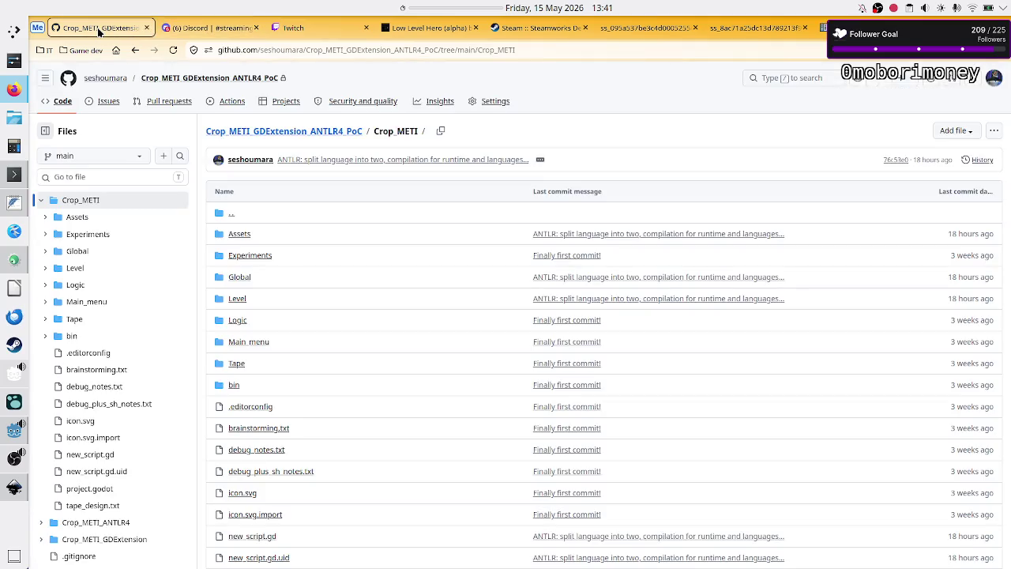
- Open the ScaleCenterContainer repository from the owner's GitHub repositories list
left_click(103, 77)
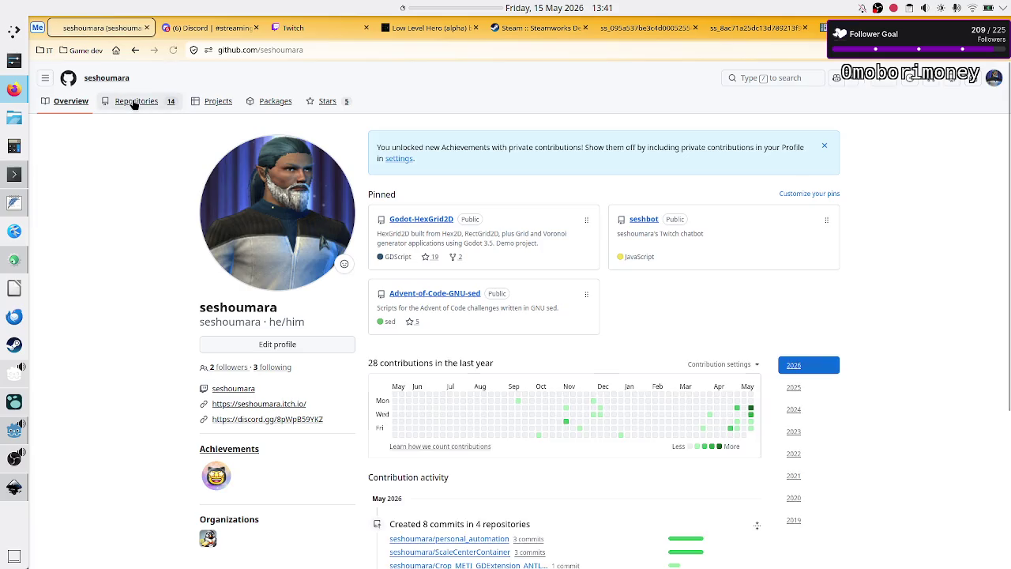
left_click(135, 103)
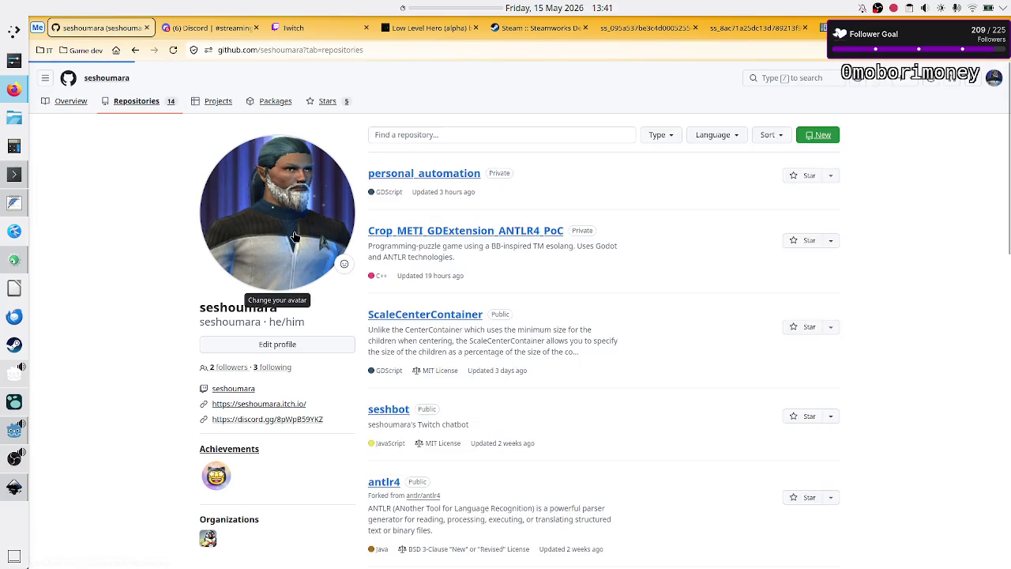
left_click(440, 321)
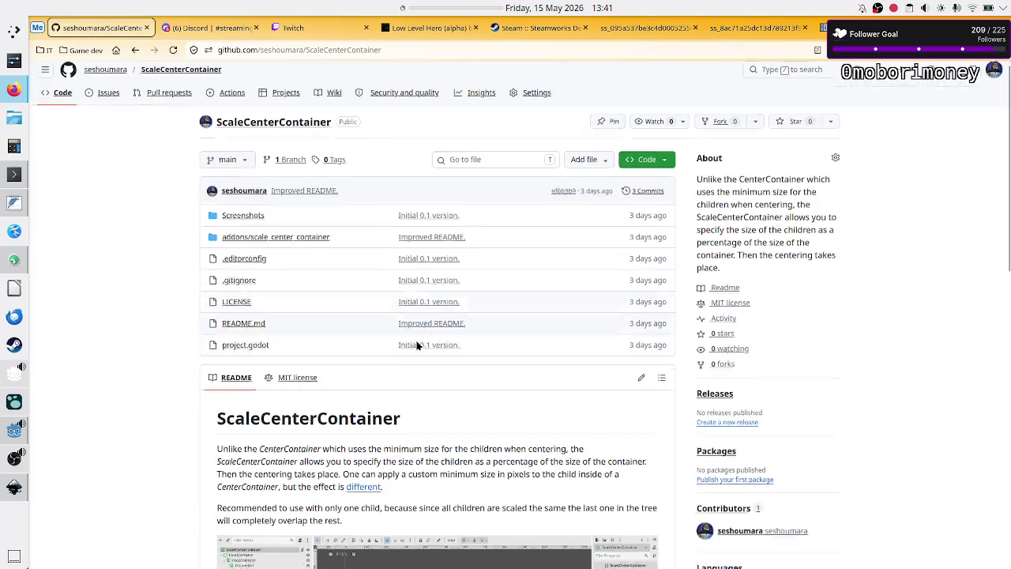
- Scroll through the README and open the example GIF in its own tab
scroll(417, 395, "down", 5)
scroll(416, 341, "down", 3)
scroll(416, 341, "up", 2)
scroll(418, 346, "down", 1)
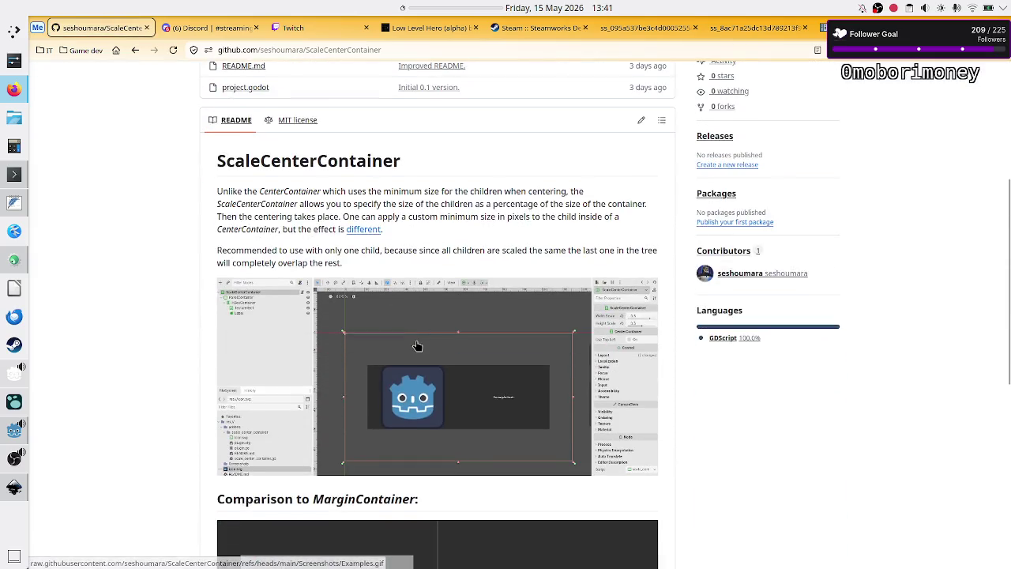
scroll(417, 346, "down", 1)
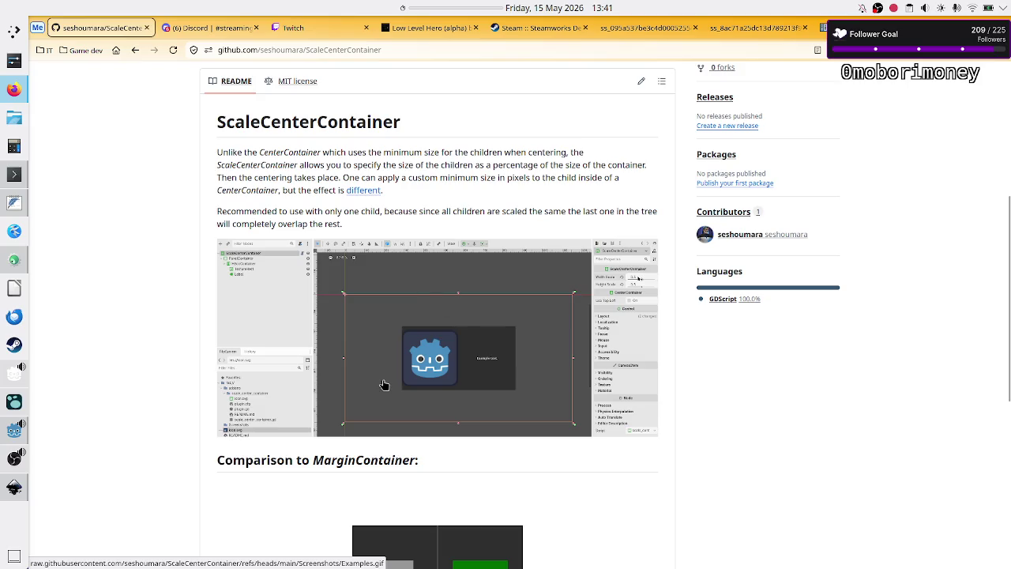
scroll(399, 371, "down", 1)
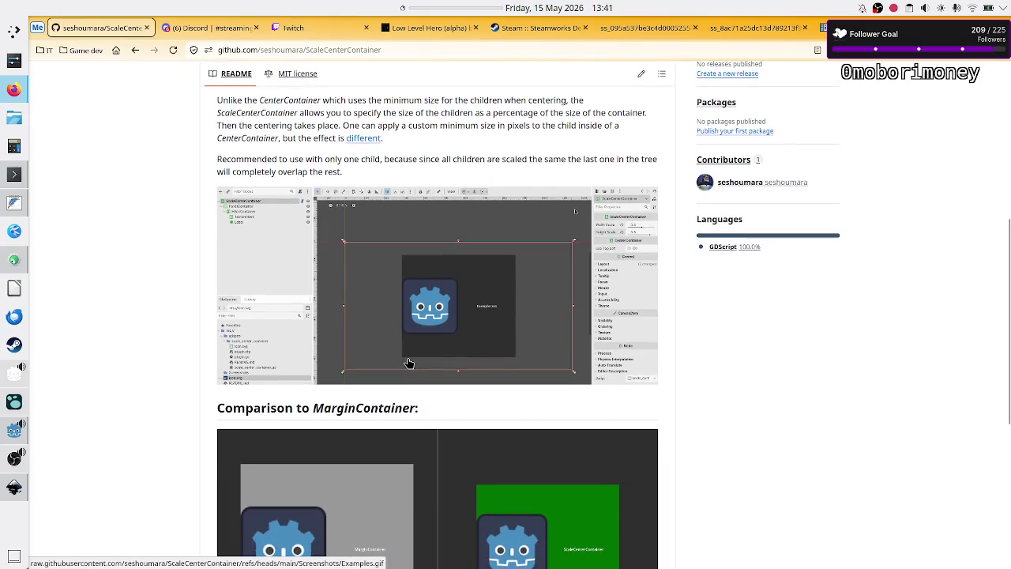
scroll(408, 363, "up", 1)
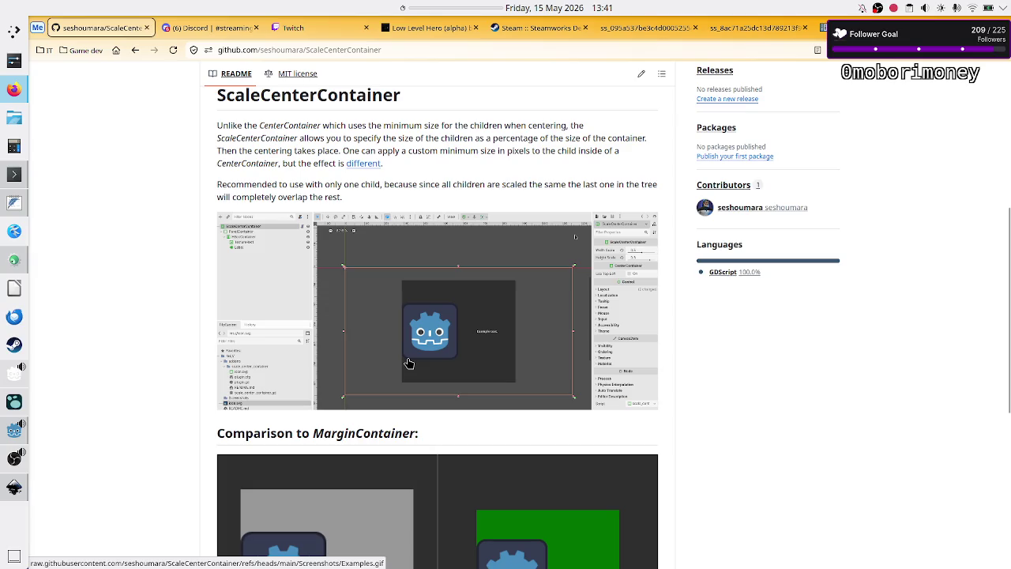
scroll(408, 364, "down", 2)
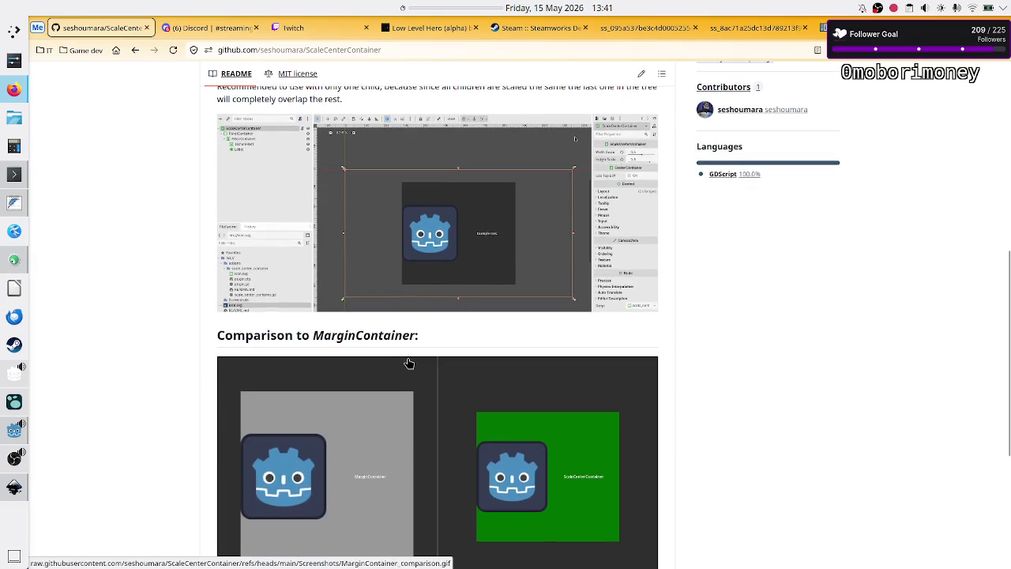
scroll(409, 363, "up", 2)
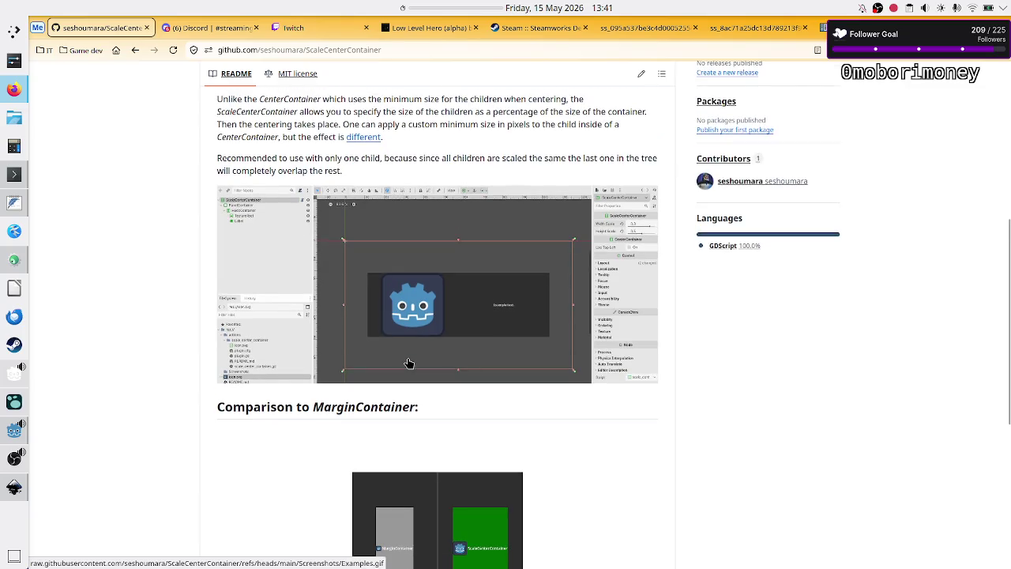
left_click(444, 314)
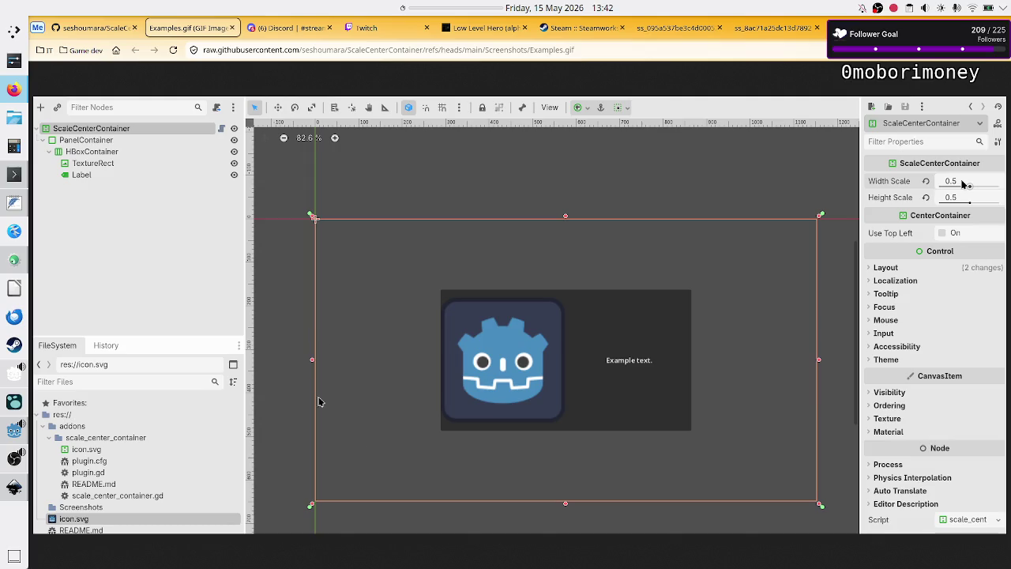
- Switch back to the Godot editor showing the Level scene
key("alt+Tab")
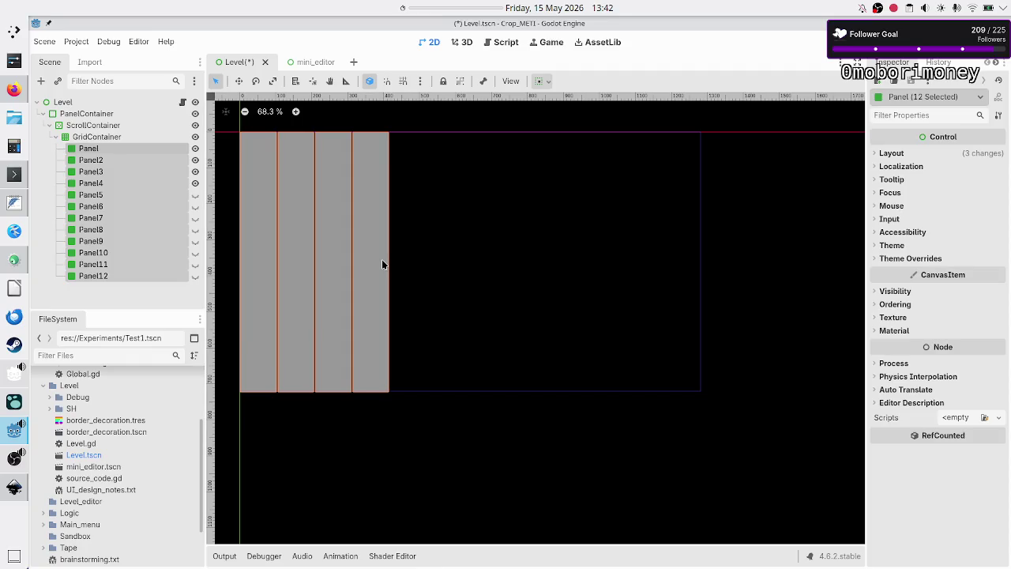
- Unhide Panel5–Panel12 and Panel–Panel4 so all twelve panels show in the grid
left_click(195, 196)
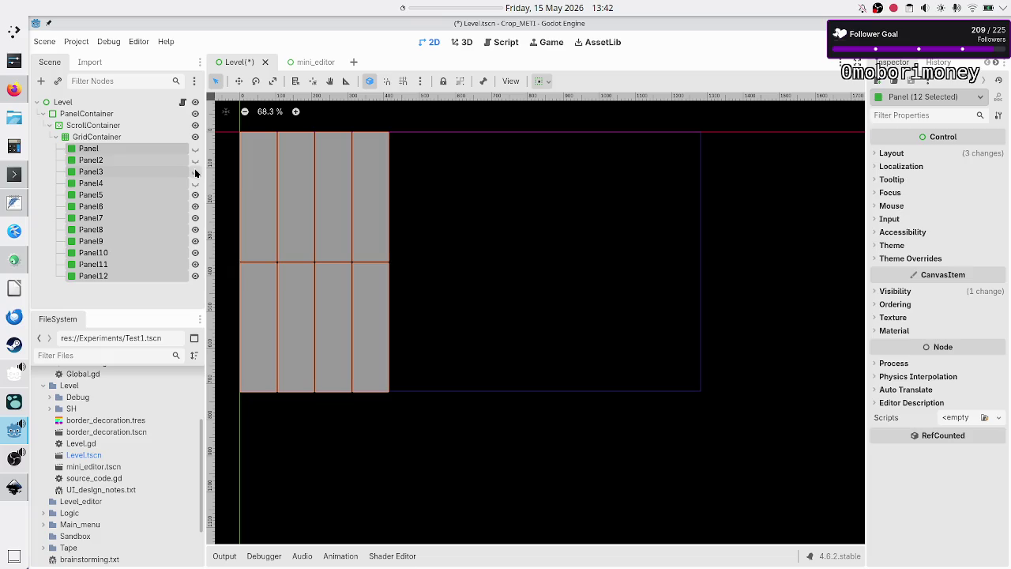
left_click(170, 184)
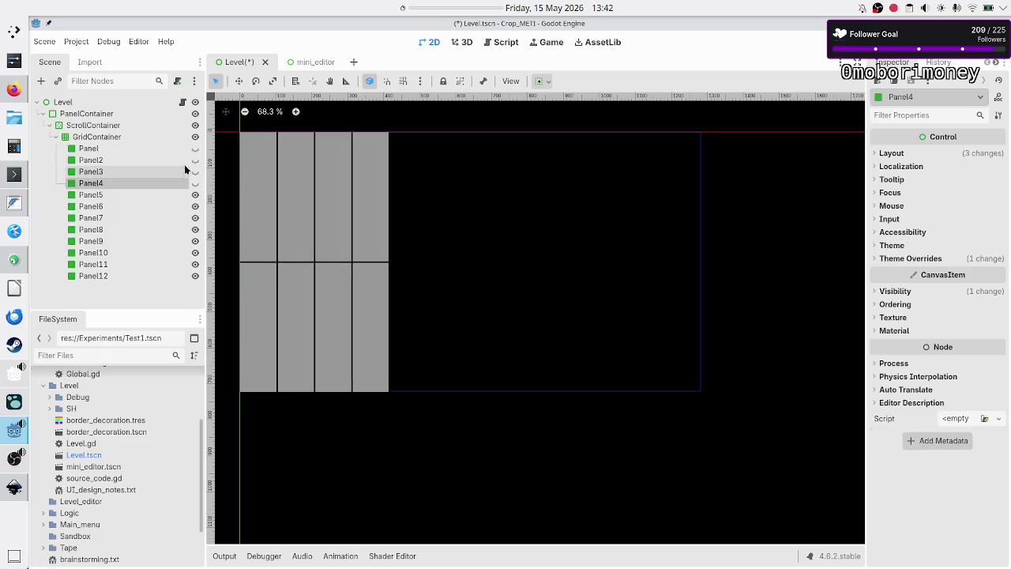
left_click(174, 149, "shift")
left_click(195, 148)
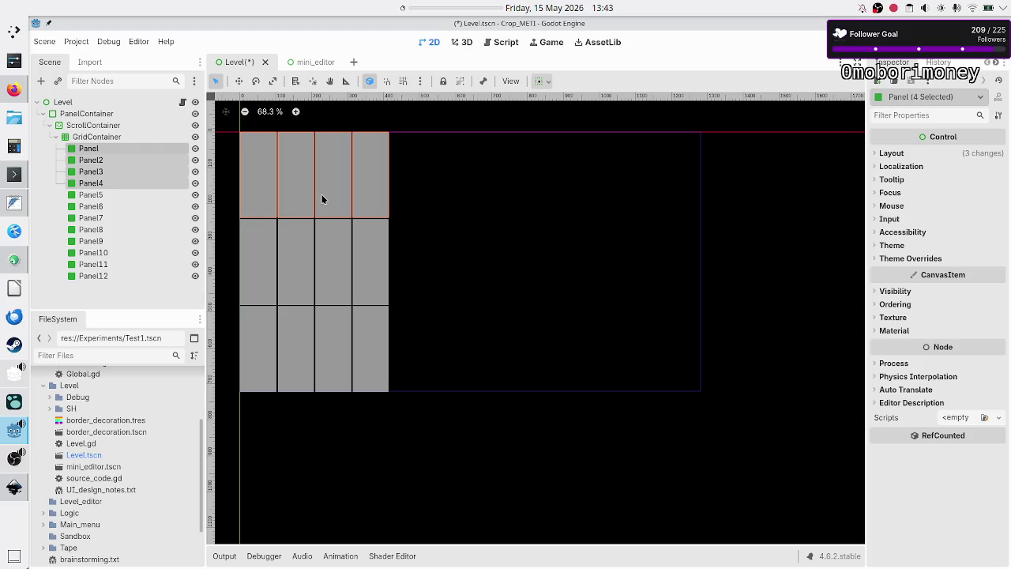
- Select the GridContainer and compare against the example GIF in the browser
left_click(124, 297)
left_click(116, 136)
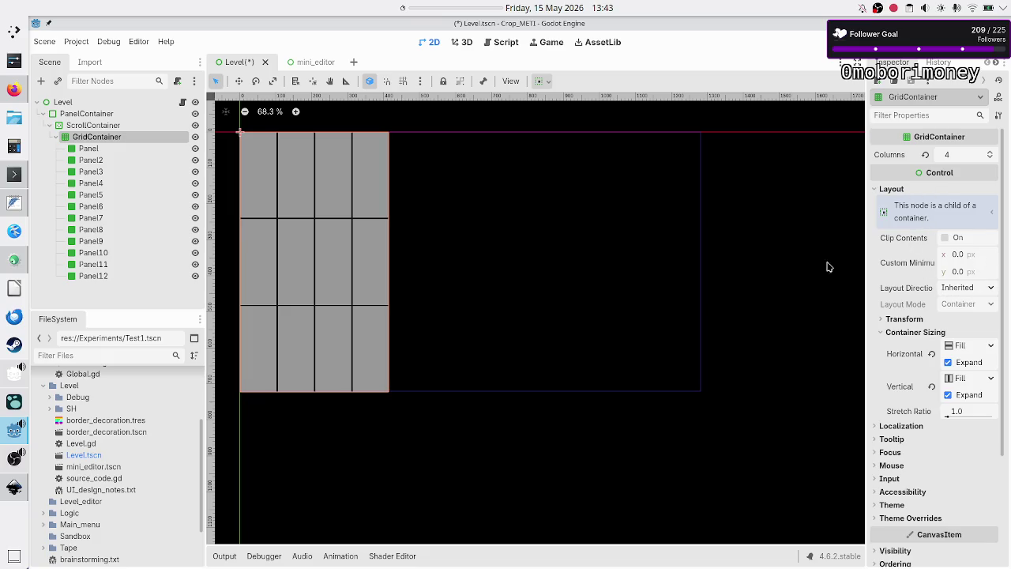
key("alt+Tab")
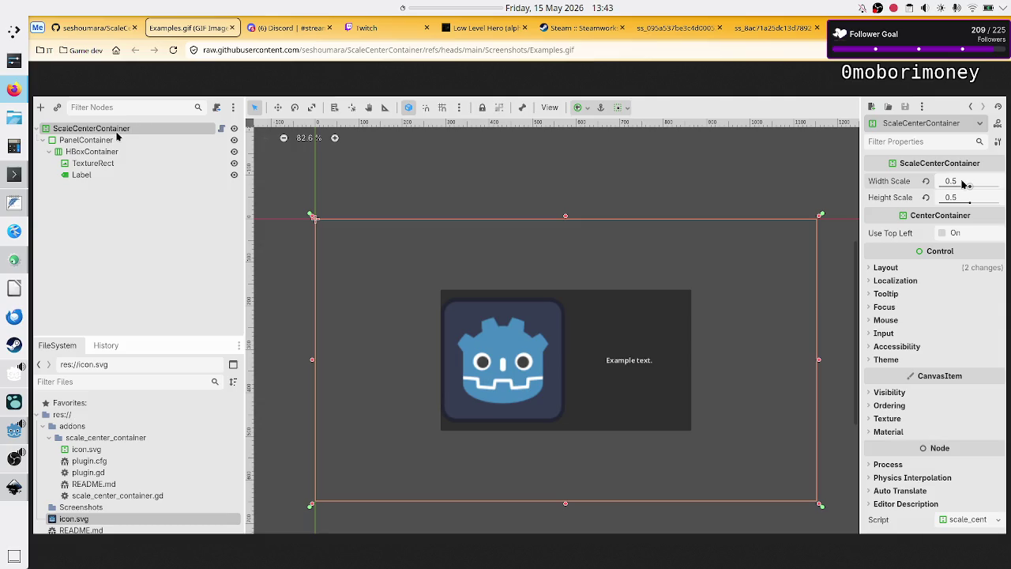
key("alt+Tab")
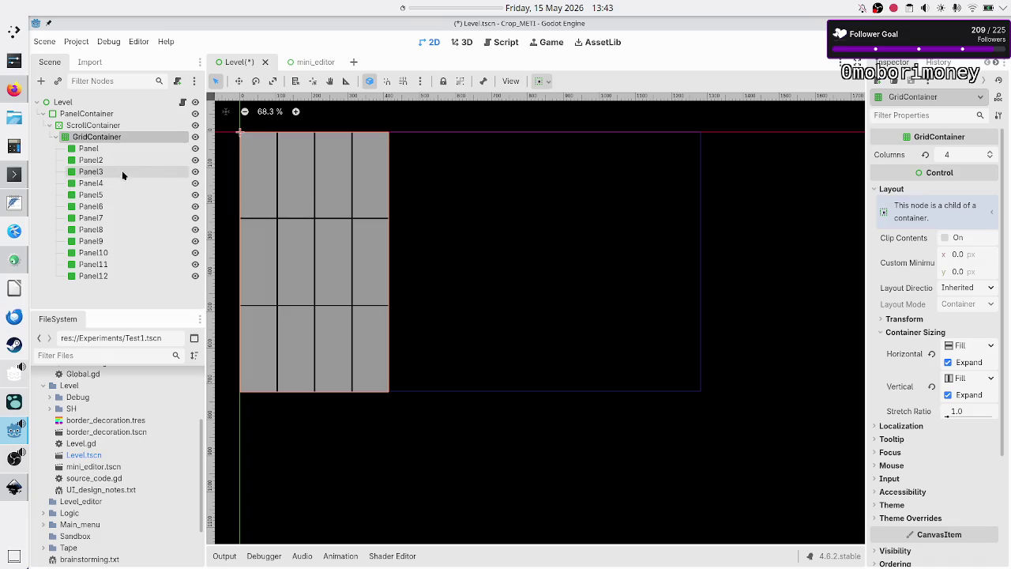
- Select Panel5 through Panel12 and hide them
mouse_move(92, 183)
left_mouse_down()
mouse_move(101, 198)
mouse_move(104, 190)
left_mouse_up()
left_click(104, 190)
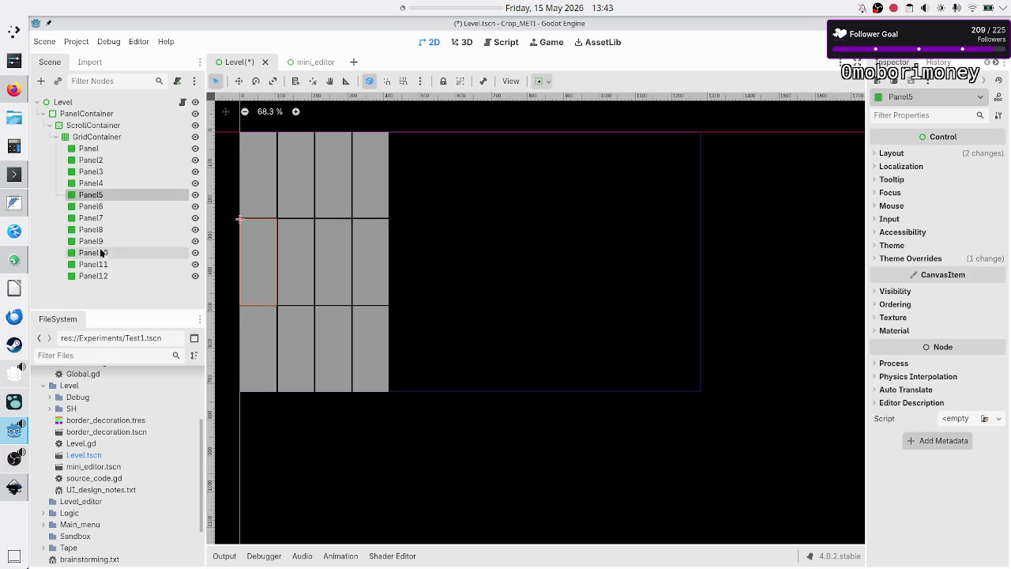
left_click(102, 276, "shift")
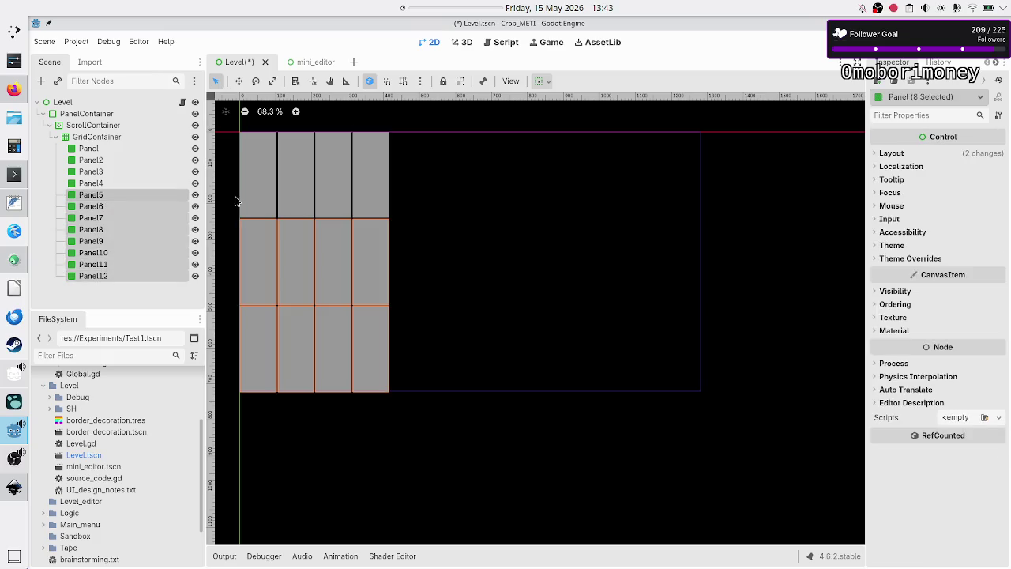
left_click(197, 196)
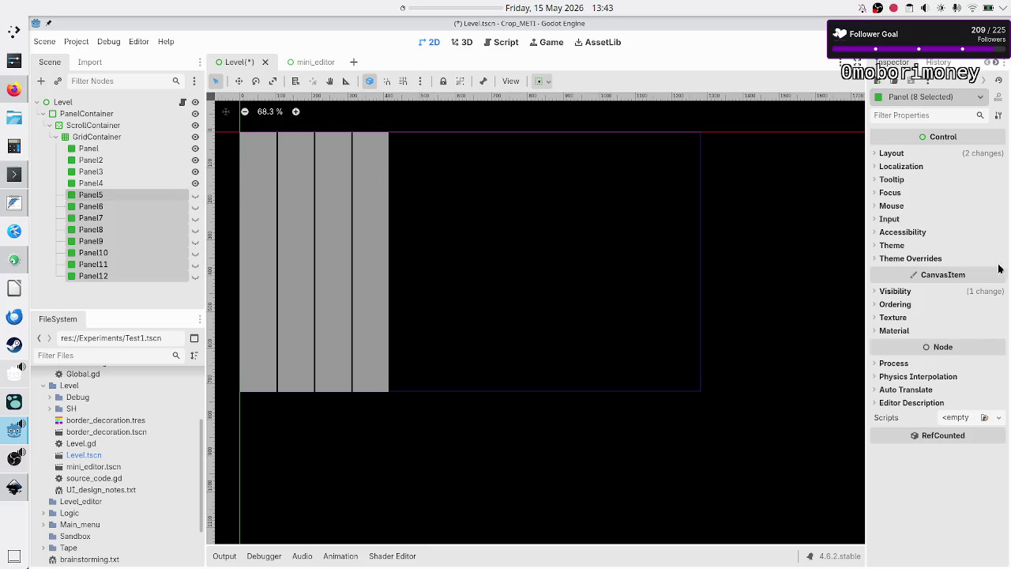
- Test toggling vertical and horizontal Expand off and back on, then select Panel through Panel4
left_click(898, 152)
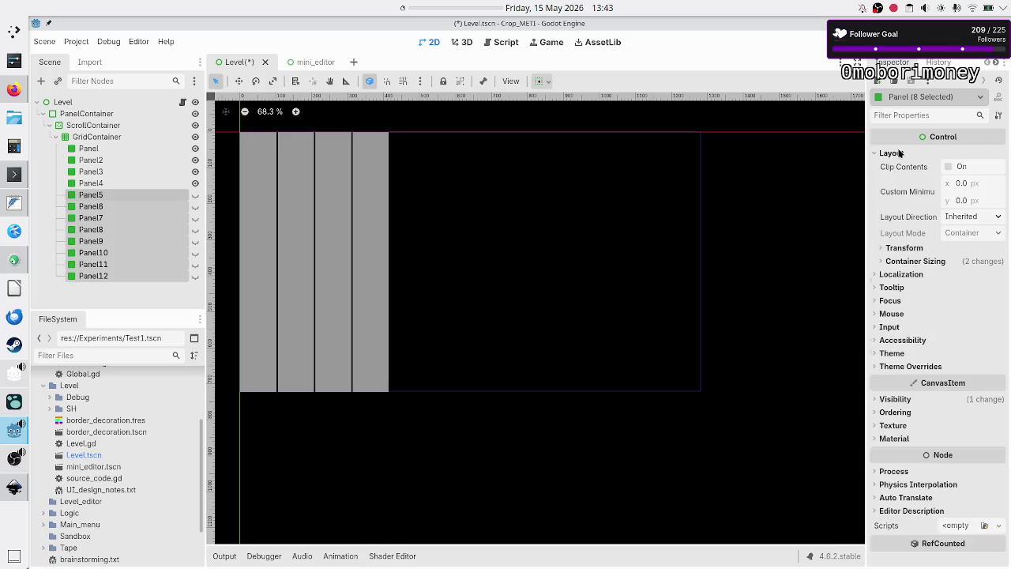
left_click(922, 261)
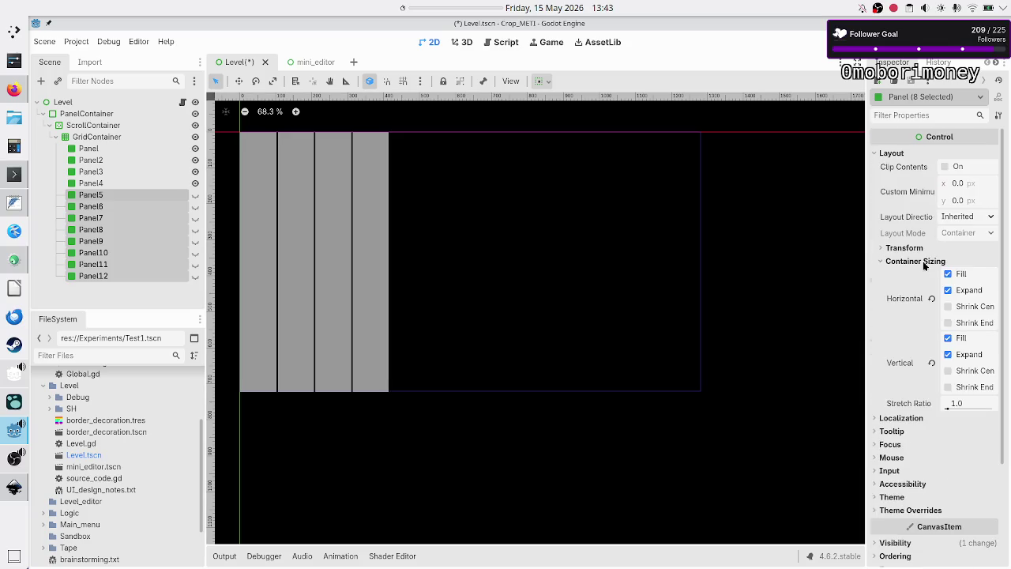
left_click(949, 356)
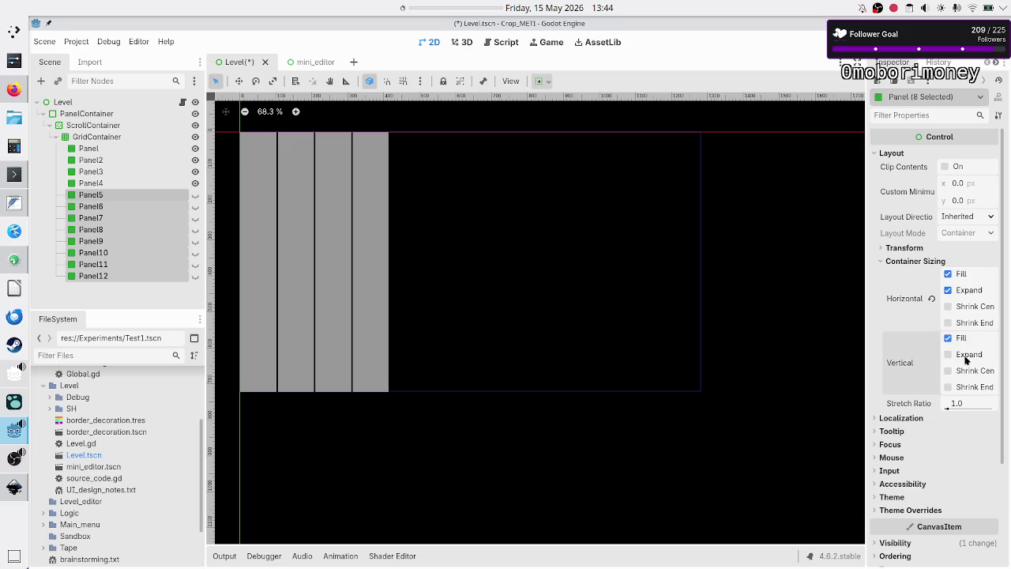
left_click(965, 294)
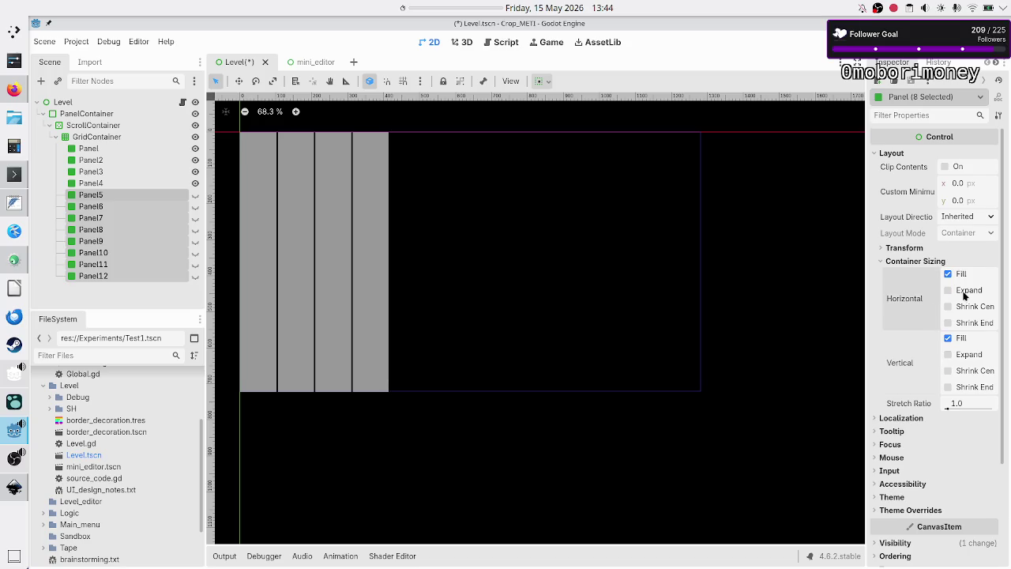
left_click(965, 294)
left_click(970, 355)
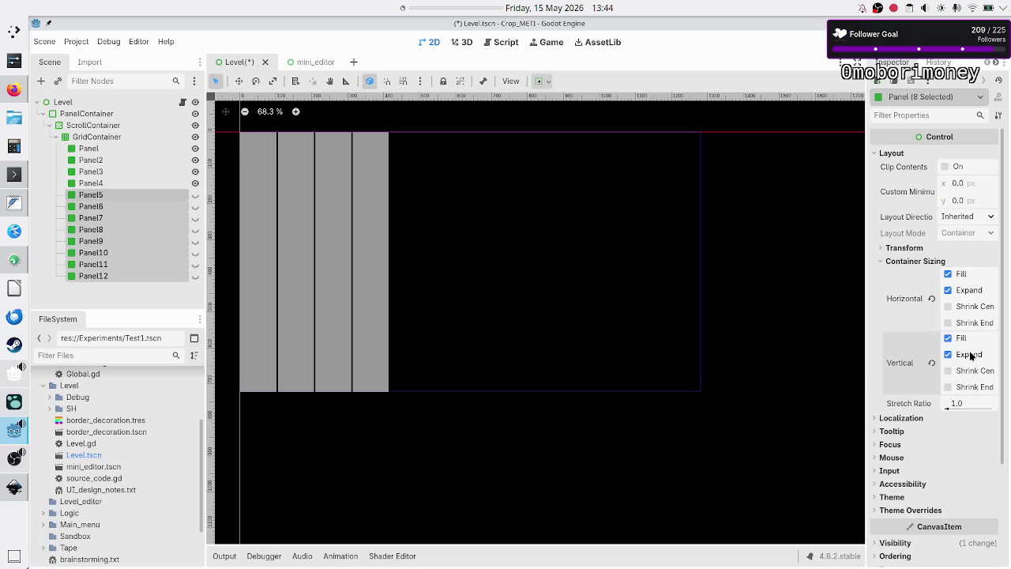
left_click(87, 150)
left_click(102, 182, "shift")
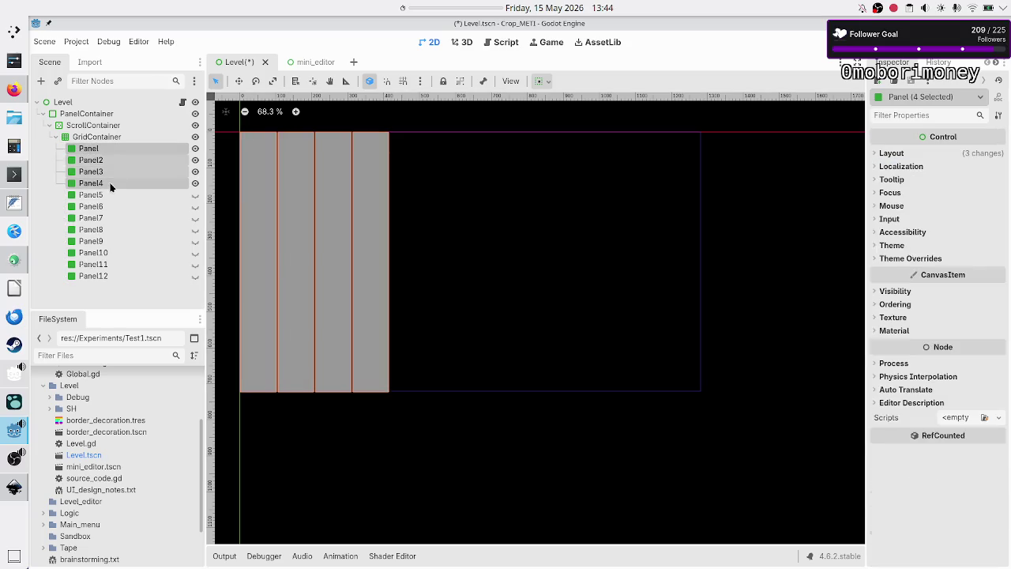
- Turn off vertical Expand for Panel–Panel4 and set their minimum height to 200 px
left_click(897, 153)
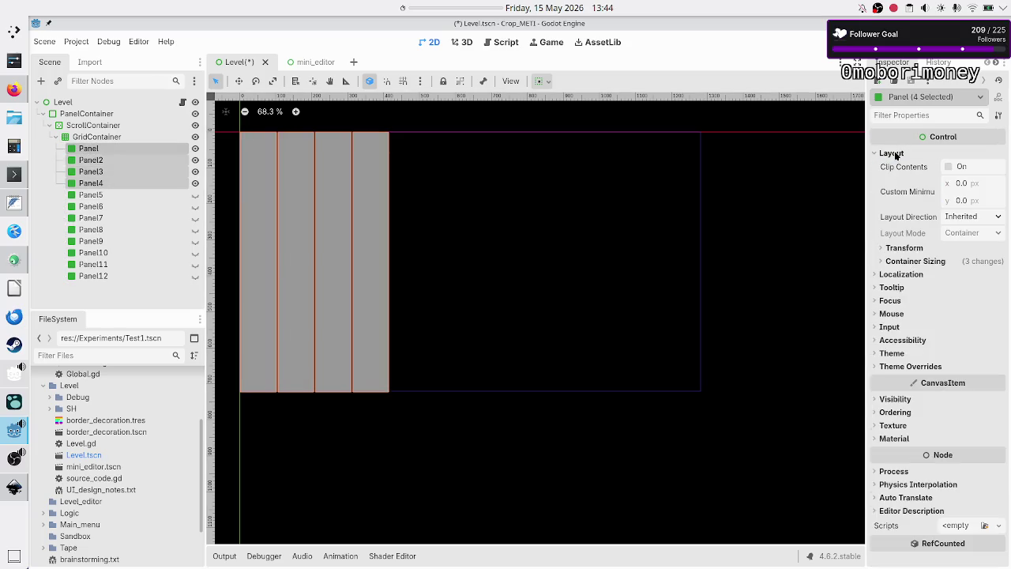
left_click(929, 263)
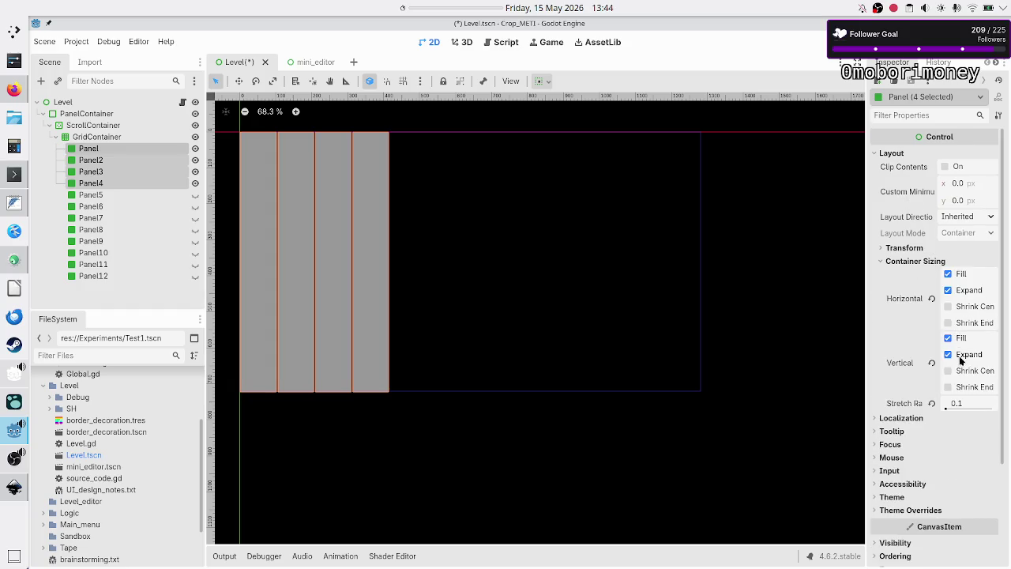
left_click(949, 355)
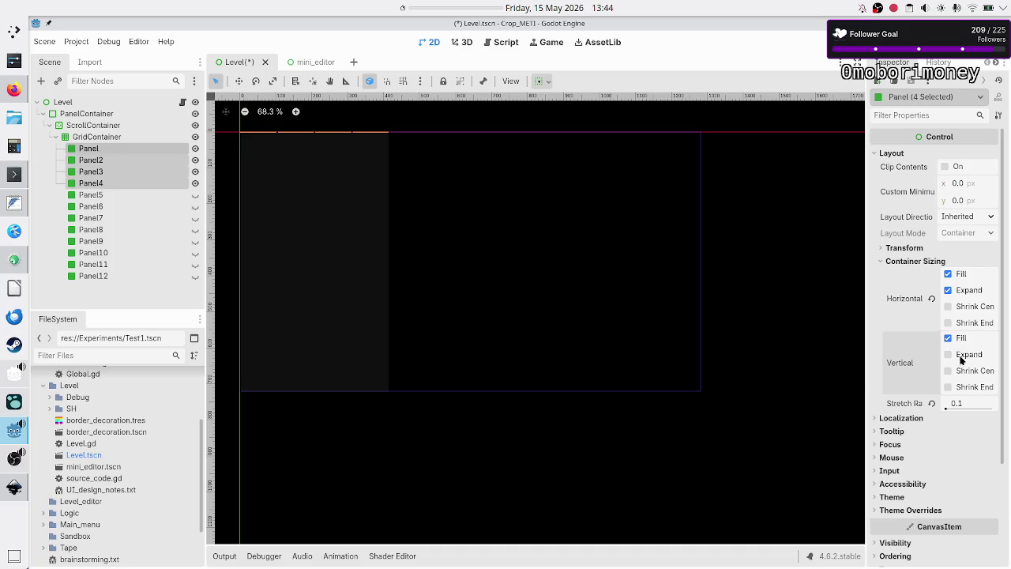
left_click(962, 359)
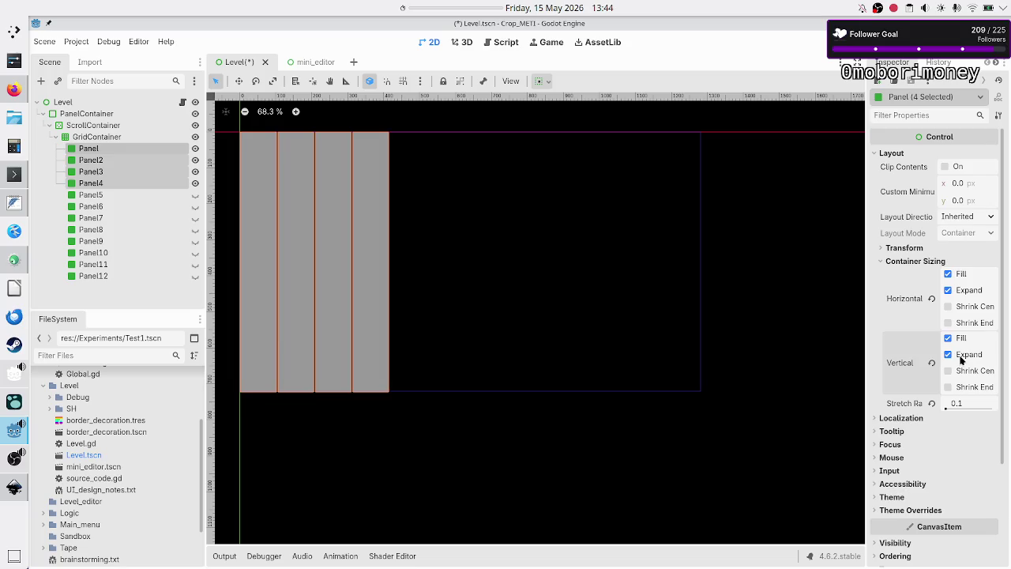
left_click(961, 359)
left_click(961, 360)
left_click(961, 359)
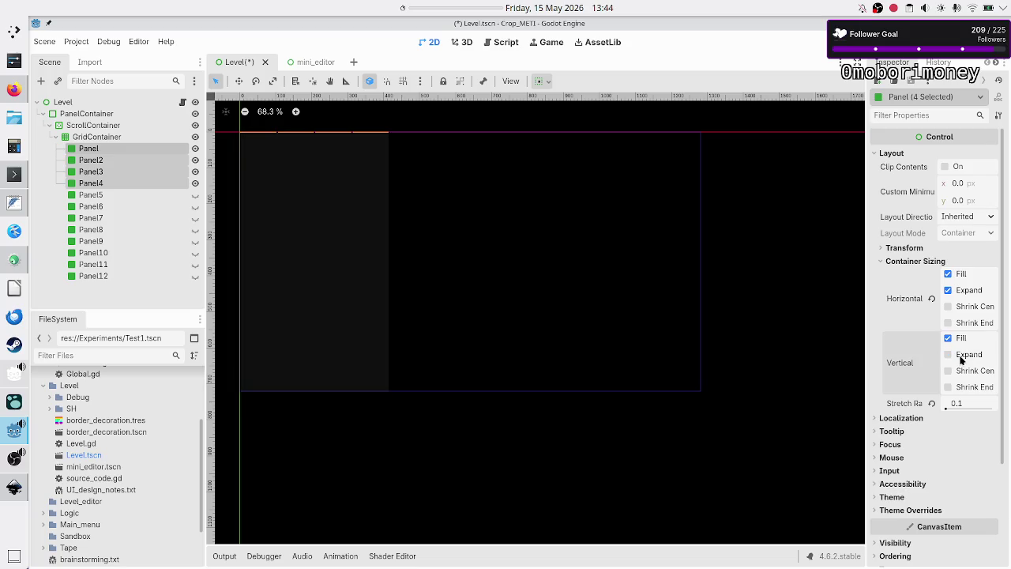
left_click(965, 201)
type("200")
key("Return")
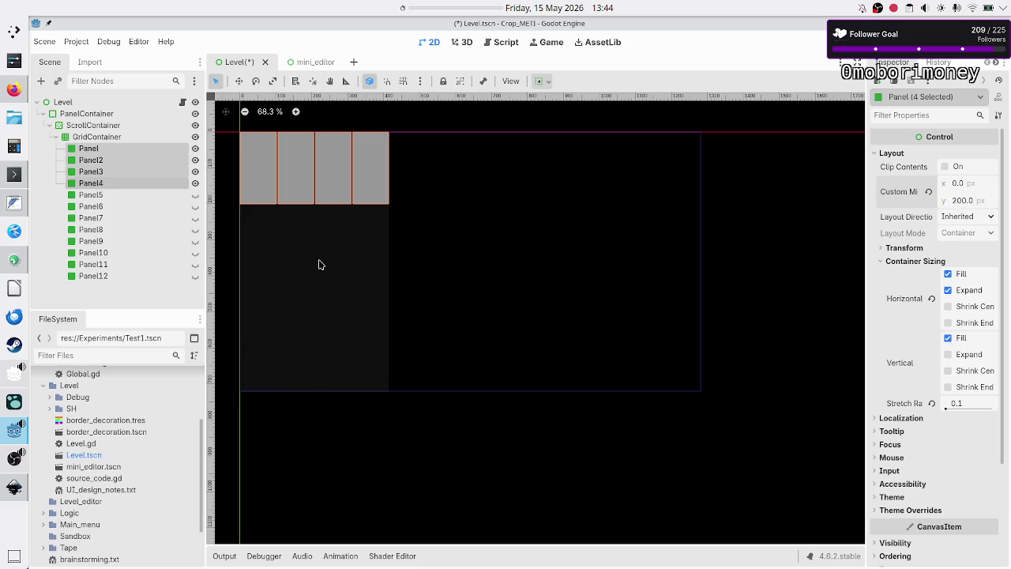
key("alt+Tab")
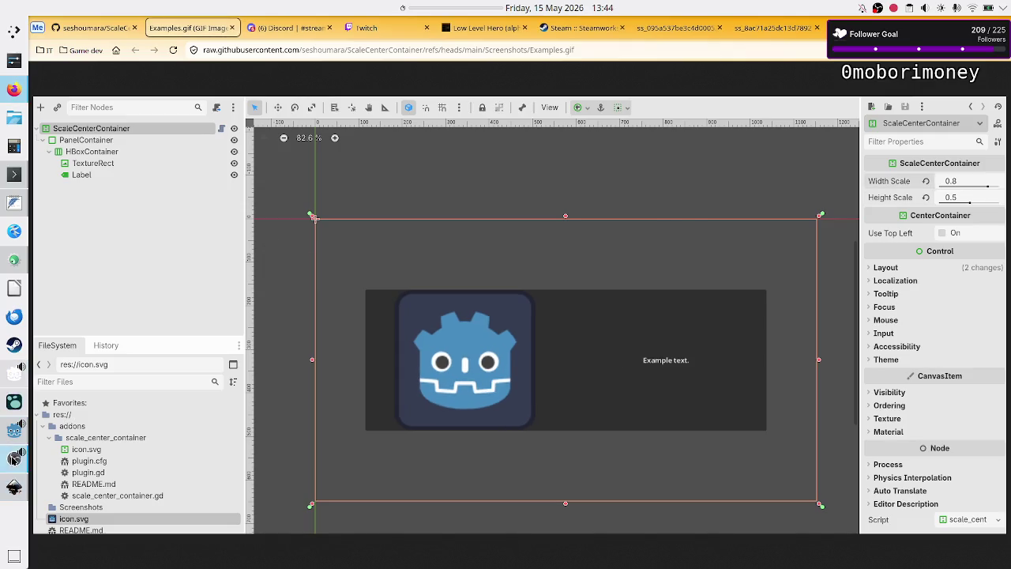
- Bring up the level_UI_concepts.svg drawing in Inkscape
left_click(14, 486)
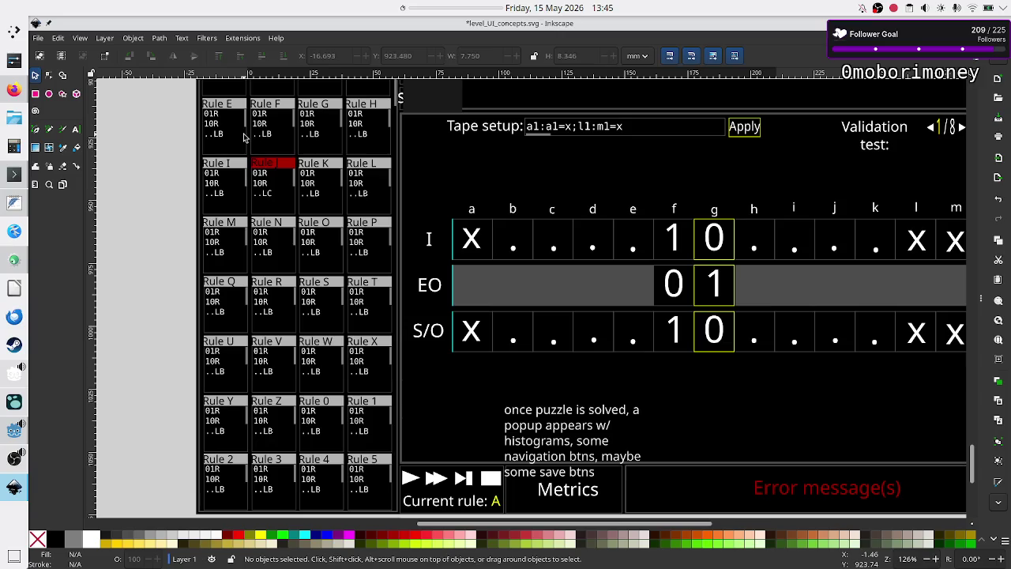
- Leave Inkscape and switch windows back toward the browser with the example GIF
key("alt+Tab")
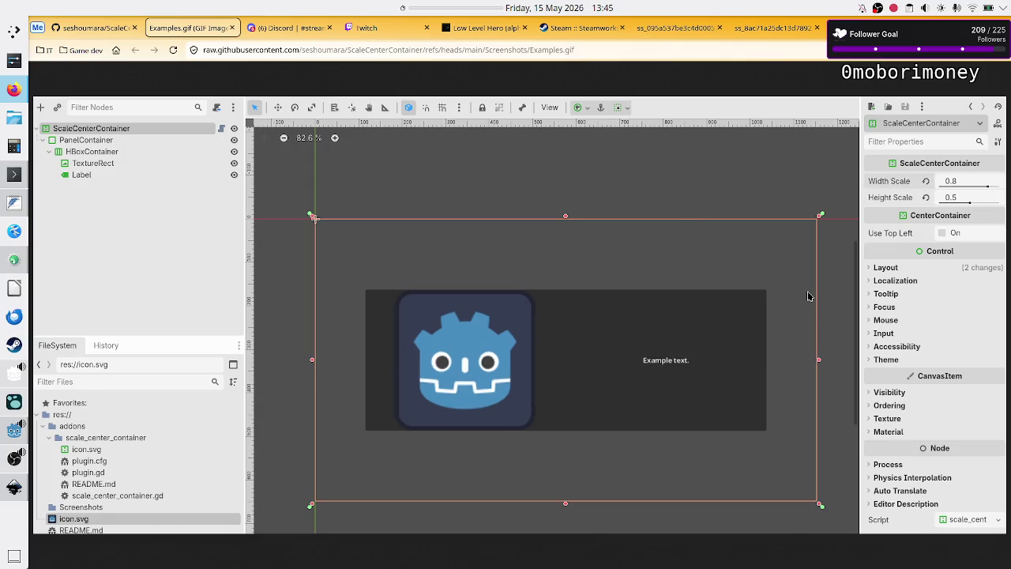
key("alt+Tab")
key("alt+Tab")
key("alt+Tab")
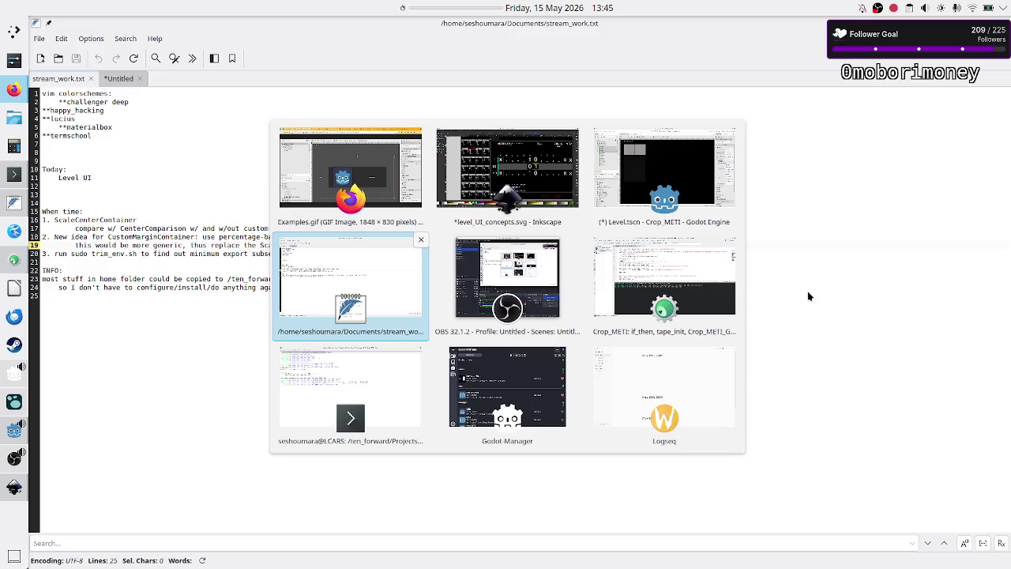
- Cycle past OBS, KDevelop and Firefox, then return to the Godot Level scene from the taskbar
key("alt+Tab")
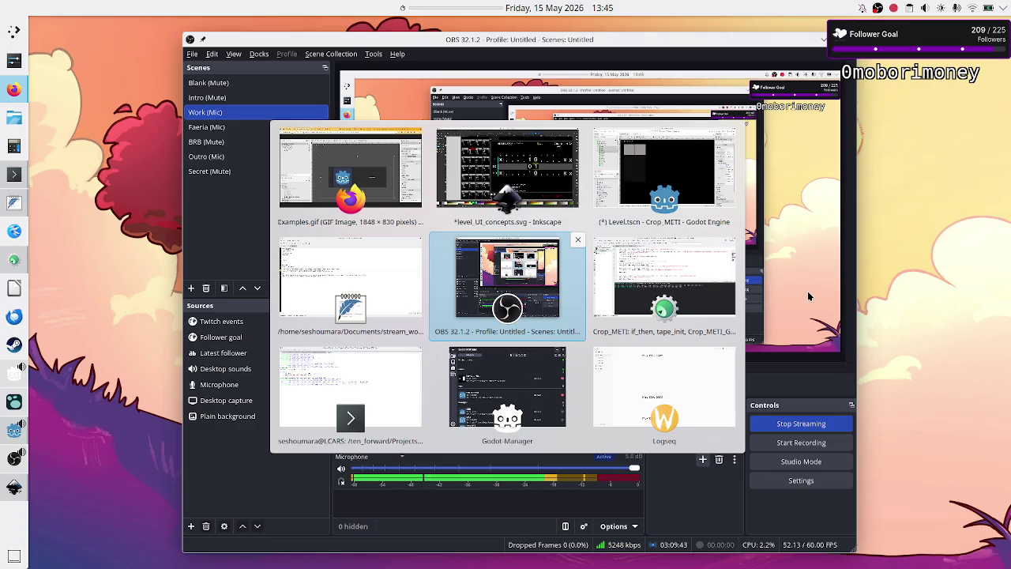
key("alt+Tab")
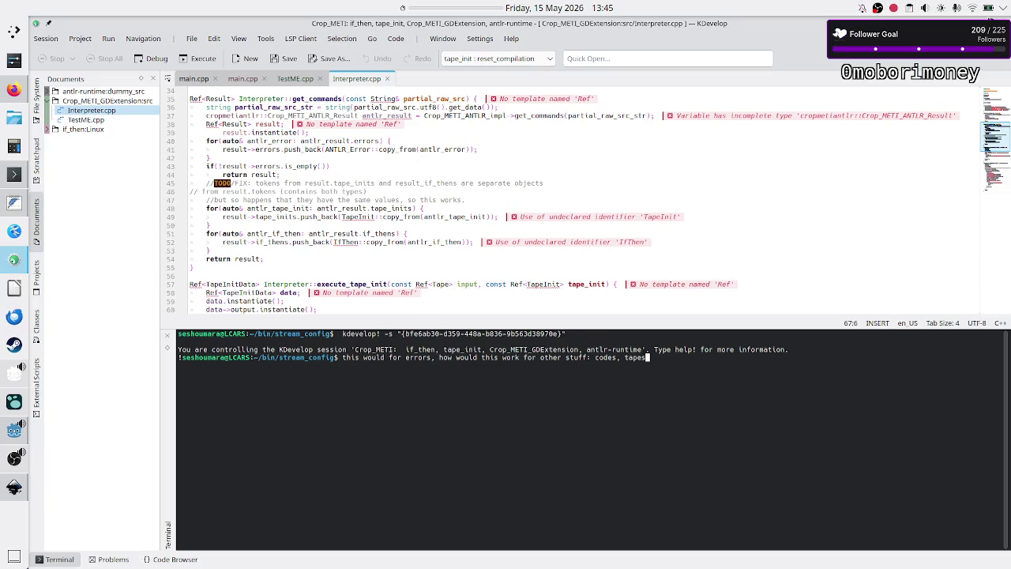
key("alt+Tab")
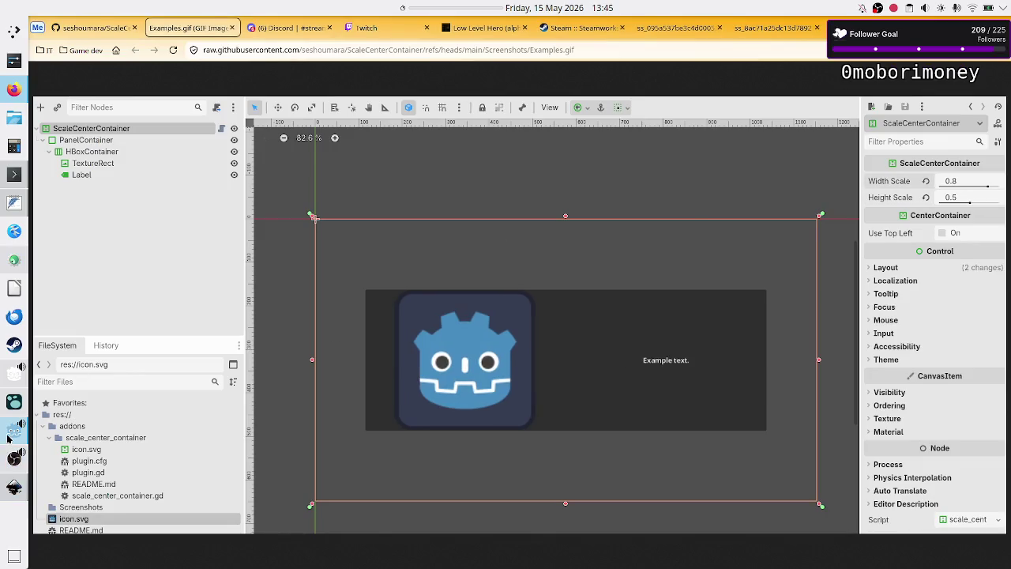
left_click(14, 430)
- Select and delete Panel through Panel12, then undo to restore them
left_click(762, 222)
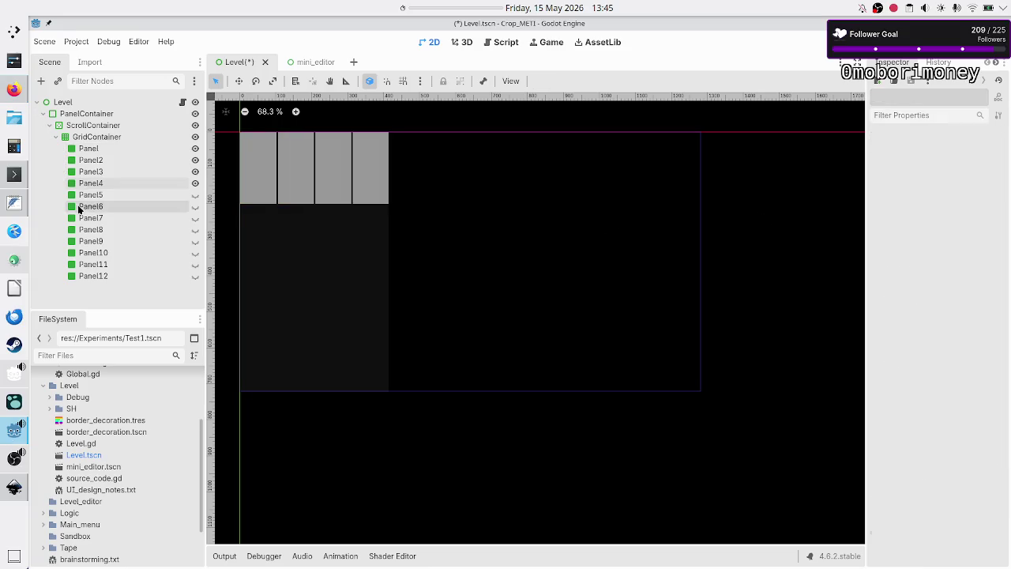
left_click(86, 149)
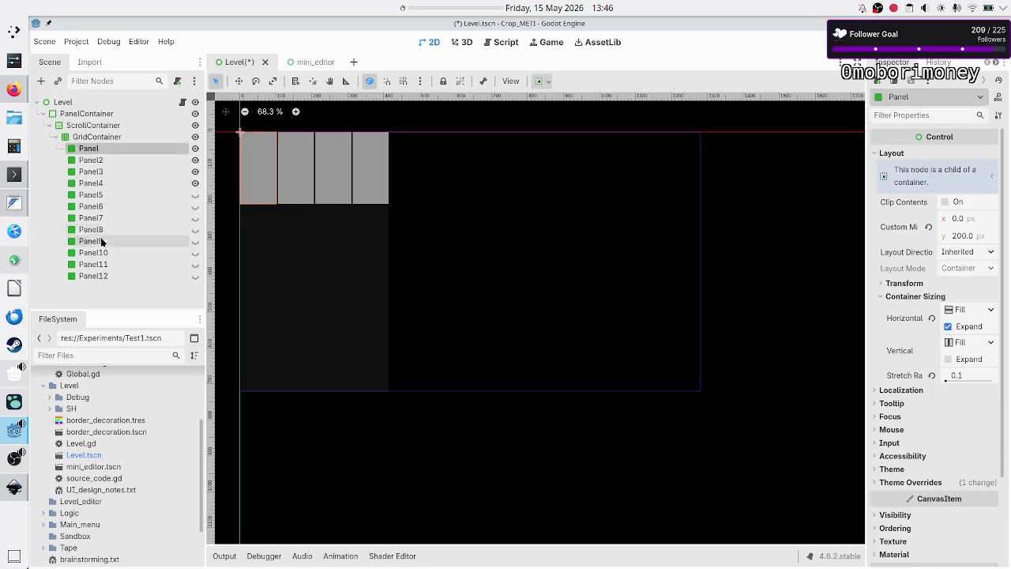
left_click(101, 277, "shift")
key("Delete")
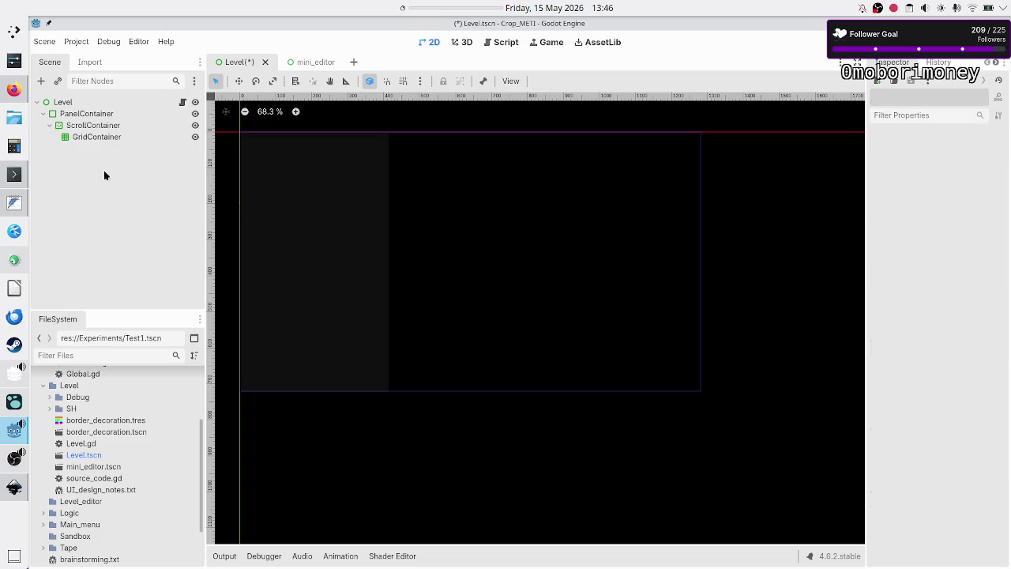
left_click(69, 103)
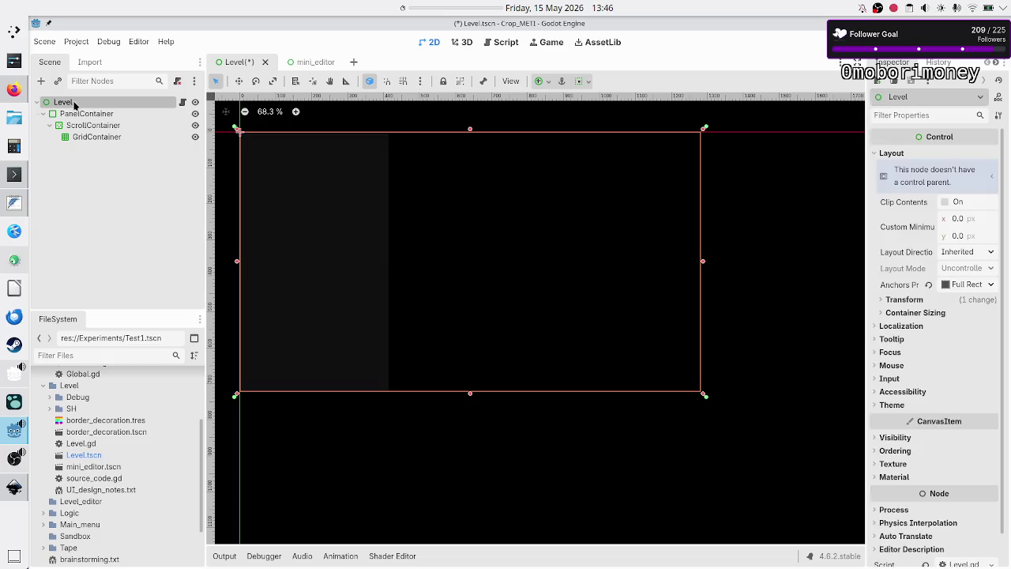
key("ctrl+z")
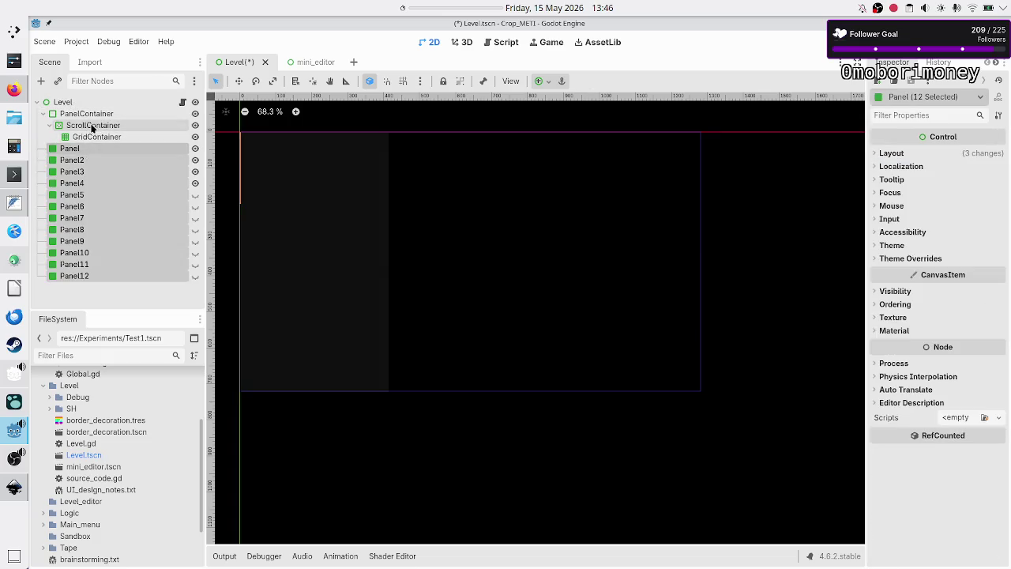
- Delete the PanelContainer, ScrollContainer and GridContainer nodes, confirming the prompt
left_click(94, 125)
left_click(110, 116)
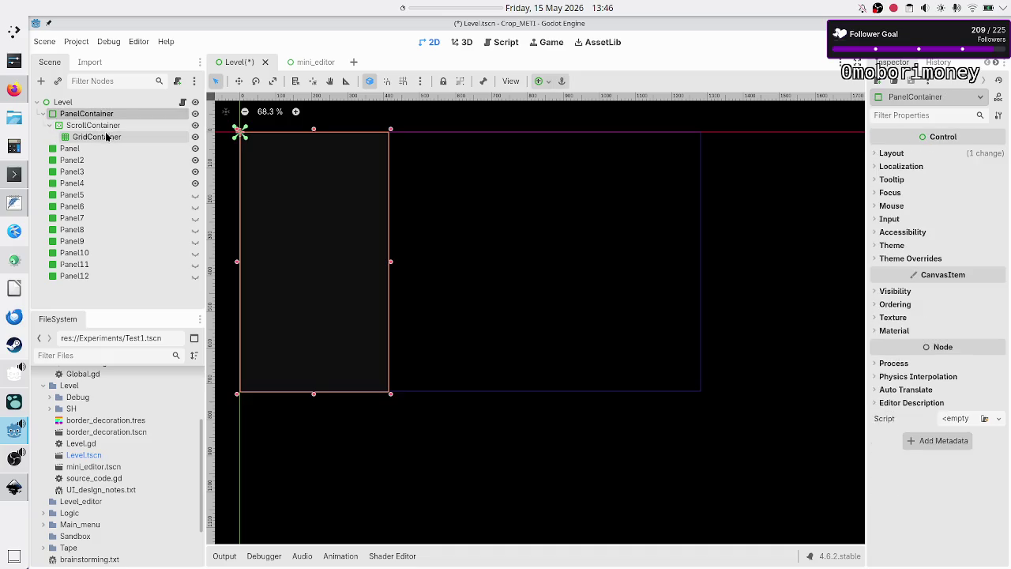
left_click(102, 136, "shift")
right_click(104, 135)
key("Escape")
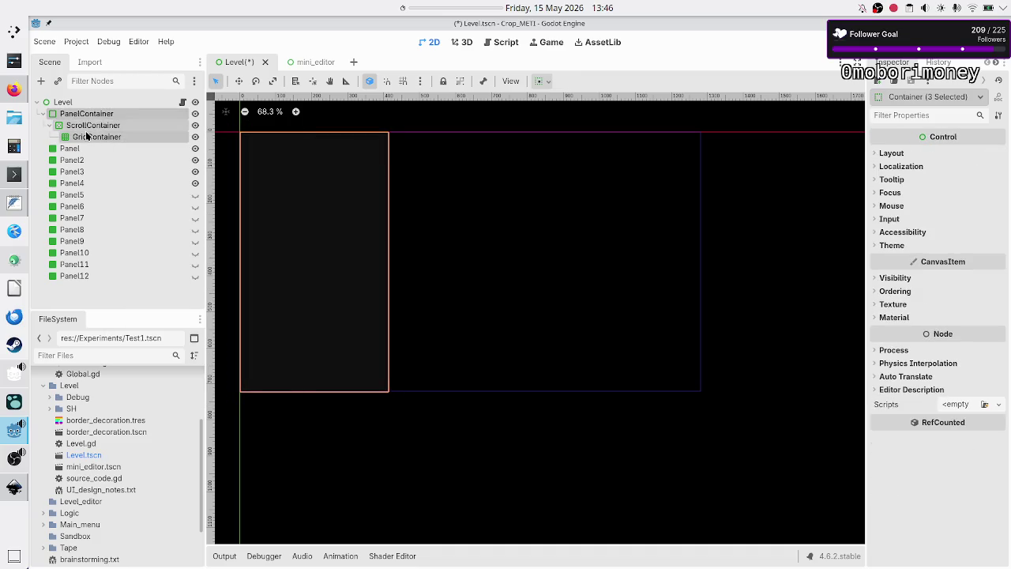
key("Delete")
key("Return")
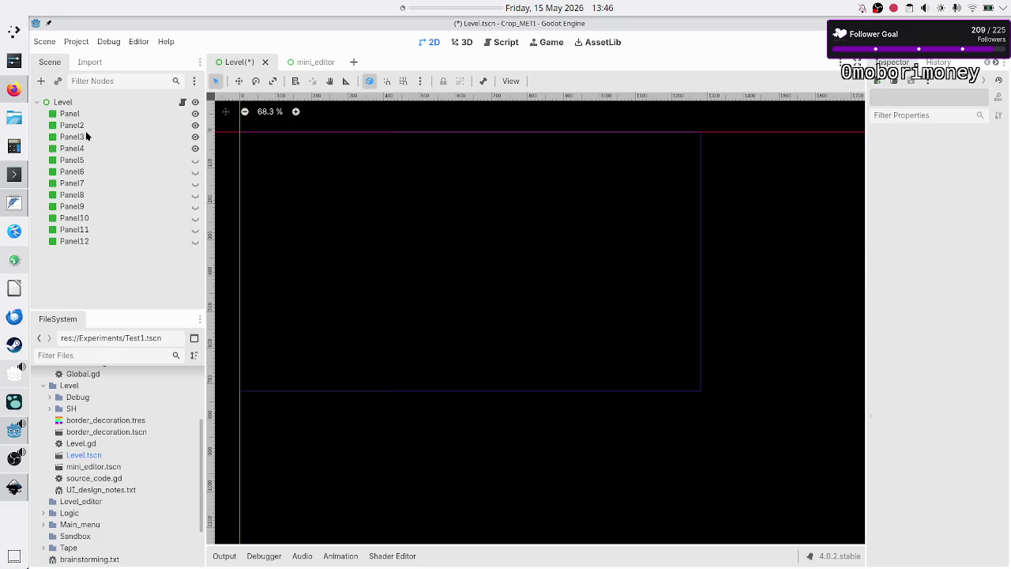
- Select Panel, Panel2 and Panel3 in turn to see where they now sit
left_click(71, 114)
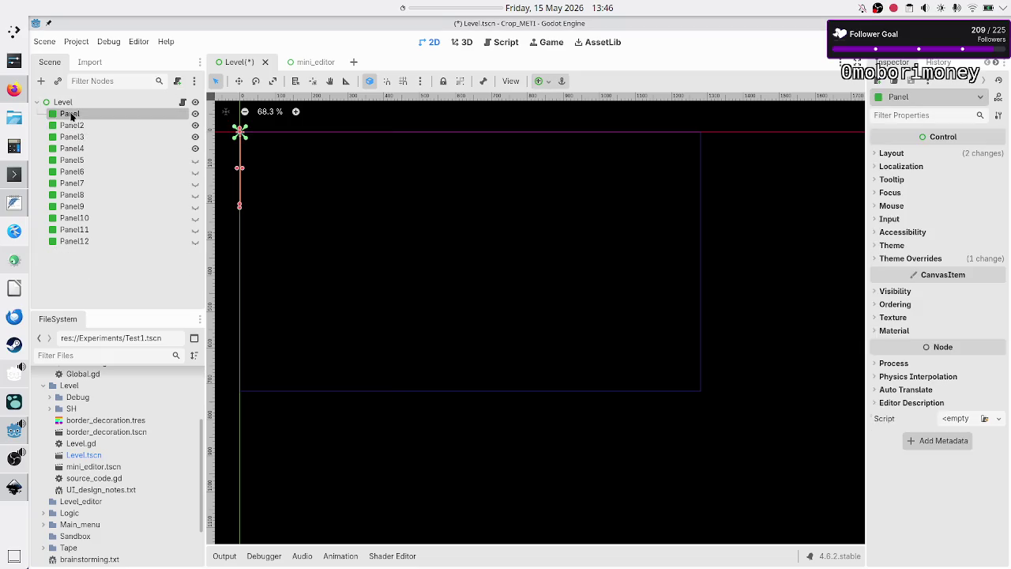
left_click(87, 126)
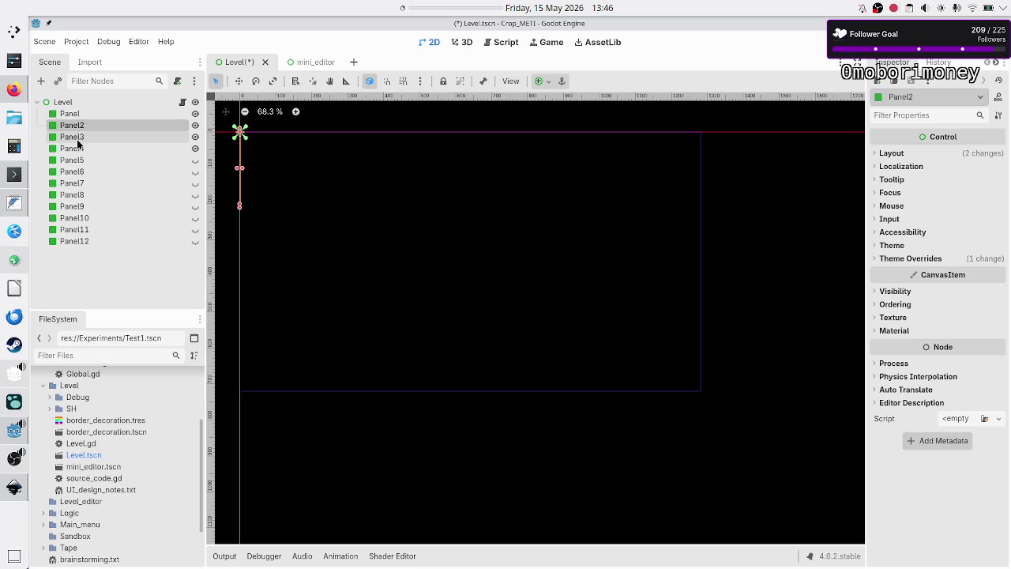
left_click(77, 139)
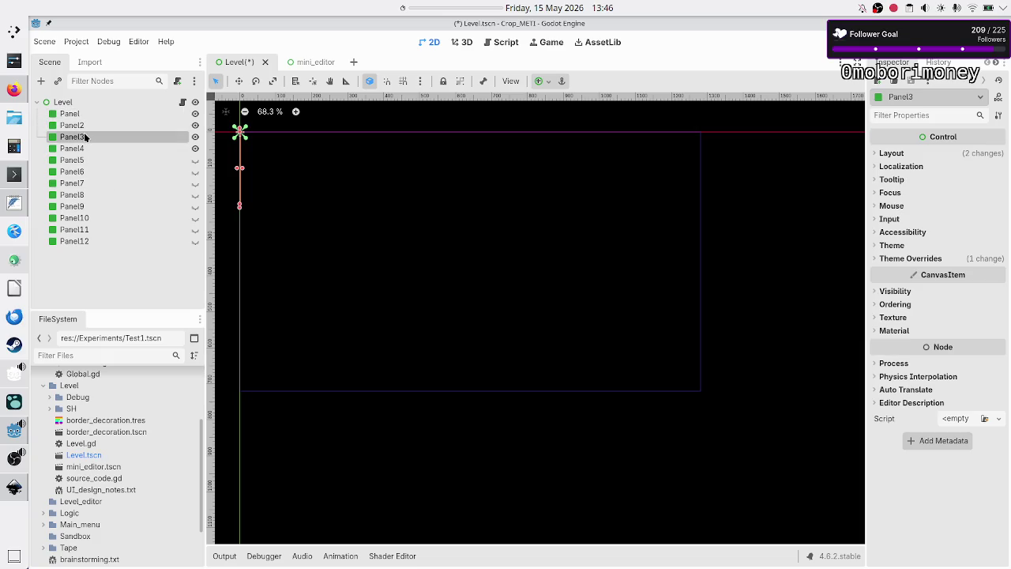
left_click(98, 256)
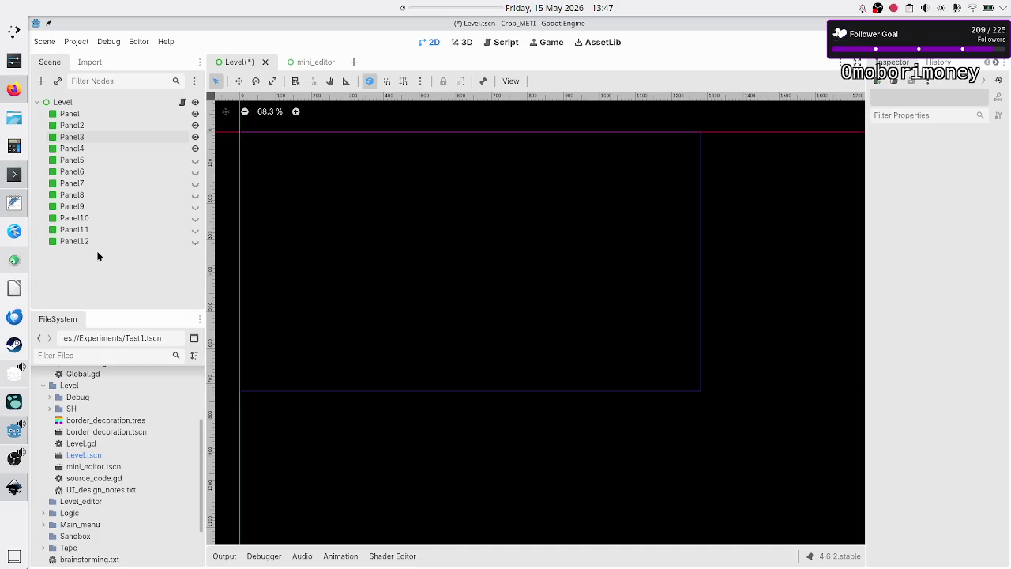
left_click(90, 117)
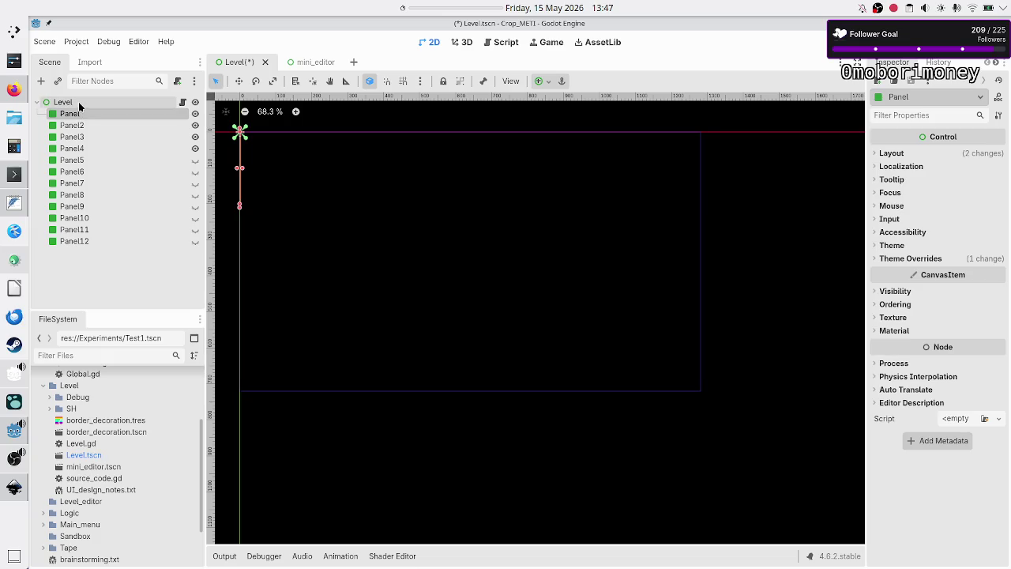
- Add a new Control child node under Level
left_click(78, 102)
left_click(41, 82)
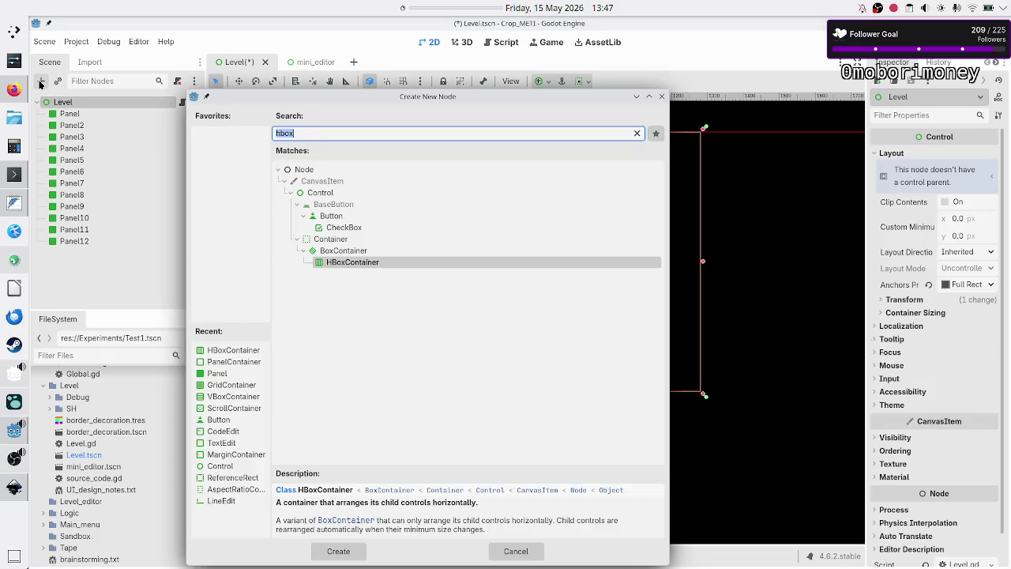
type("control")
key("Return")
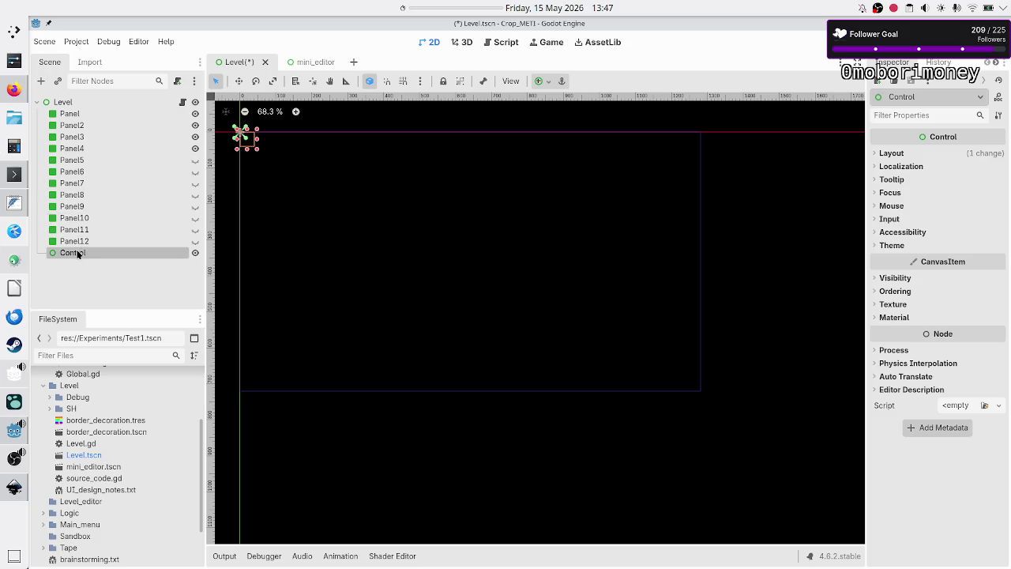
- Resize the Control into a tall rectangle at the level's top-left
mouse_move(79, 253)
left_mouse_down()
mouse_move(71, 102)
mouse_move(86, 261)
left_mouse_up()
mouse_move(257, 150)
left_mouse_down()
mouse_move(400, 219)
mouse_move(440, 263)
mouse_move(465, 312)
mouse_move(450, 365)
mouse_move(397, 393)
left_mouse_up()
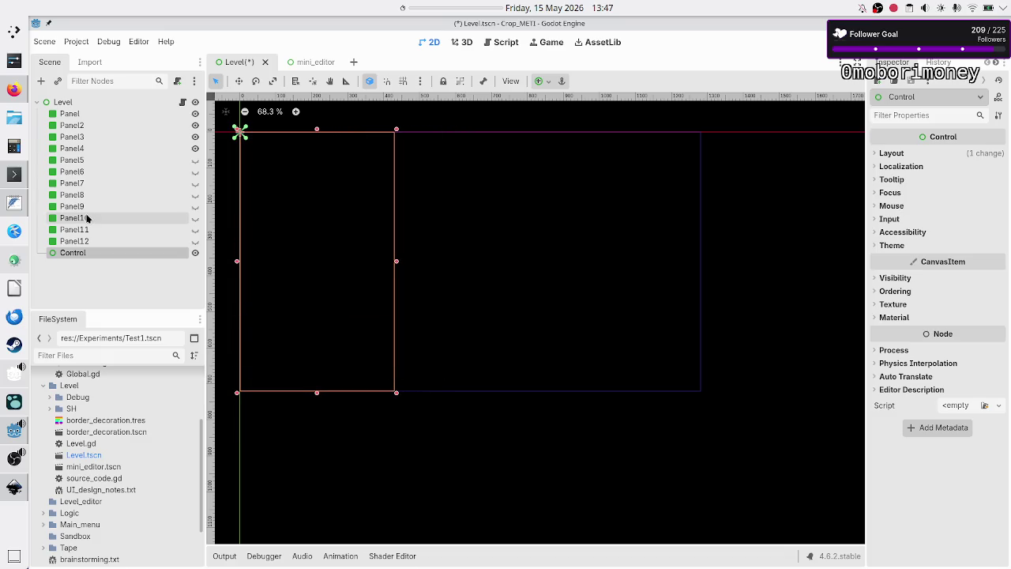
left_click(85, 116)
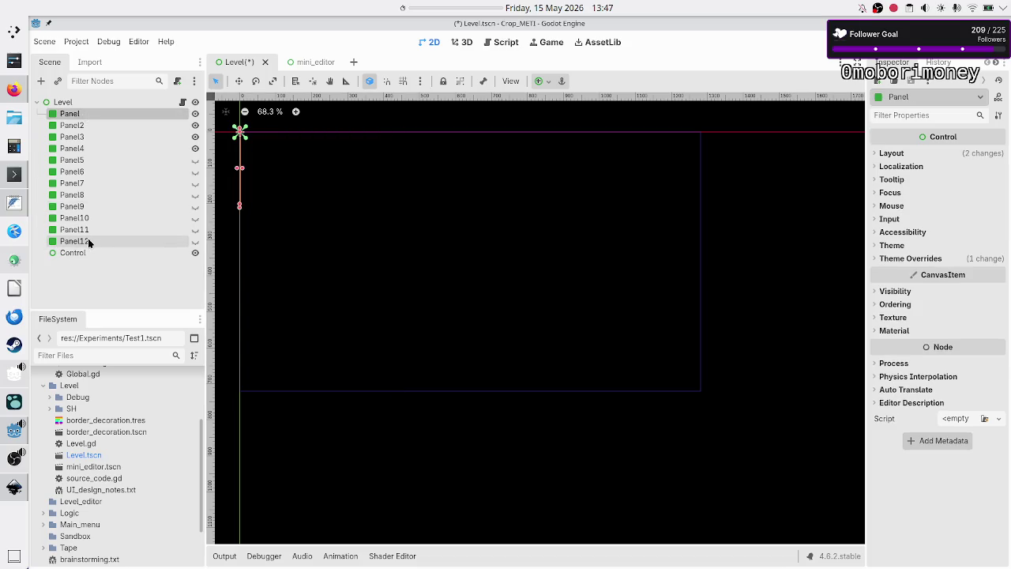
- Drag Panel–Panel3 into the Control node and delete the nine leftover panels Panel4–Panel12
left_click(87, 139, "shift")
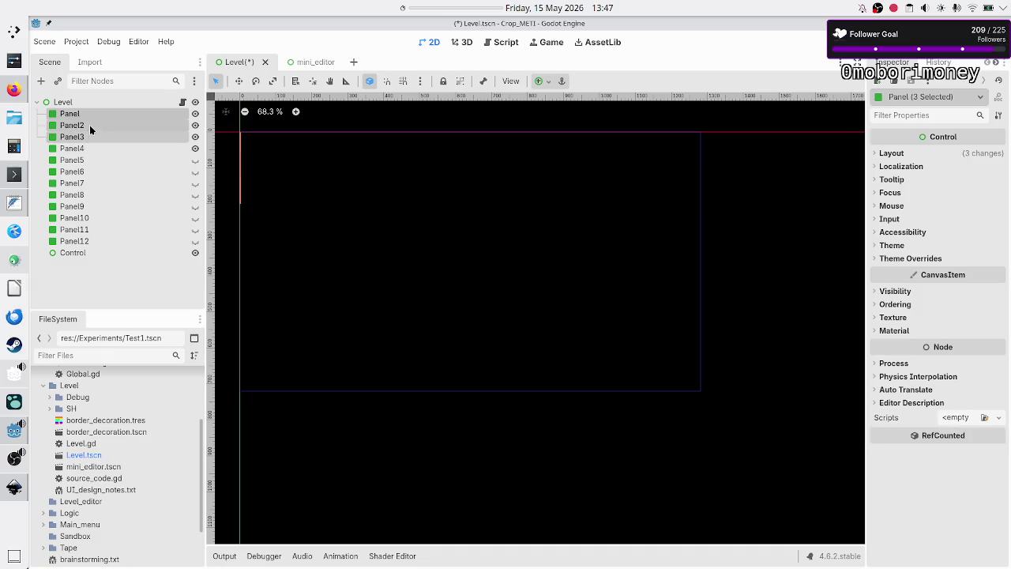
left_click_drag(89, 125, 82, 254)
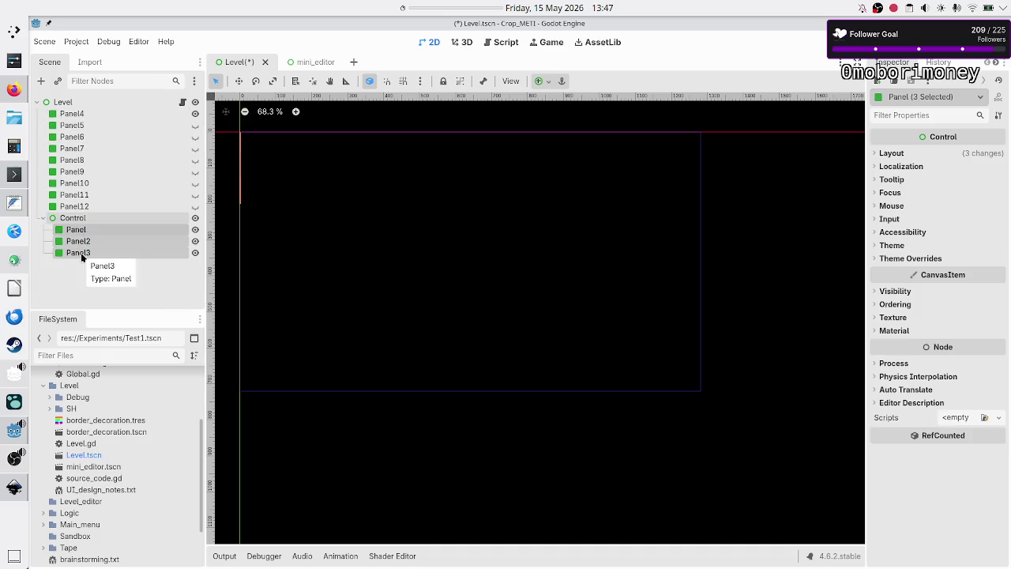
left_click(111, 112)
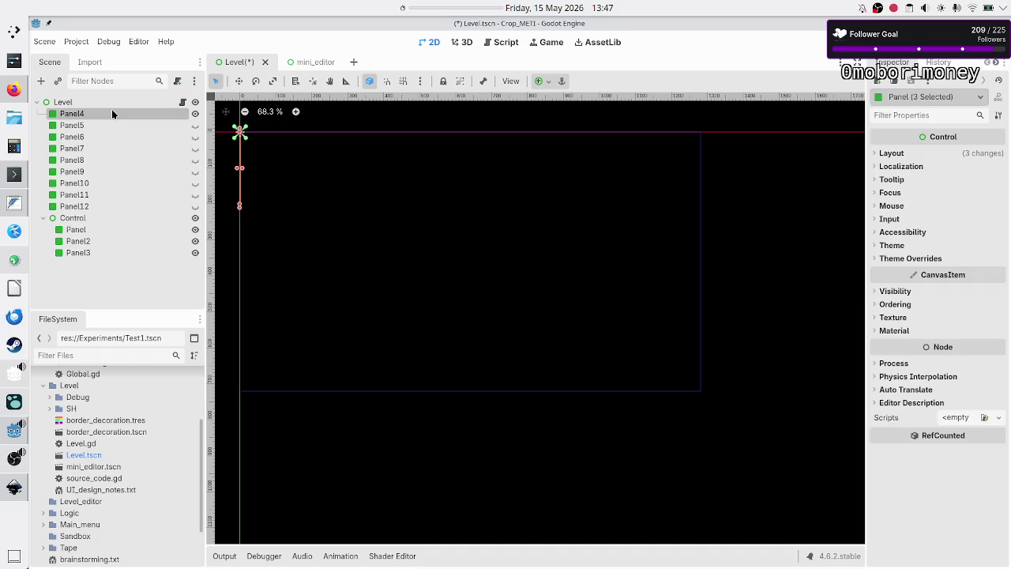
left_click(87, 206, "shift")
key("Delete")
key("Escape")
key("Delete")
key("Return")
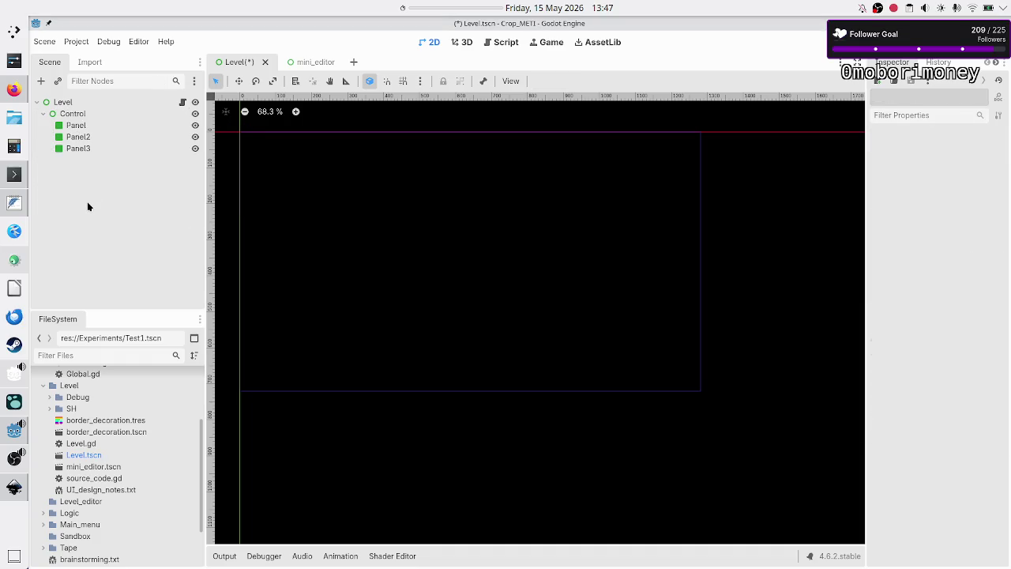
left_click(89, 125)
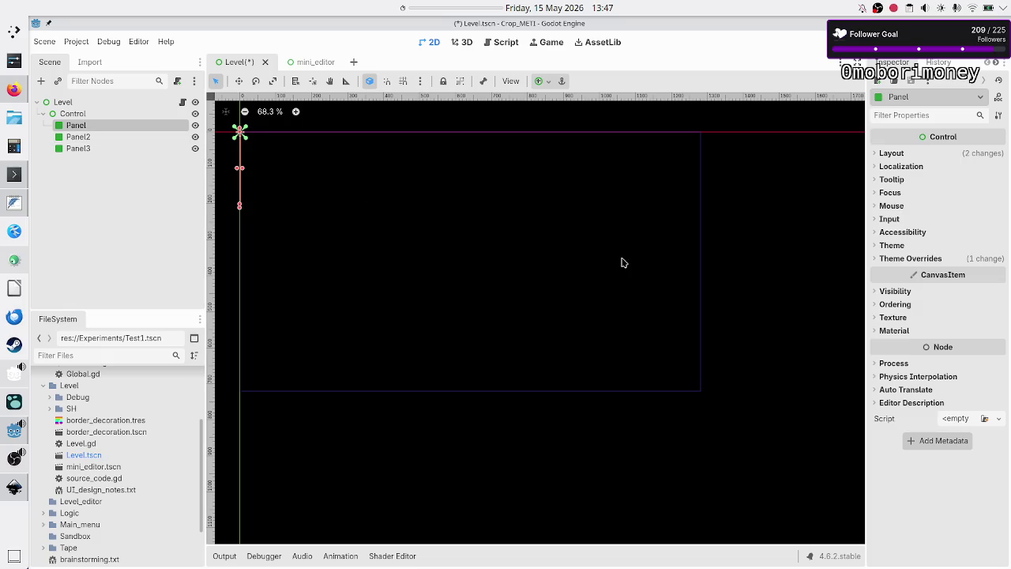
- Switch Panel to Anchors layout with the Custom preset and reset its 200 px bottom offset to 0
left_click(900, 154)
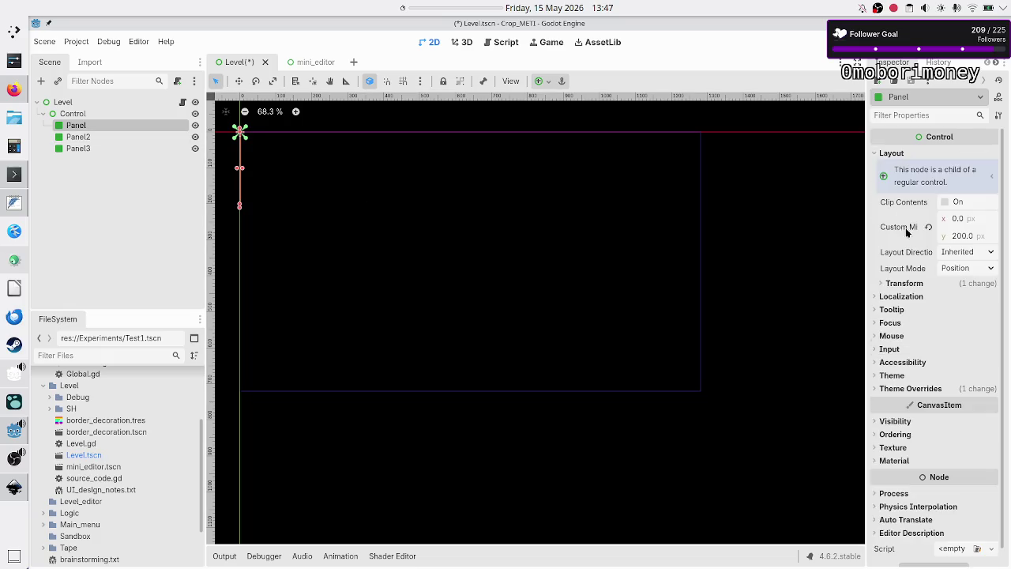
left_click(969, 269)
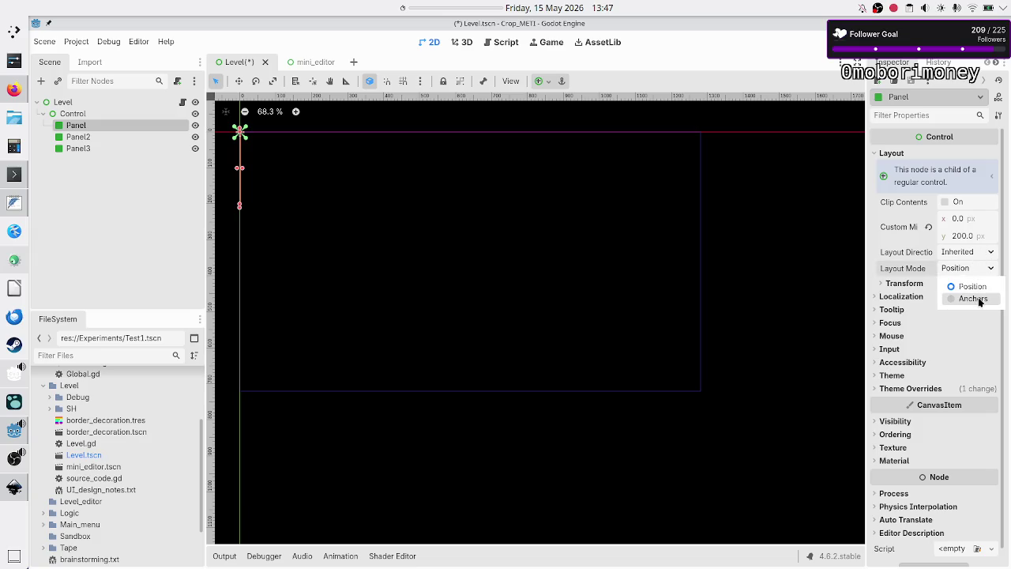
left_click(973, 299)
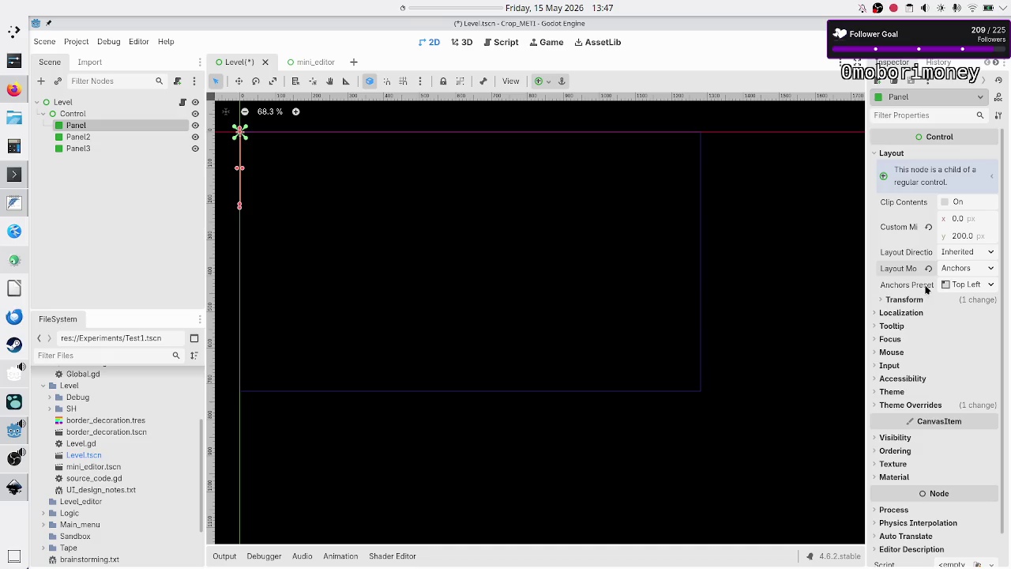
left_click(983, 286)
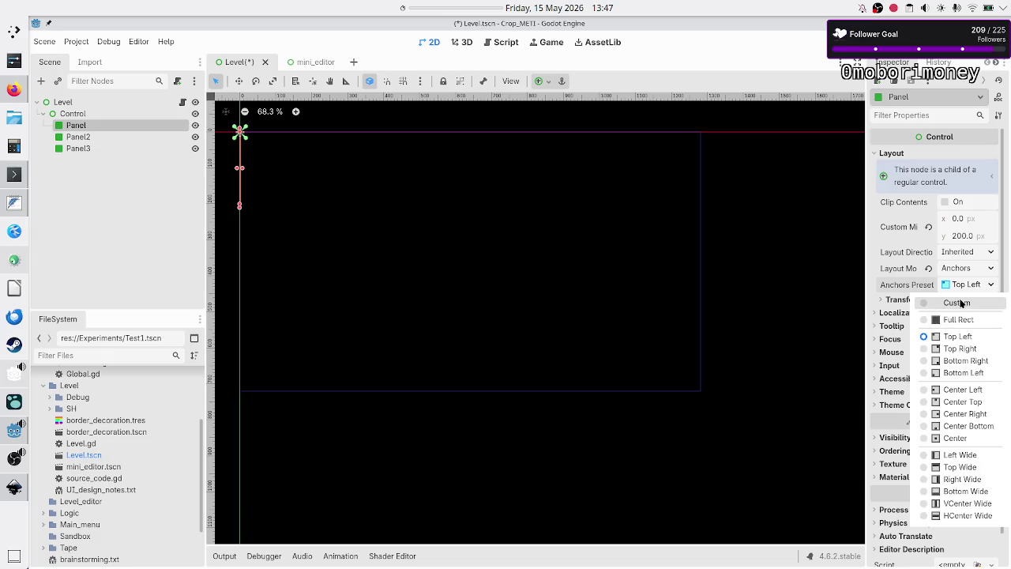
left_click(957, 303)
left_click(923, 302)
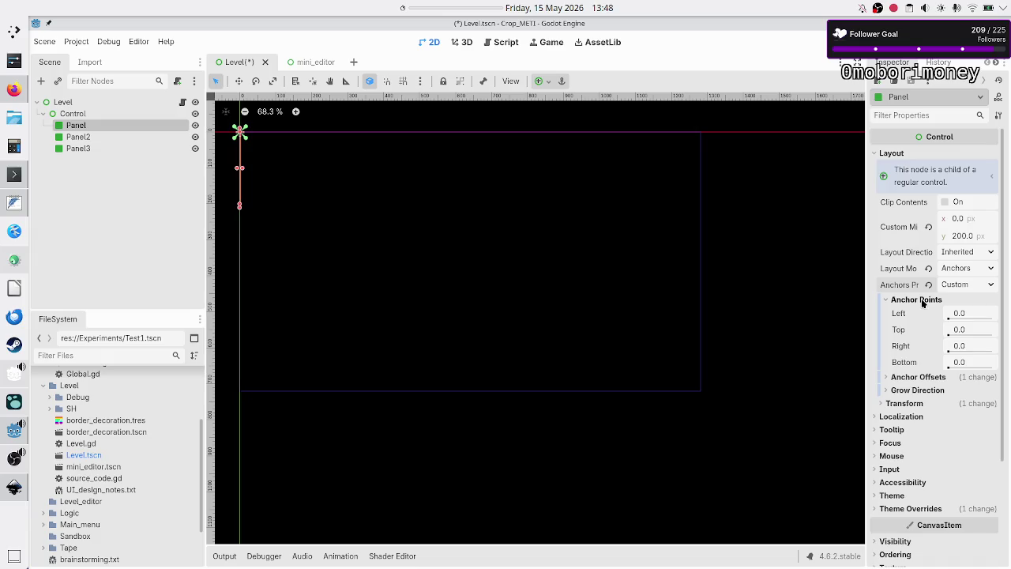
left_click(916, 378)
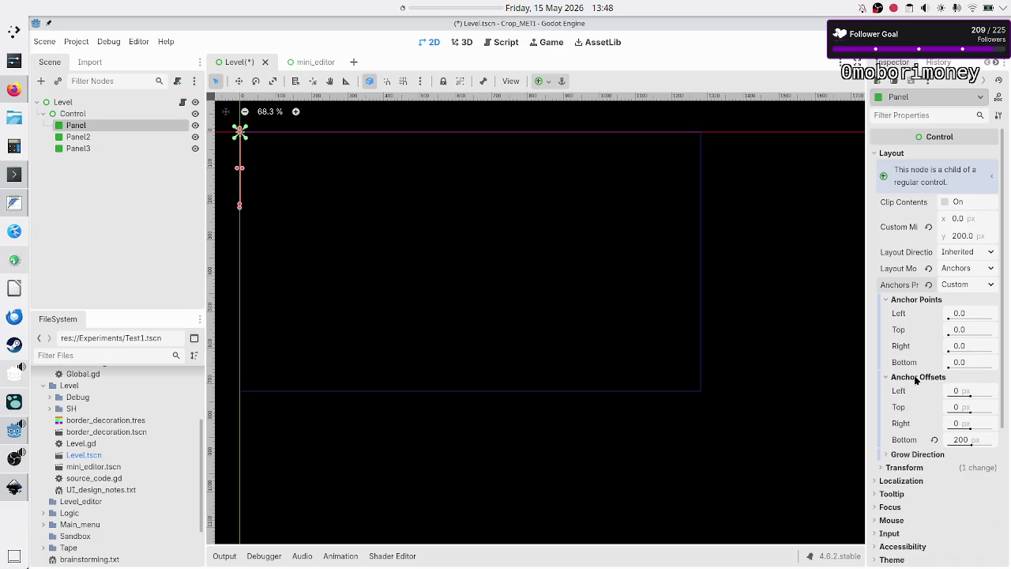
left_click(934, 440)
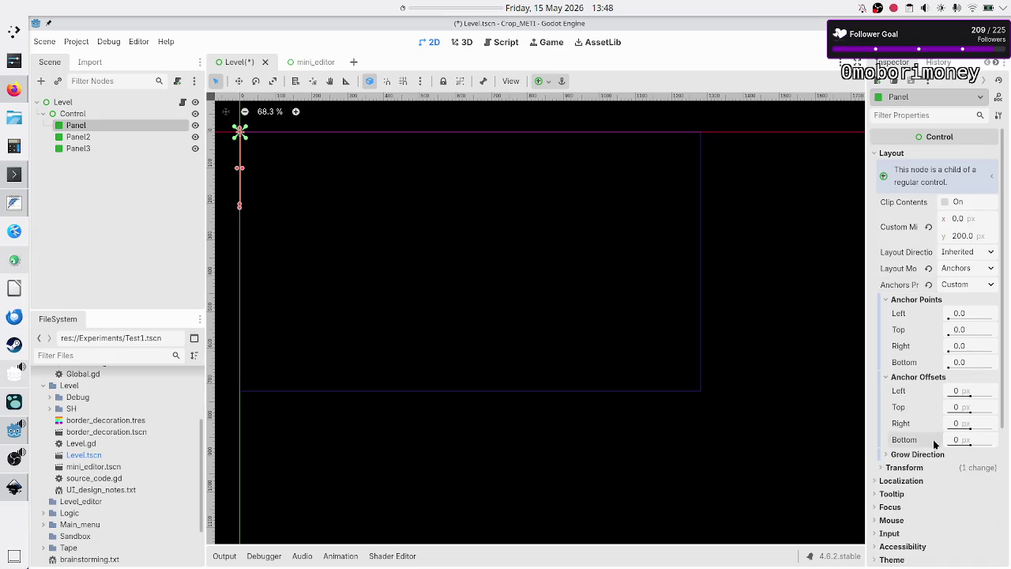
- Set Panel's right anchor to 0.25 and bottom anchor to 0.1
left_click(974, 313)
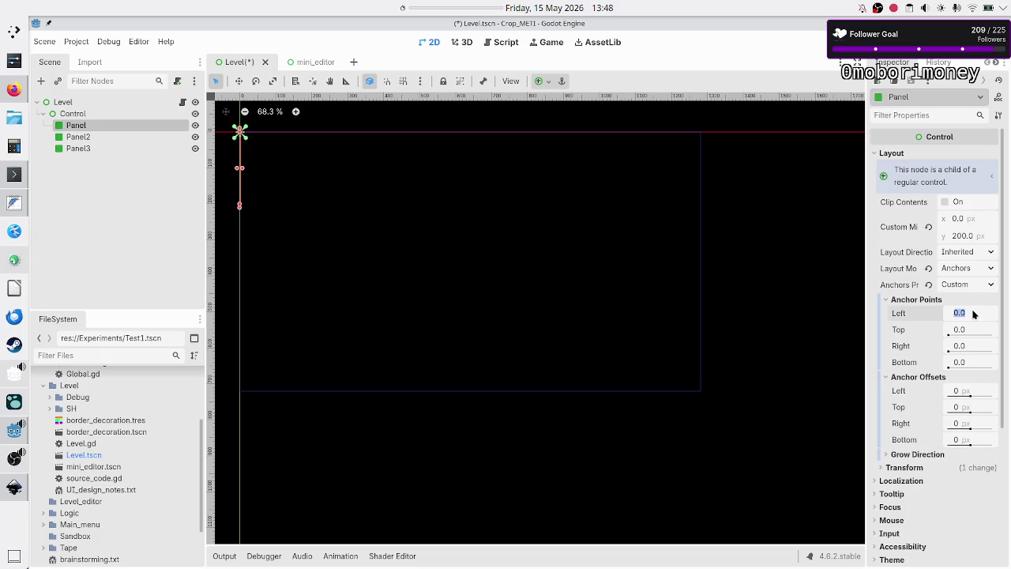
left_click(970, 346)
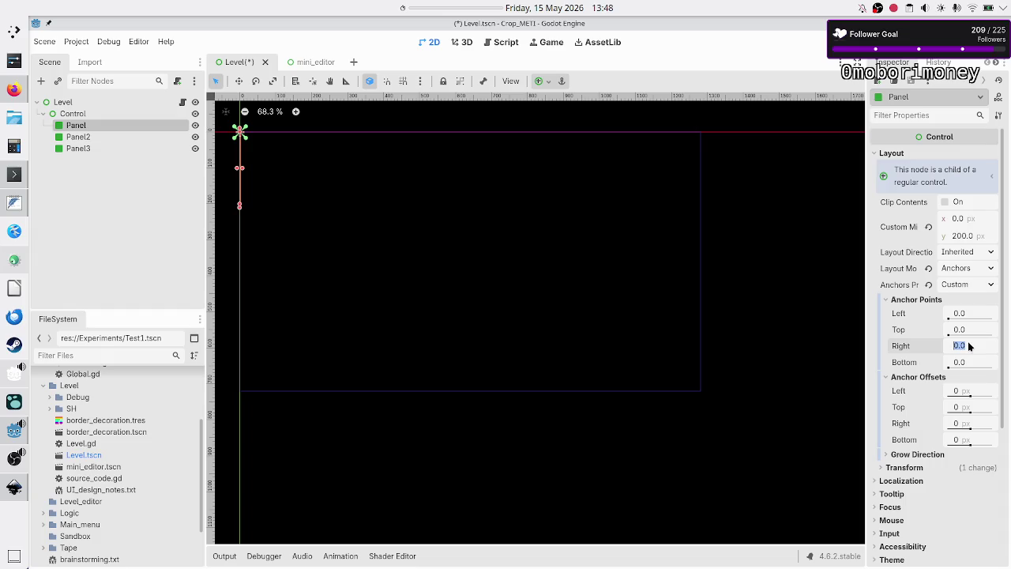
type("0.25")
key("Return")
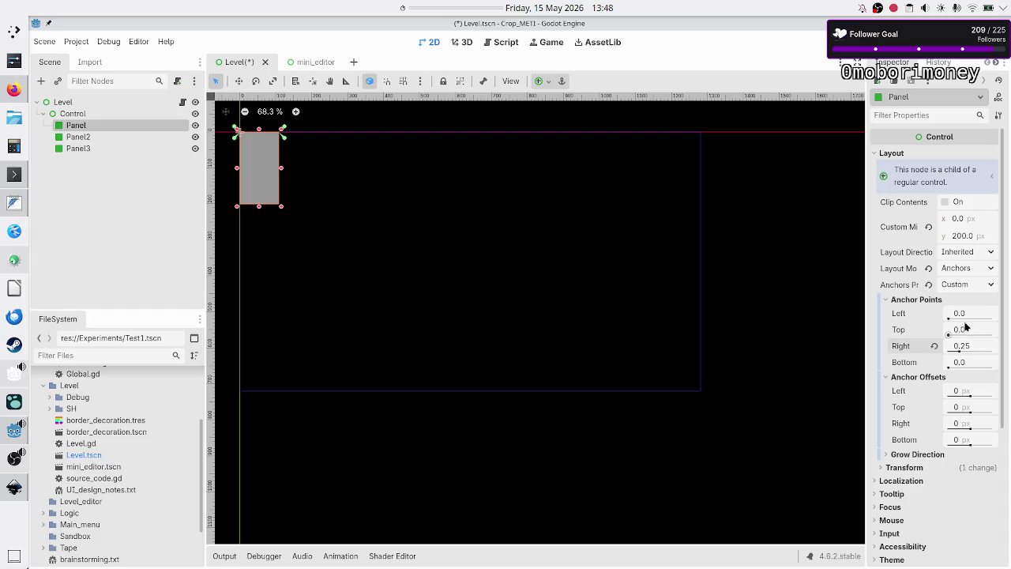
left_click(968, 363)
type("0.1")
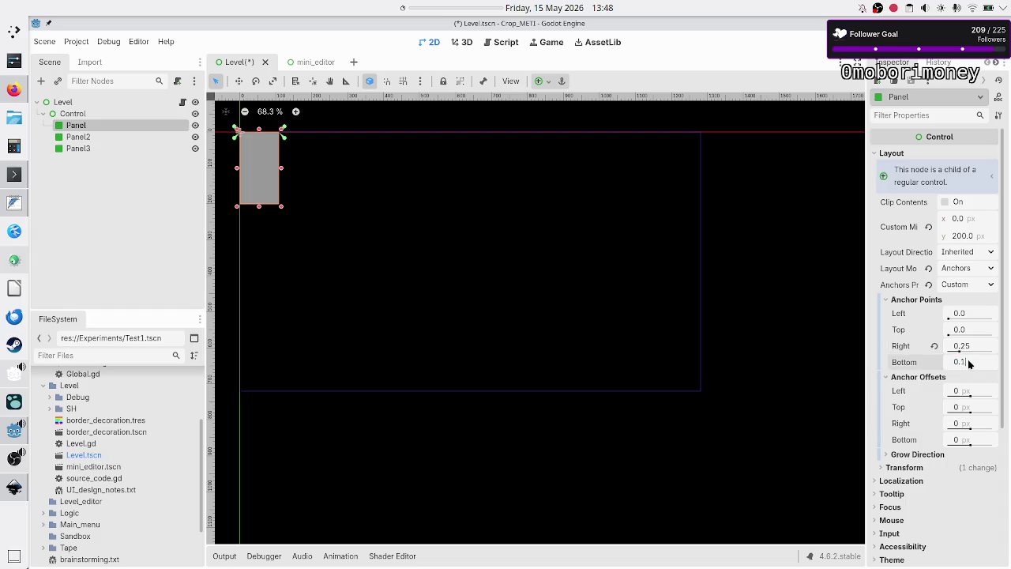
key("Return")
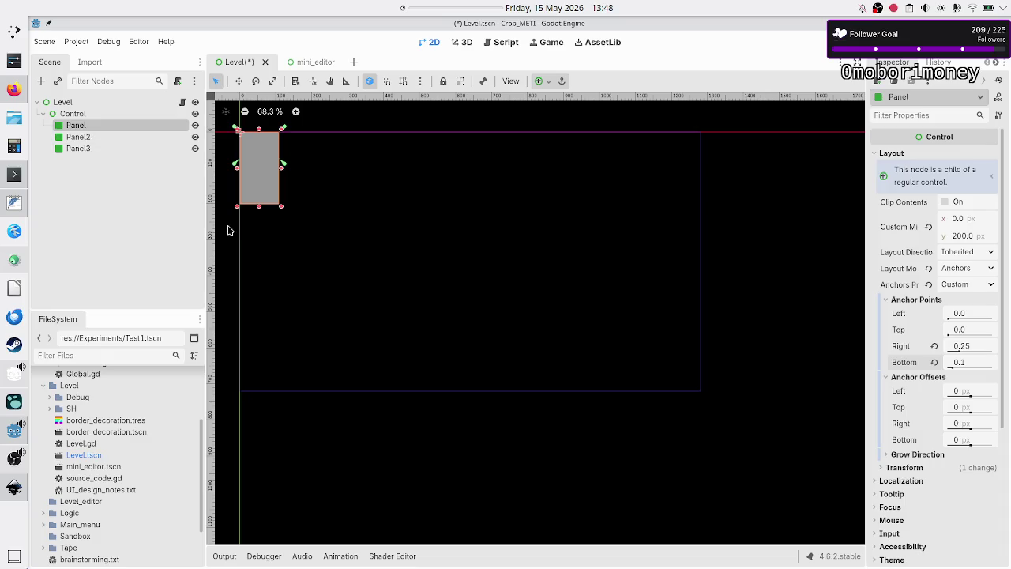
- Reset Panel's minimum height from 200 to 0 and set its bottom anchor to 0.2
left_click(92, 116, "ctrl")
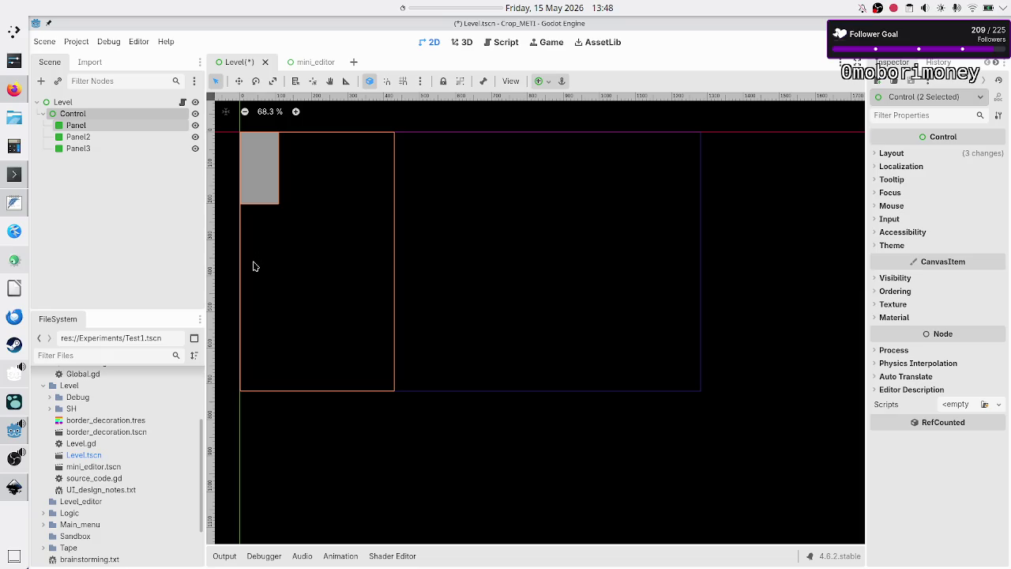
left_click(151, 237)
left_click(111, 126)
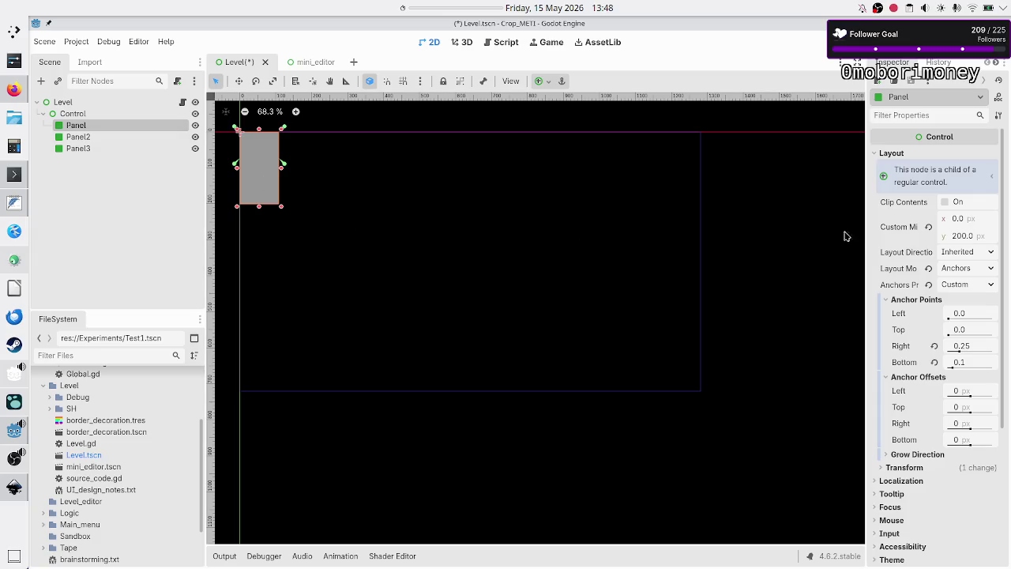
left_click(928, 227)
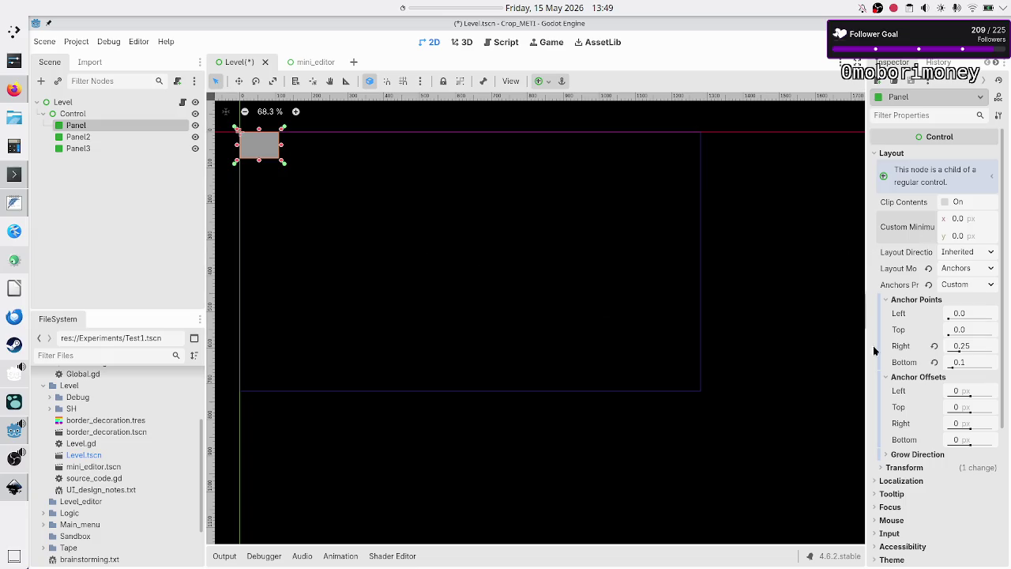
left_click(973, 364)
type("0.2")
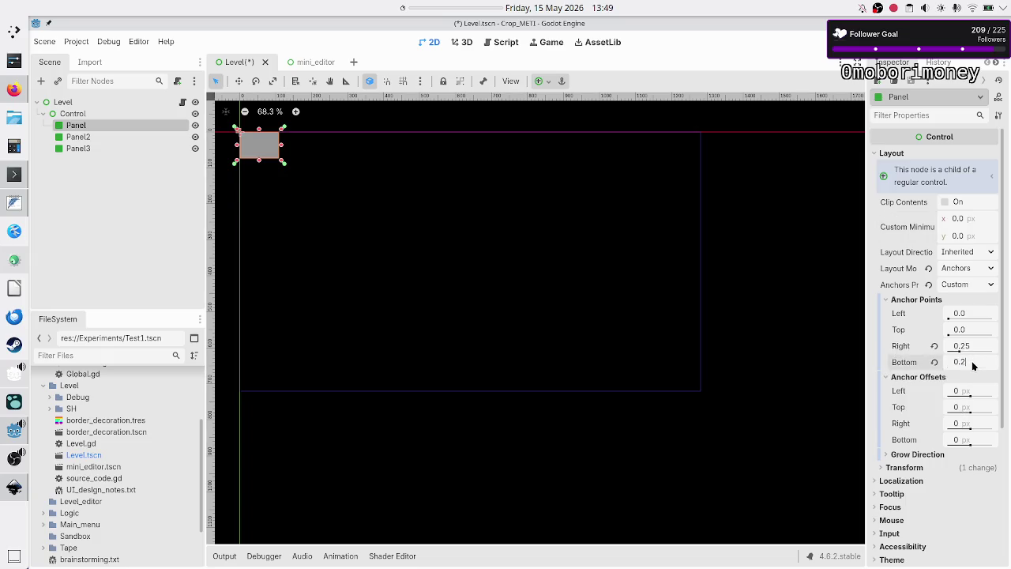
key("Return")
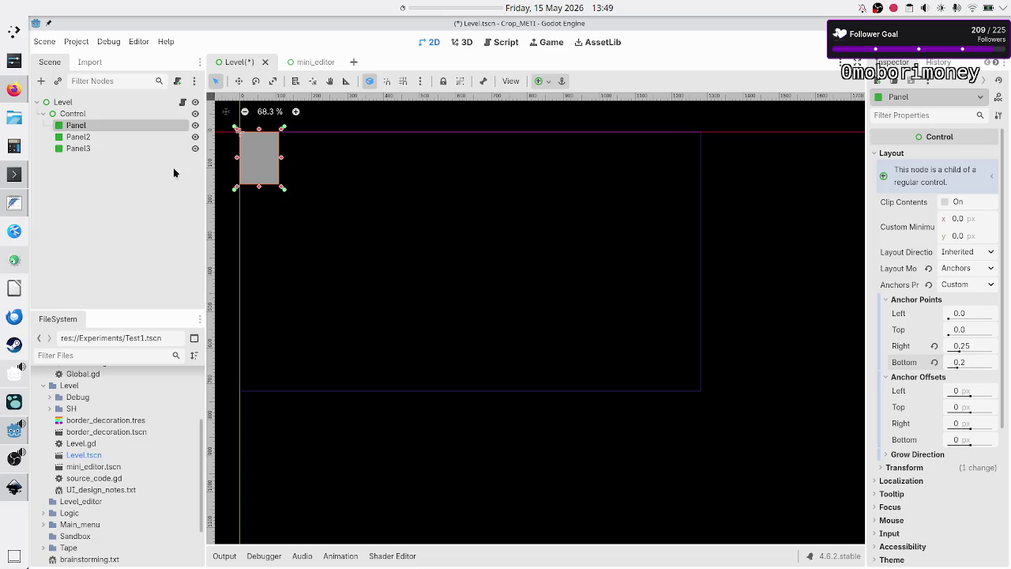
left_click(111, 136)
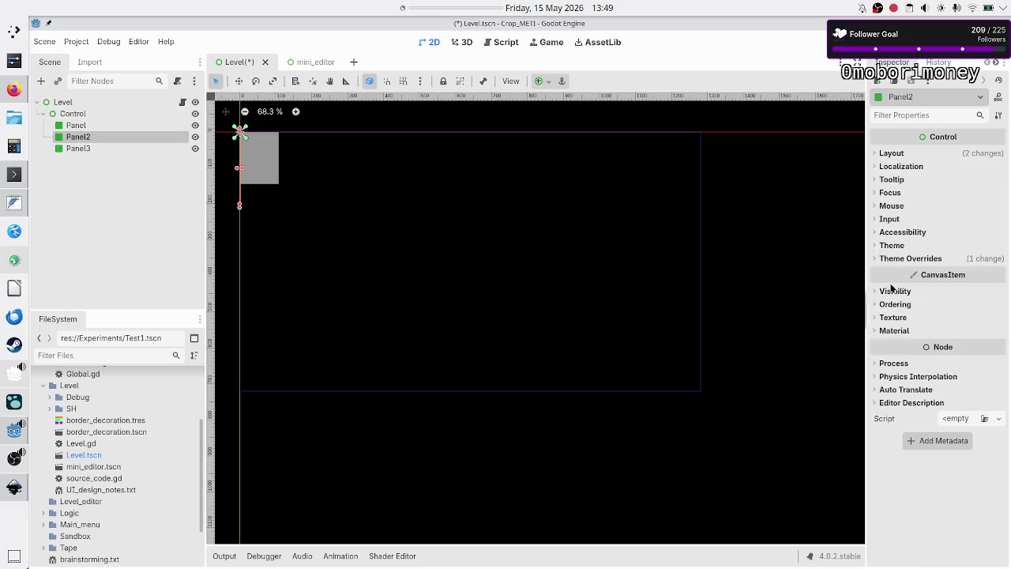
- Switch Panel2 to Anchors layout with the Custom preset, zeroing its minimum height and bottom offset
left_click(907, 153)
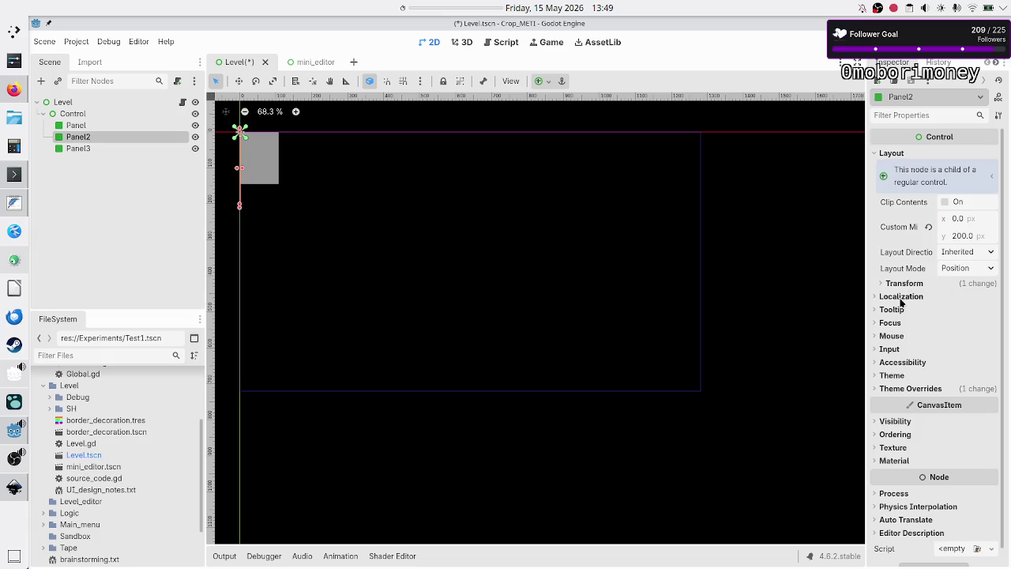
left_click(985, 252)
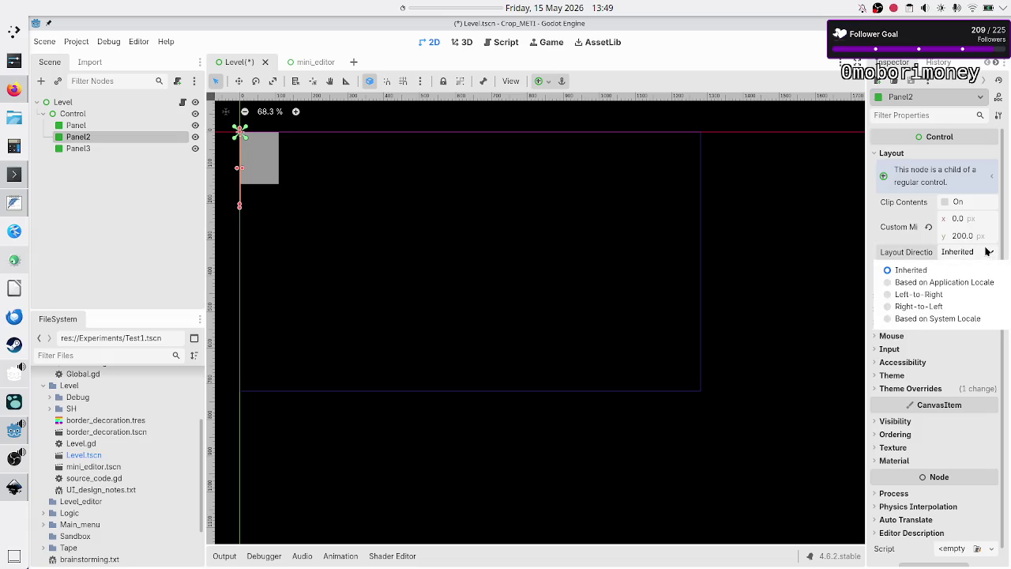
left_click(985, 252)
left_click(976, 268)
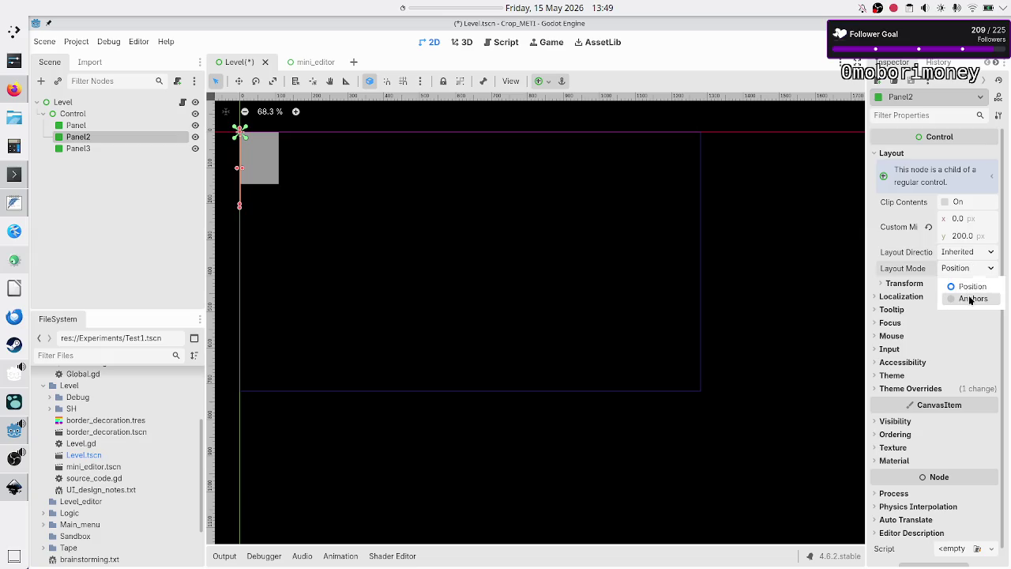
left_click(970, 298)
left_click(964, 286)
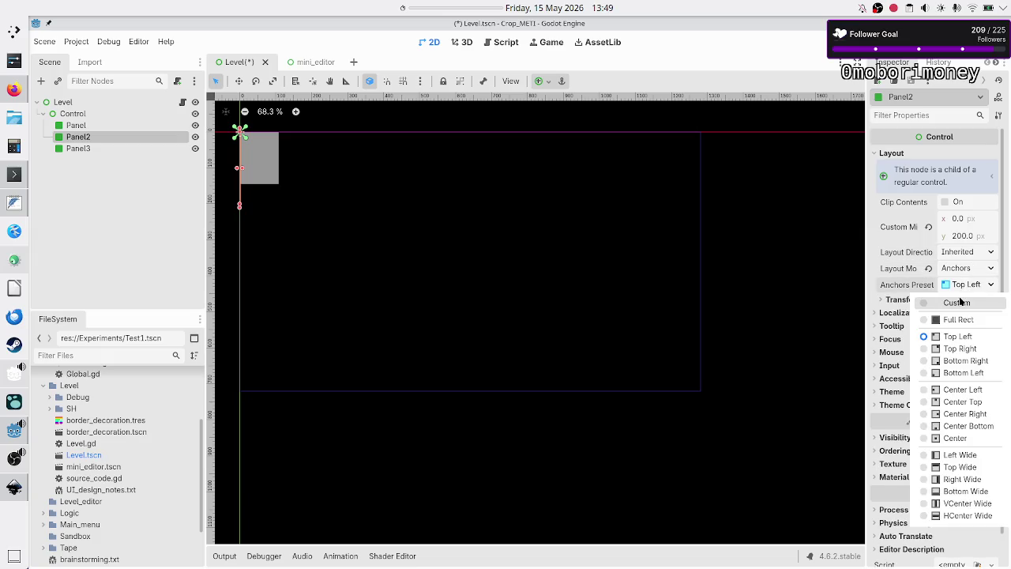
left_click(952, 302)
left_click(938, 301)
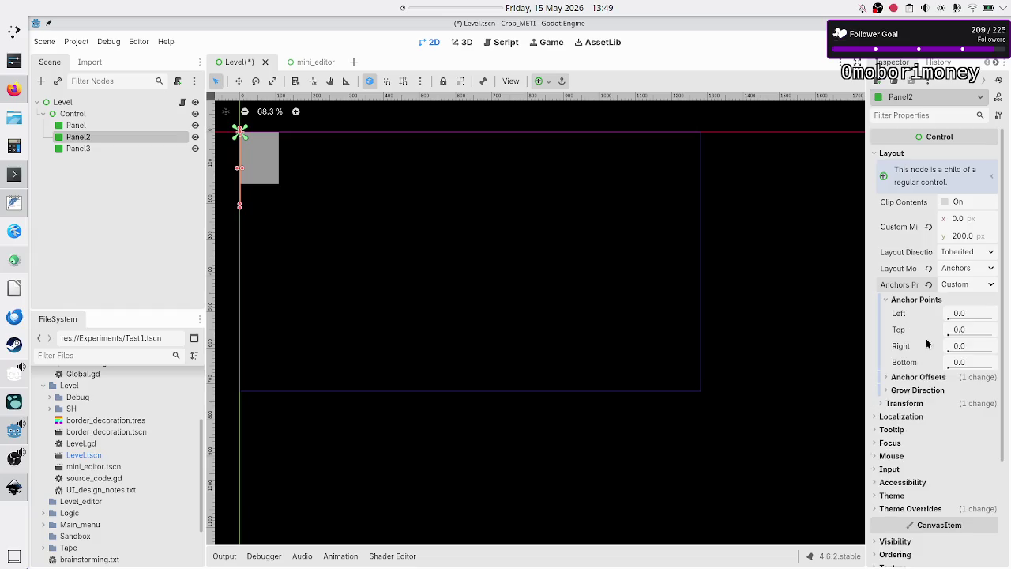
left_click(929, 226)
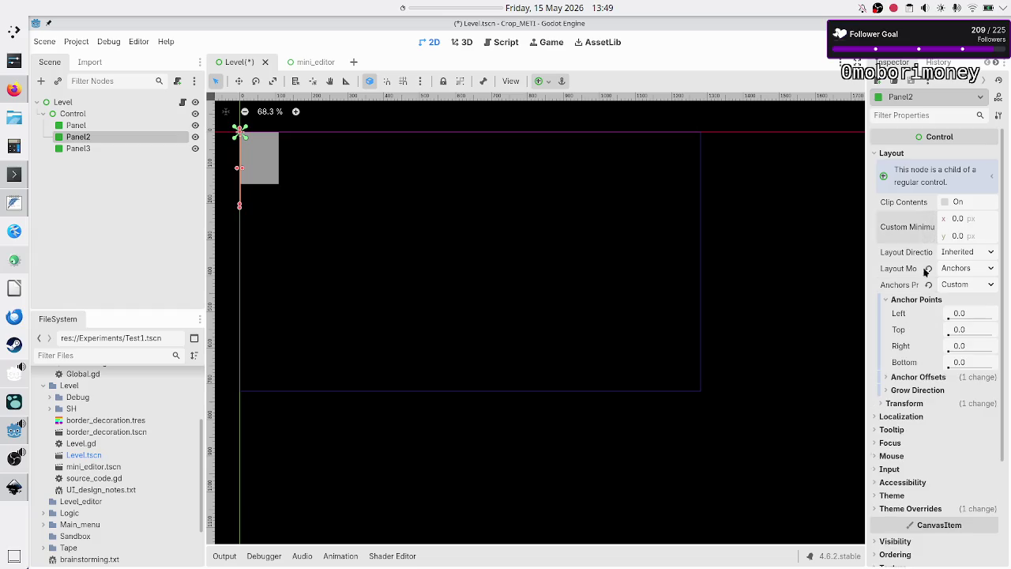
left_click(919, 377)
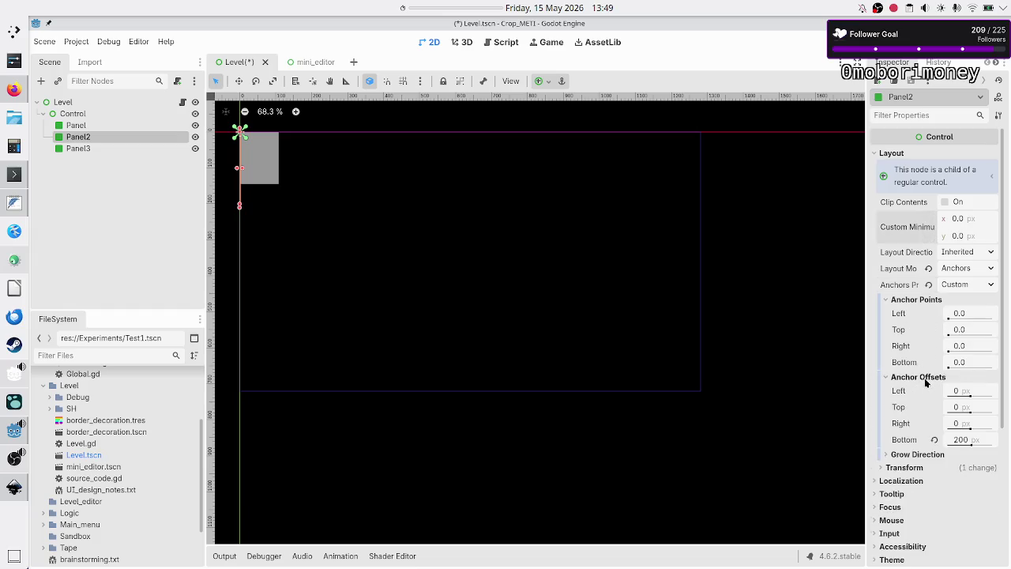
left_click(935, 441)
- Compare against the first Panel's anchor values, then return to Panel2
left_click(975, 314)
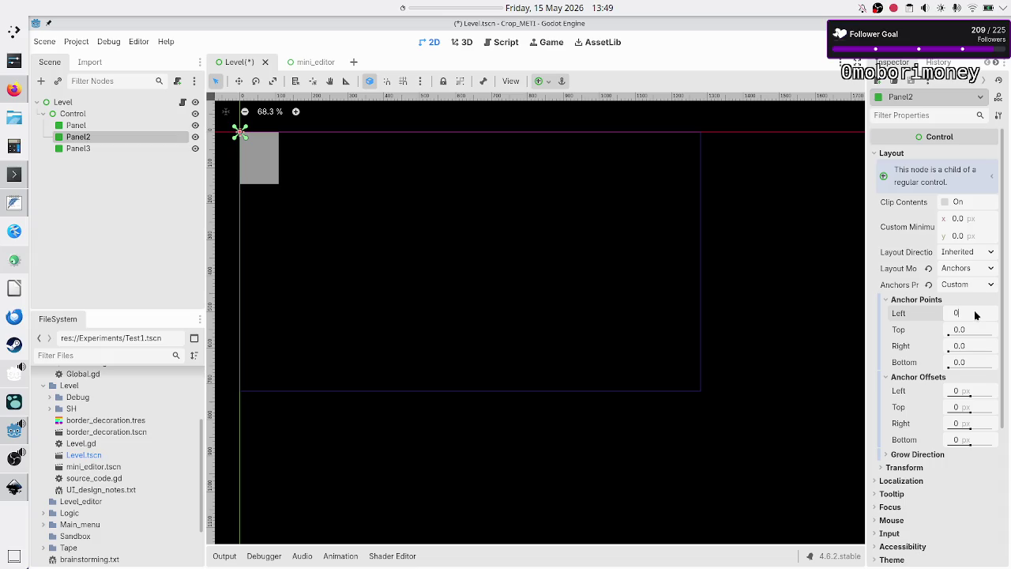
left_click(239, 153)
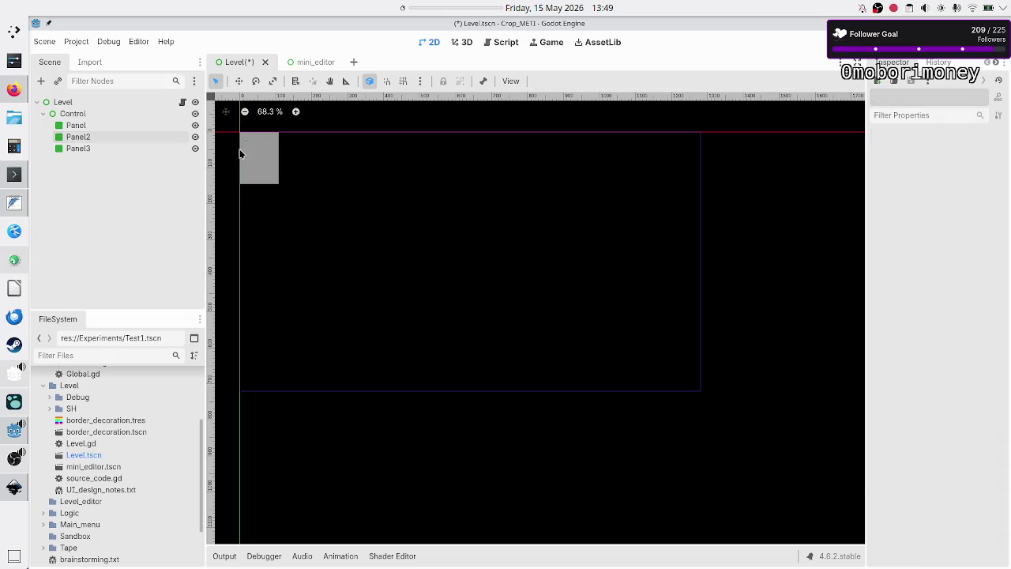
left_click(108, 125)
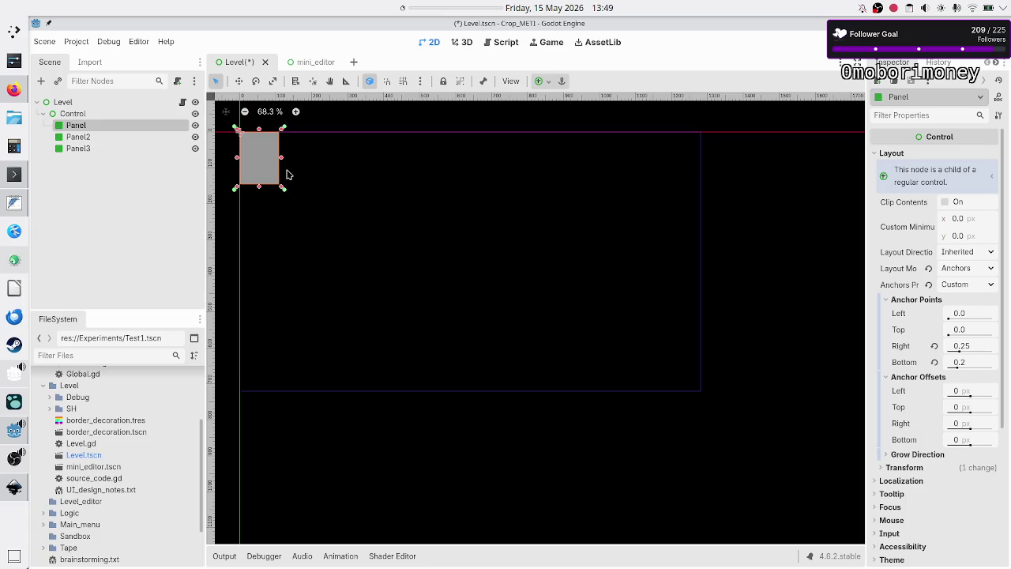
left_click(120, 135)
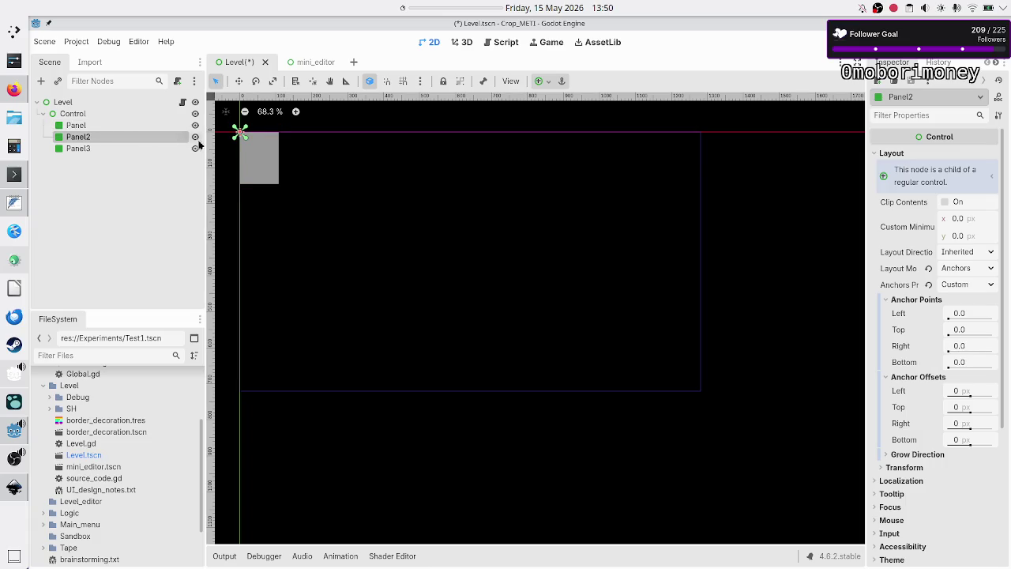
- Set Panel2's anchors to Left 0.25, Right 0.5 and Bottom 0.2
left_click(979, 313)
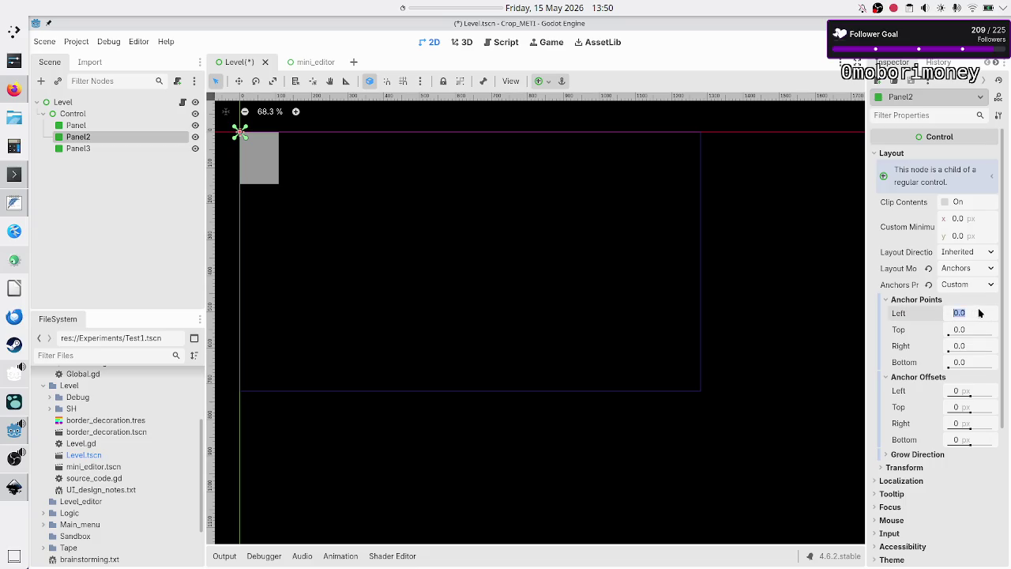
type("0")
key("Return")
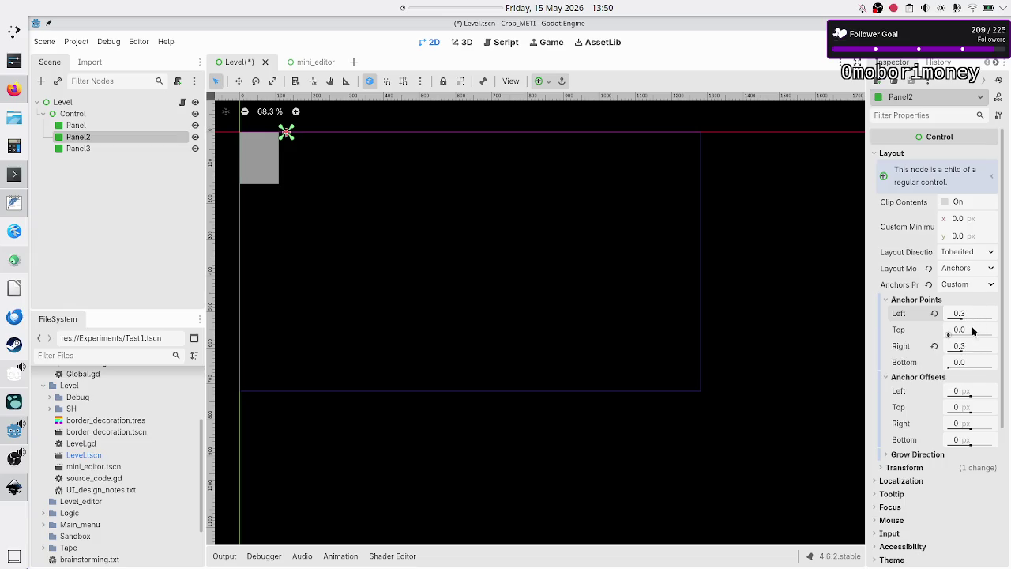
left_click(974, 350)
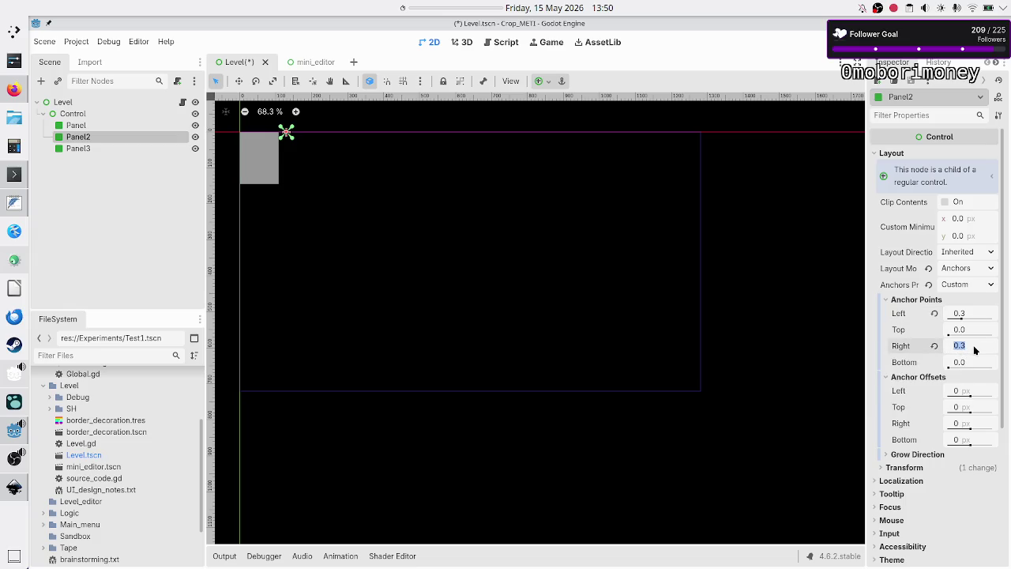
type("0")
left_click(972, 316)
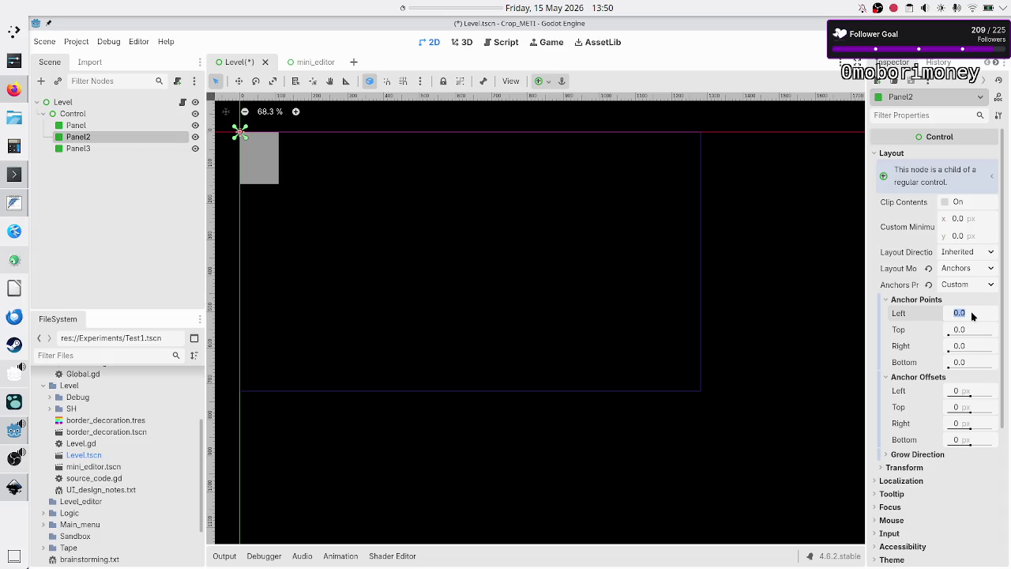
type("0")
key("Return")
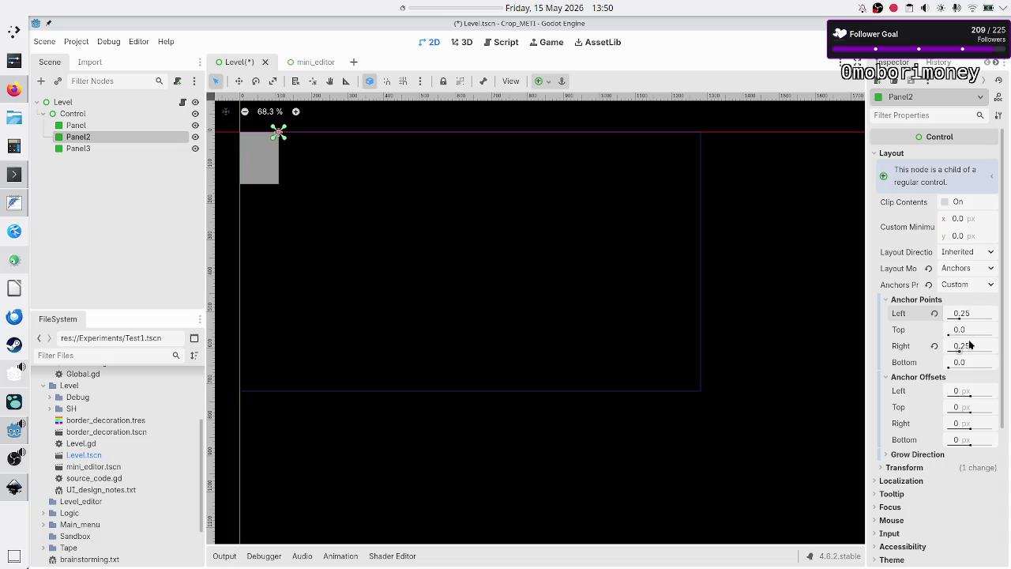
left_click(971, 346)
key("Return")
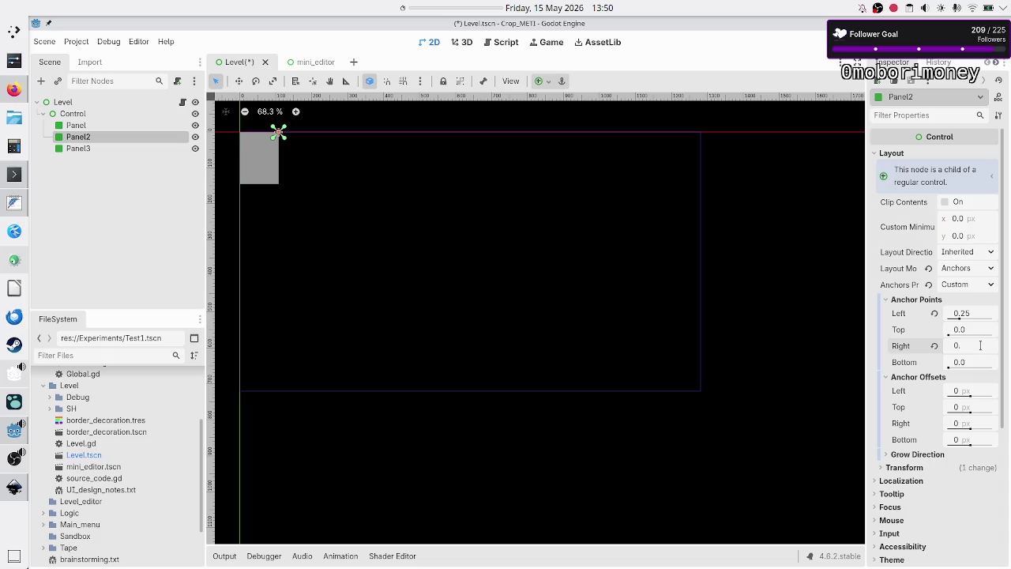
type("5")
key("Return")
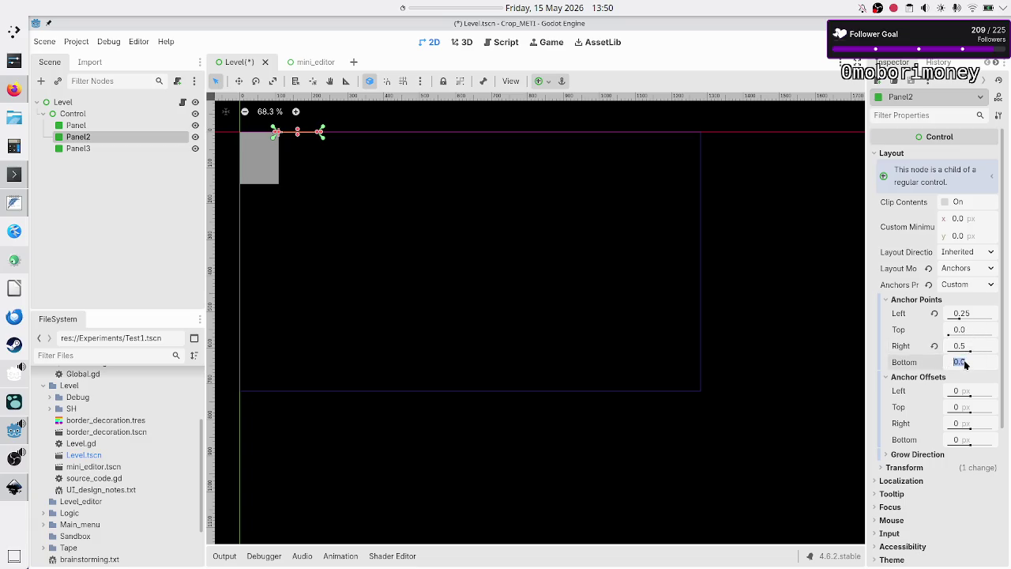
type("0.2")
key("Return")
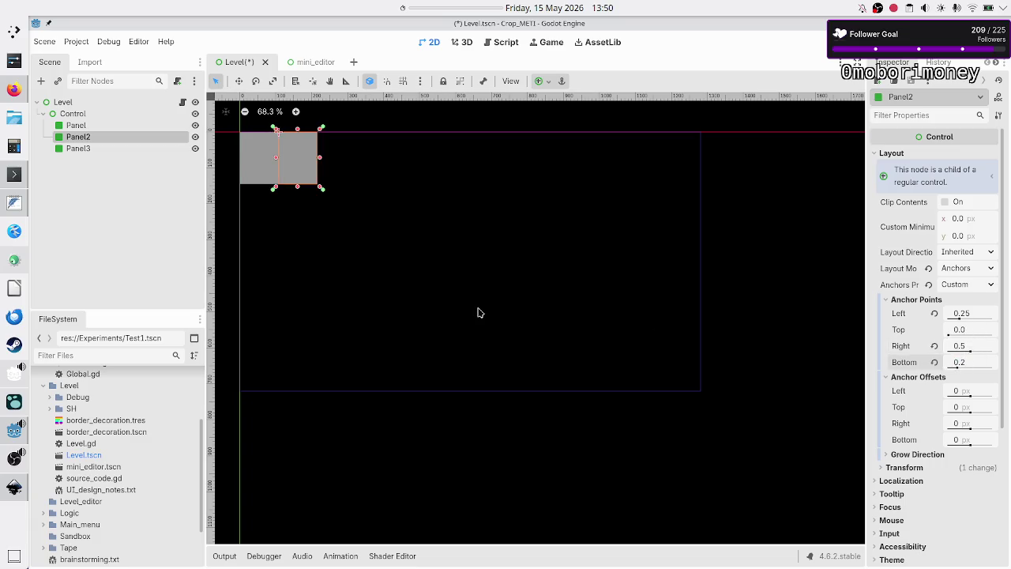
left_click(98, 150)
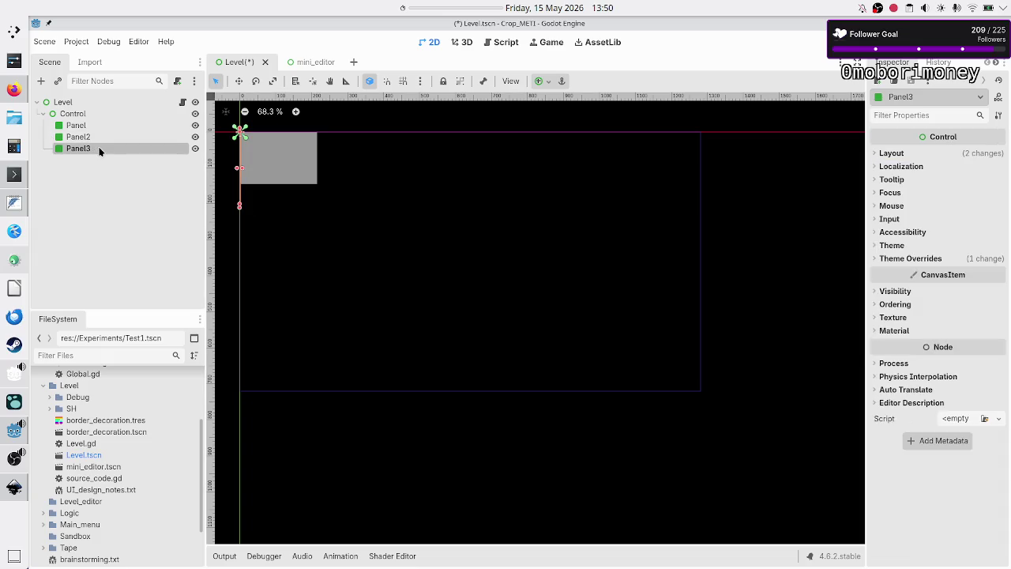
- Switch Panel3 to Anchors layout with the Custom preset and zero minimum height
left_click(907, 156)
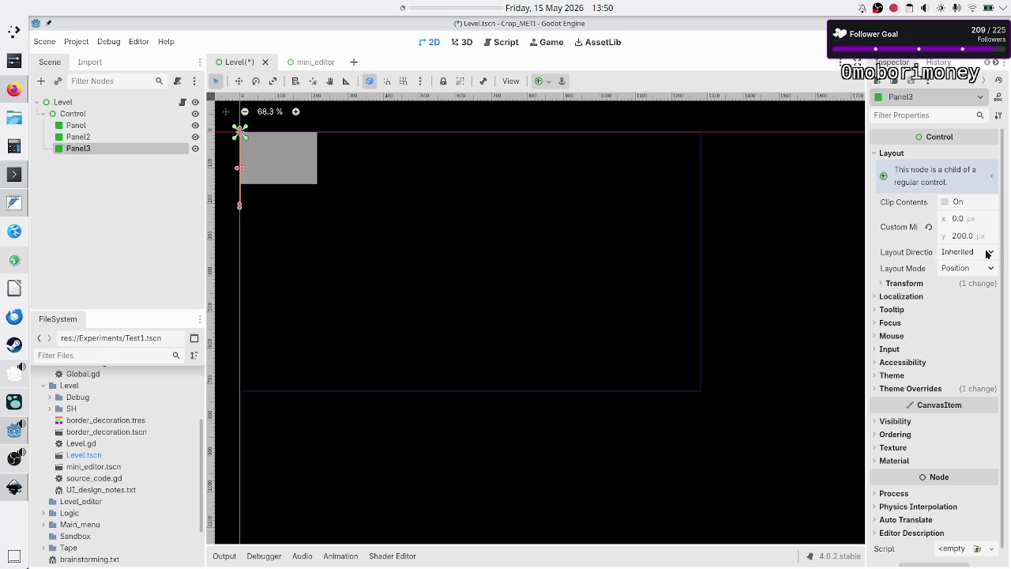
left_click(967, 269)
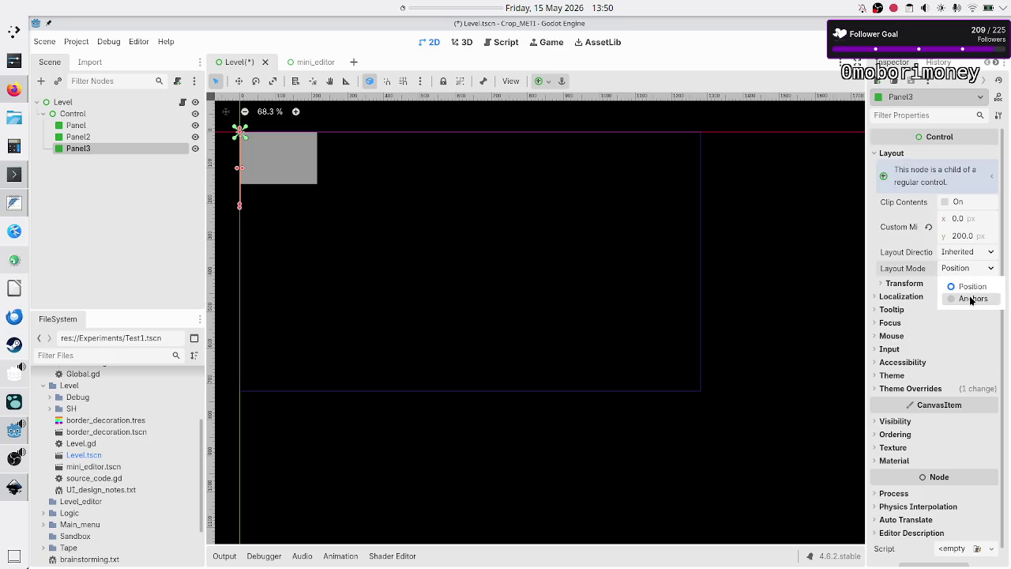
left_click(969, 298)
left_click(929, 230)
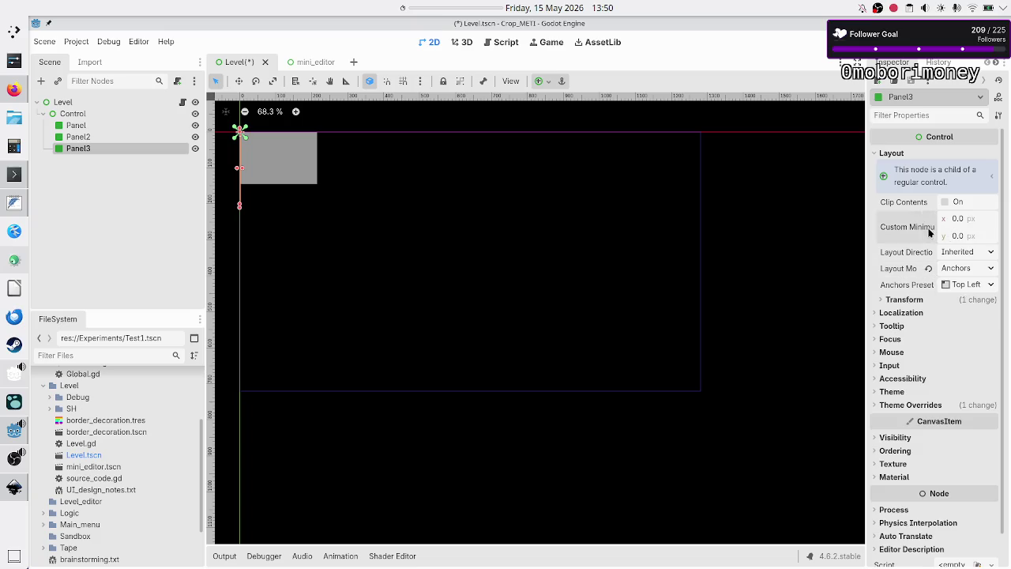
left_click(949, 289)
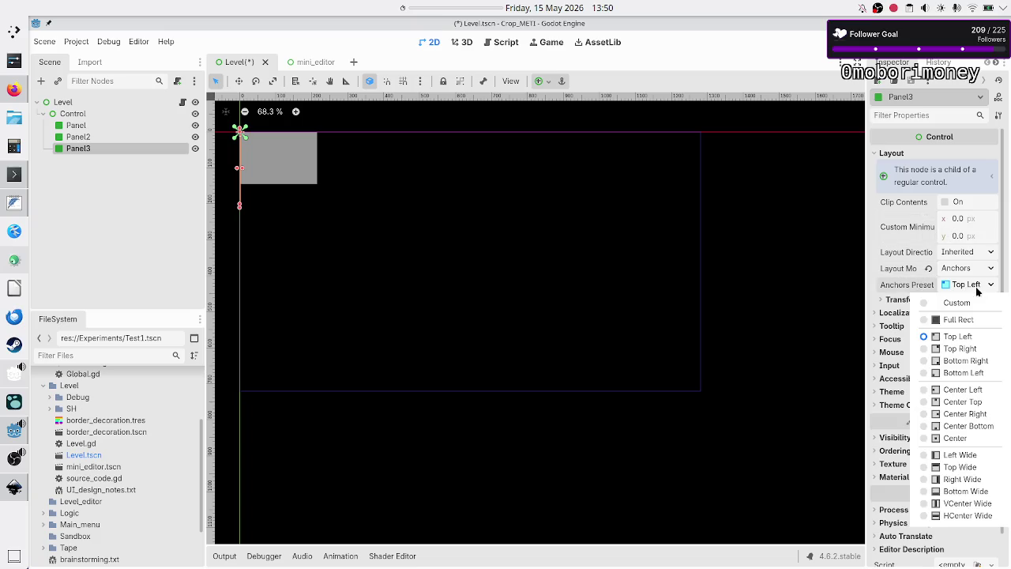
left_click(949, 307)
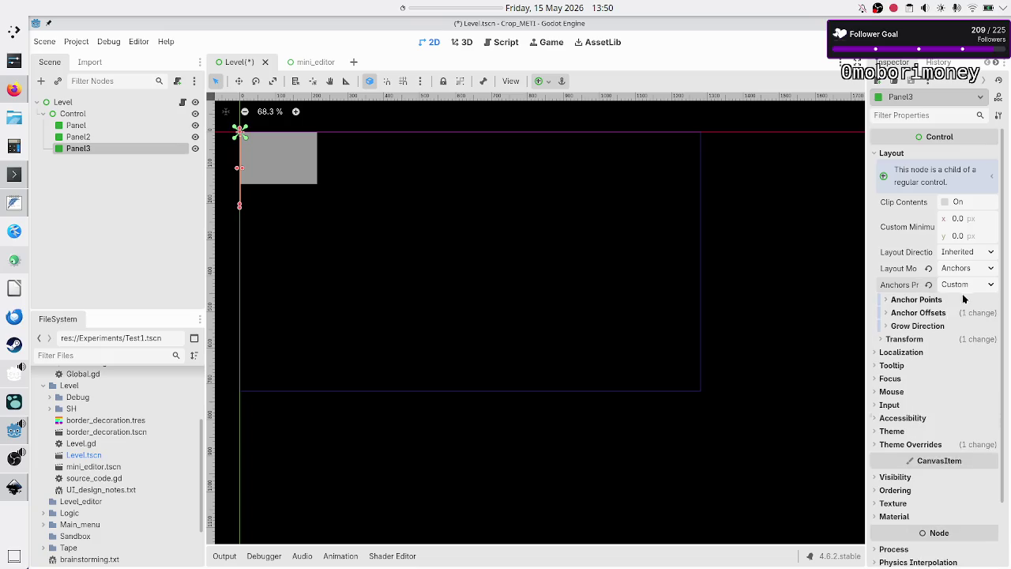
left_click(930, 301)
left_click(933, 379)
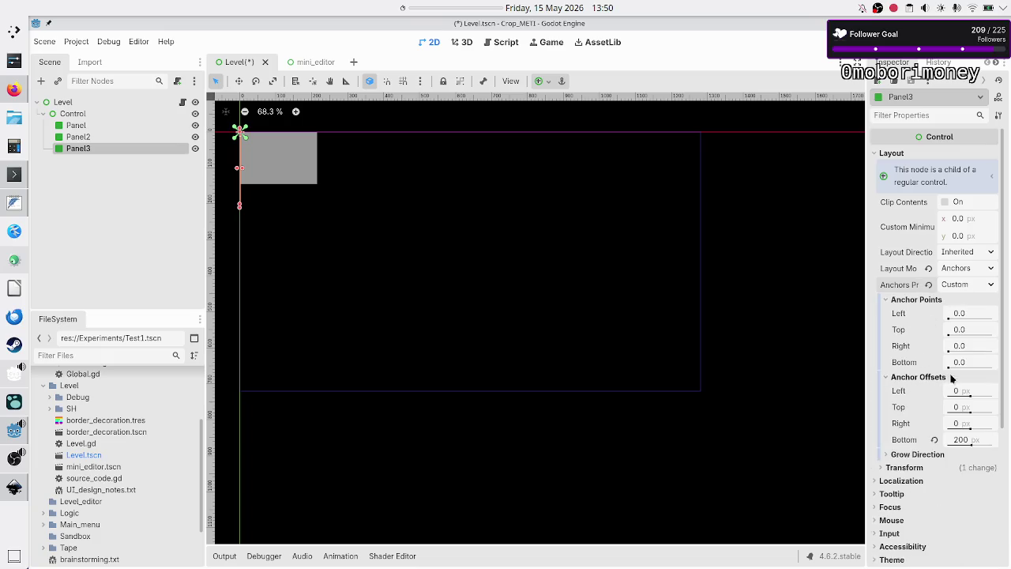
- Set Panel3's anchors to Left 0.5, Right 0.75 and Bottom 0.2
left_click(972, 316)
type("0")
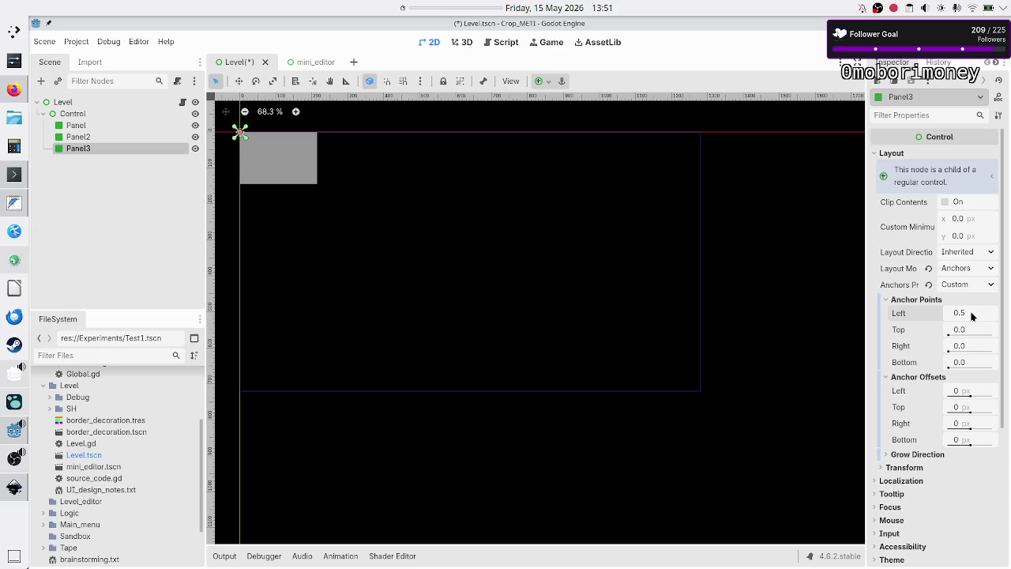
key("Return")
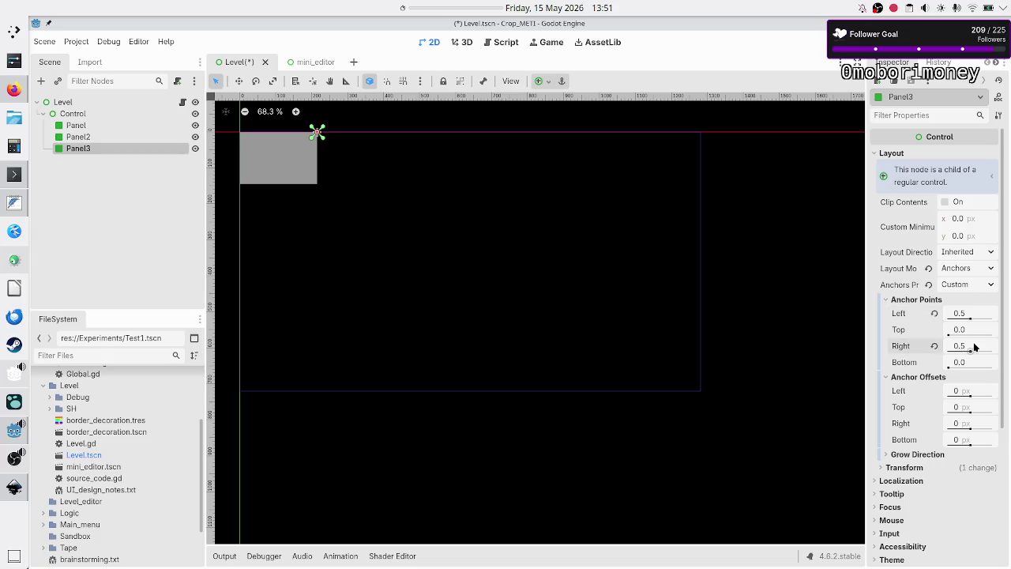
left_click(974, 347)
type("0")
key("Return")
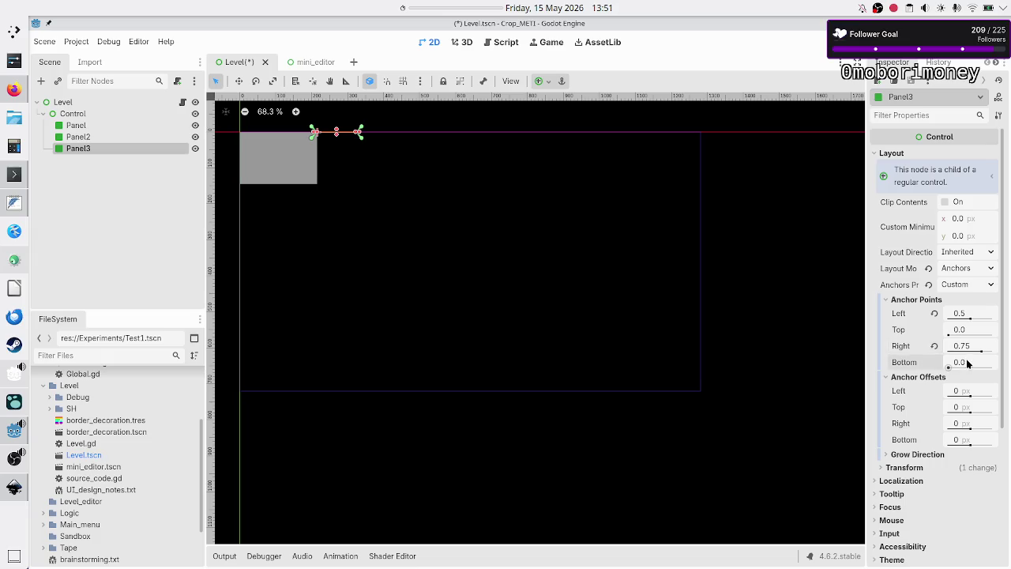
left_click(968, 363)
type("0.")
key("Return")
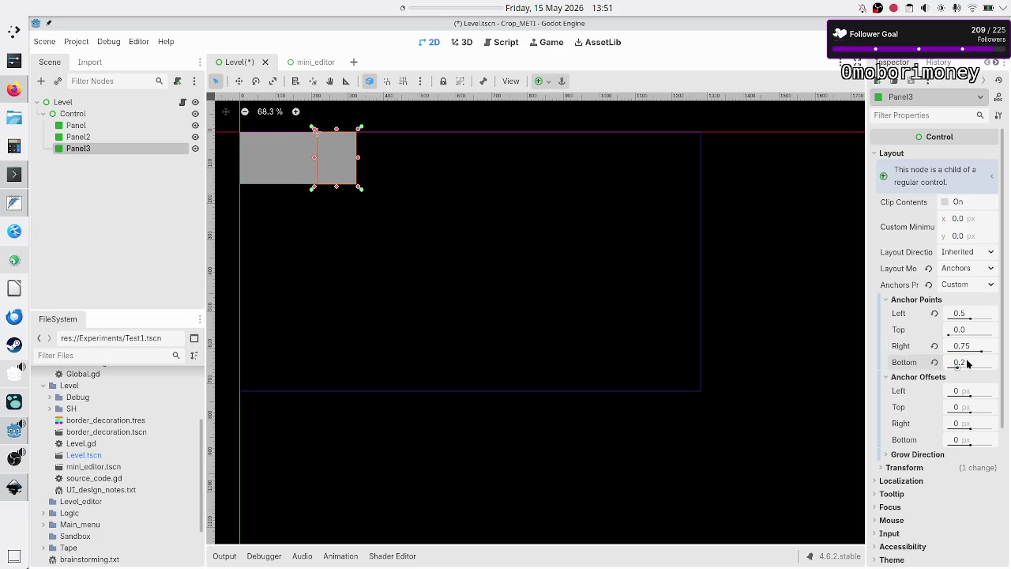
- Check the extents of Panel3, Panel2 and Panel in turn, then leave the Godot editor
left_click(144, 186)
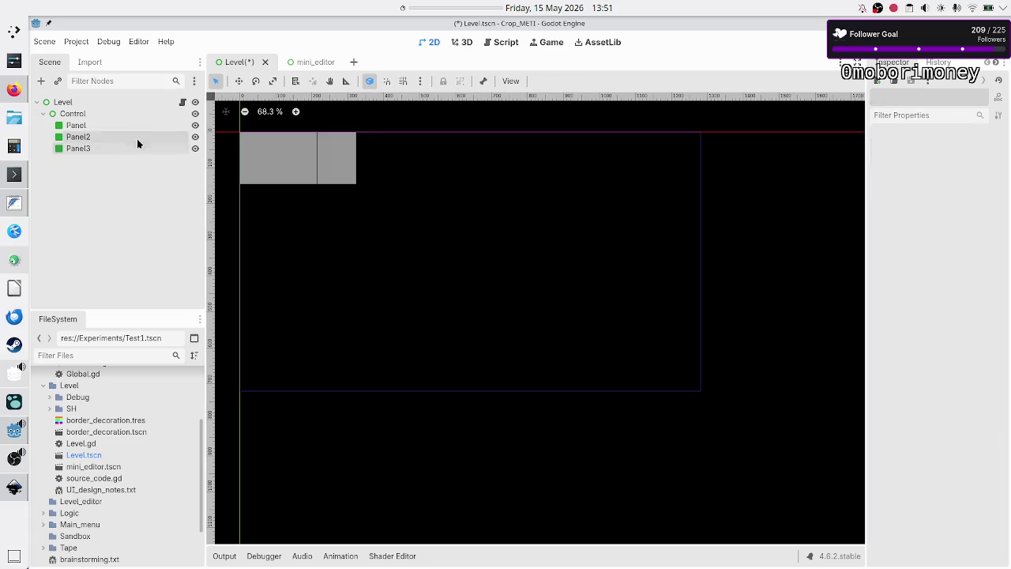
left_click(112, 148)
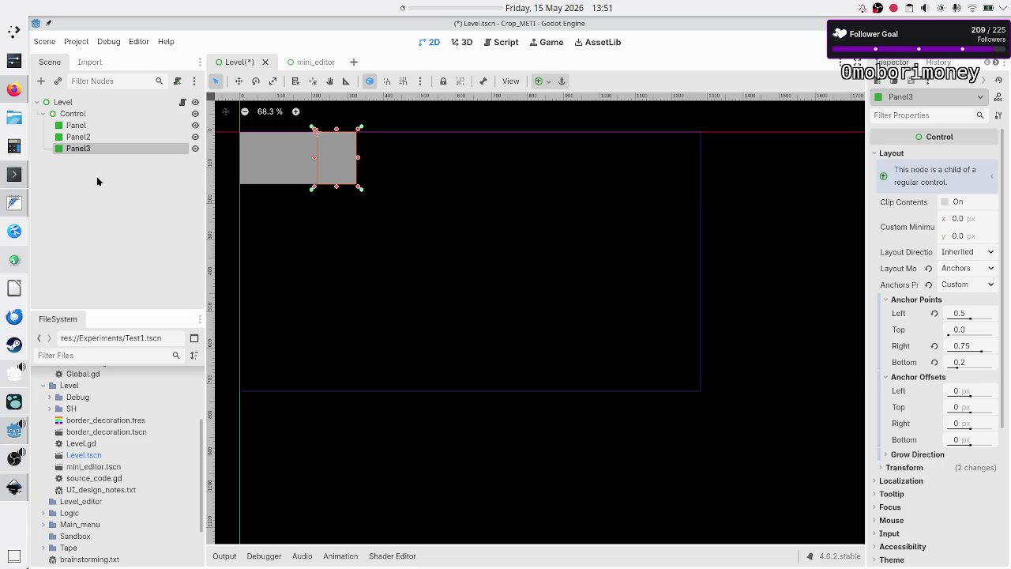
left_click(96, 181)
left_click(88, 140)
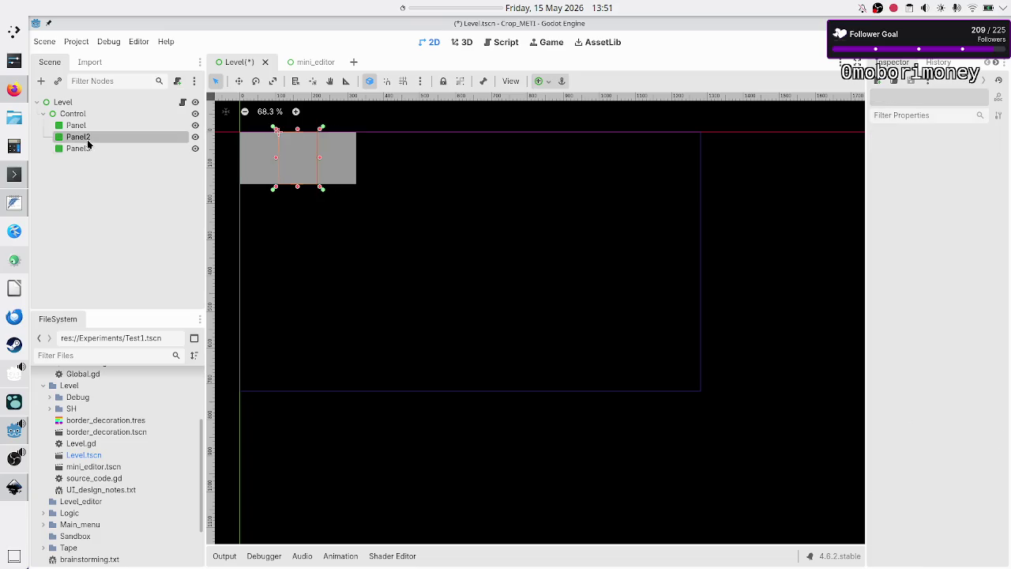
left_click(94, 178)
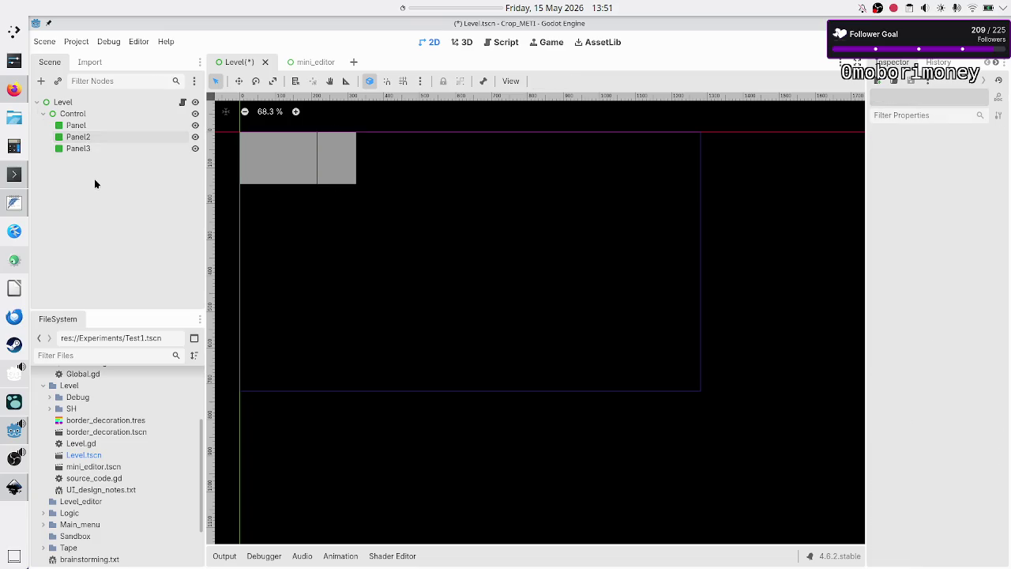
left_click(91, 124)
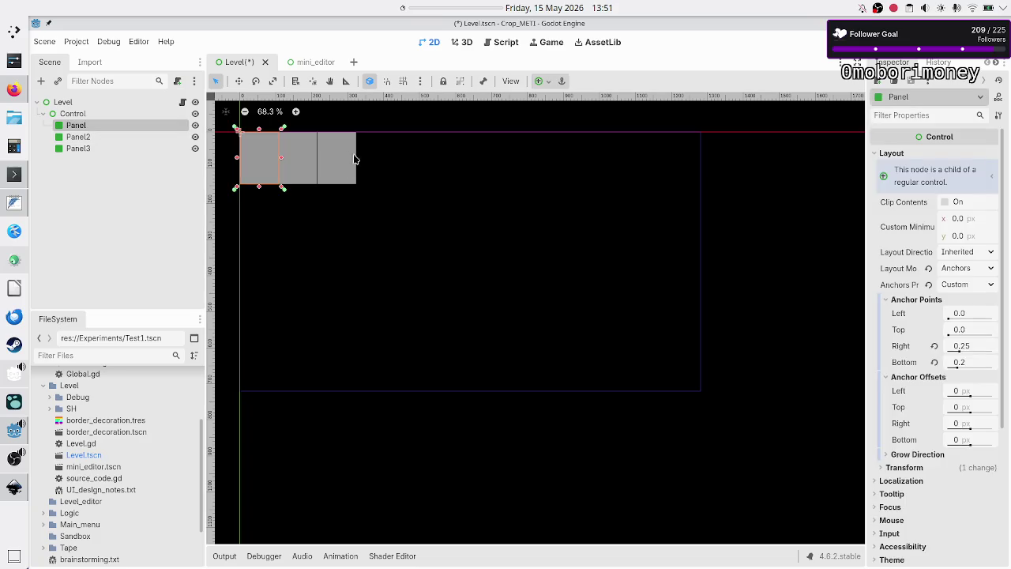
left_click(116, 189)
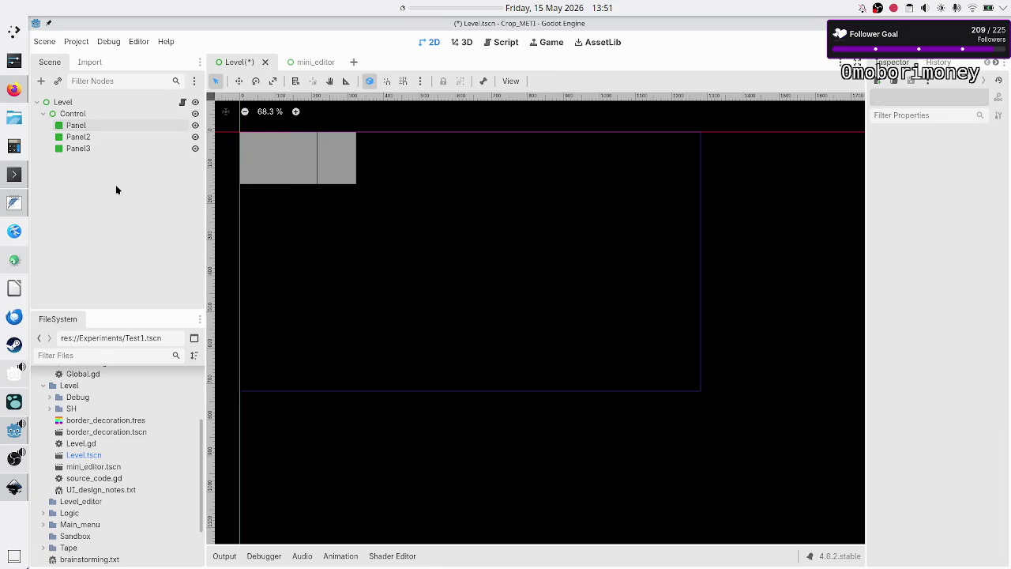
key("alt+Tab")
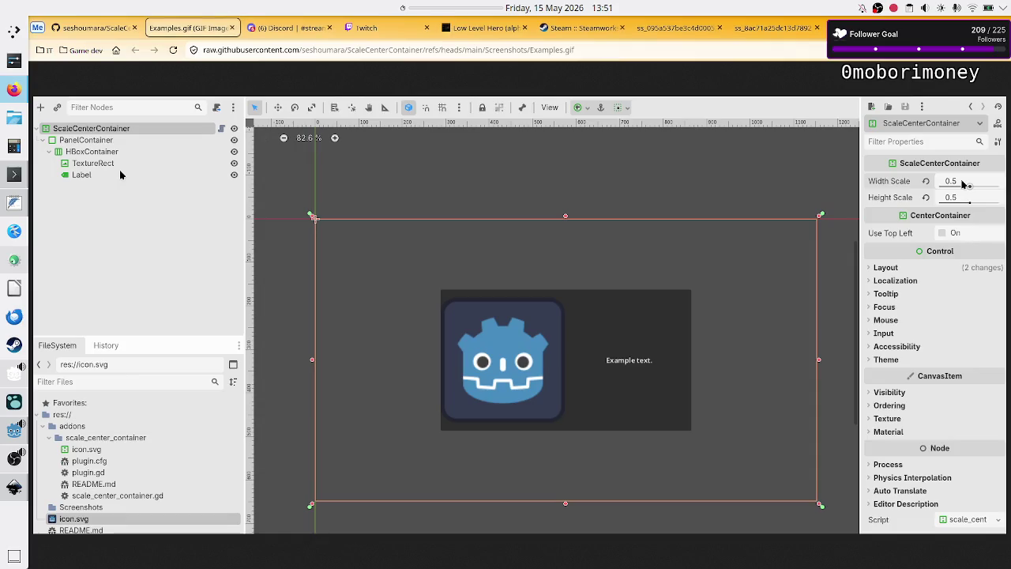
- Cycle windows from Godot to the Firefox Examples.gif tab
key("alt+Tab")
key("alt+Tab")
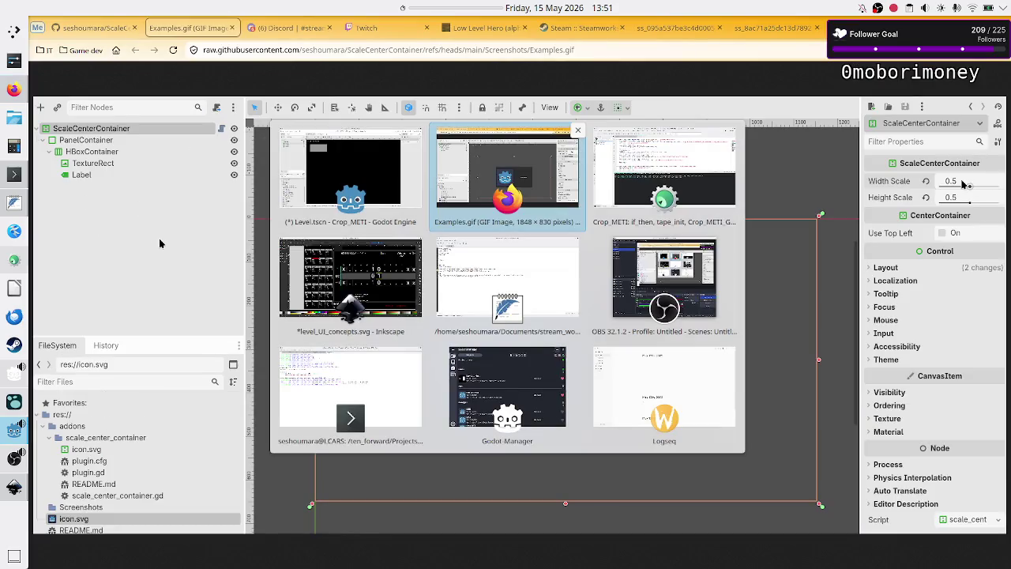
key("alt+Tab")
key("alt+Tab")
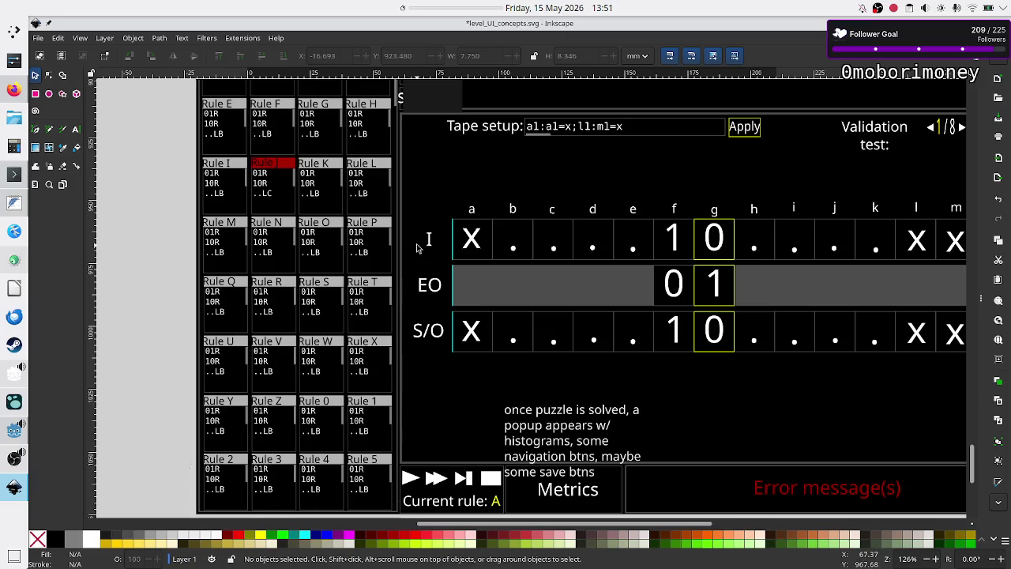
- Scroll the Inkscape mockup up to the Level name and task description header, then return to Godot
scroll(419, 247, "up", 4)
scroll(362, 162, "down", 4)
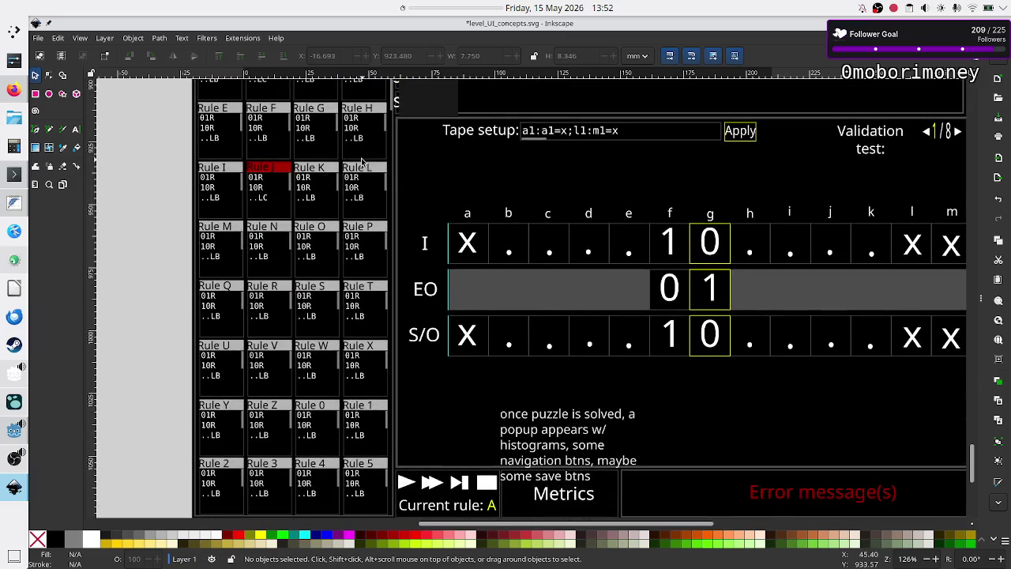
scroll(362, 162, "up", 2)
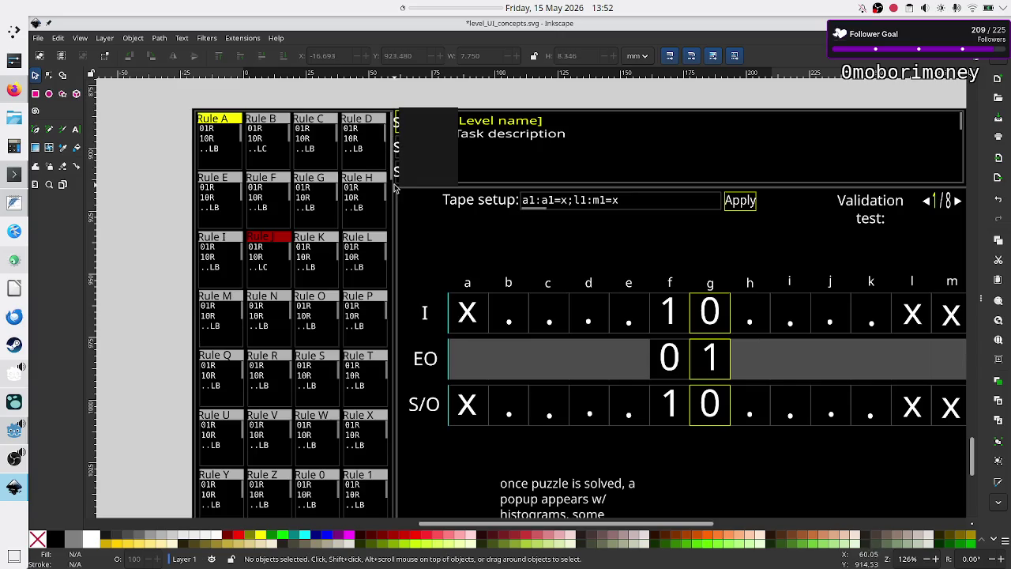
key("alt+Tab")
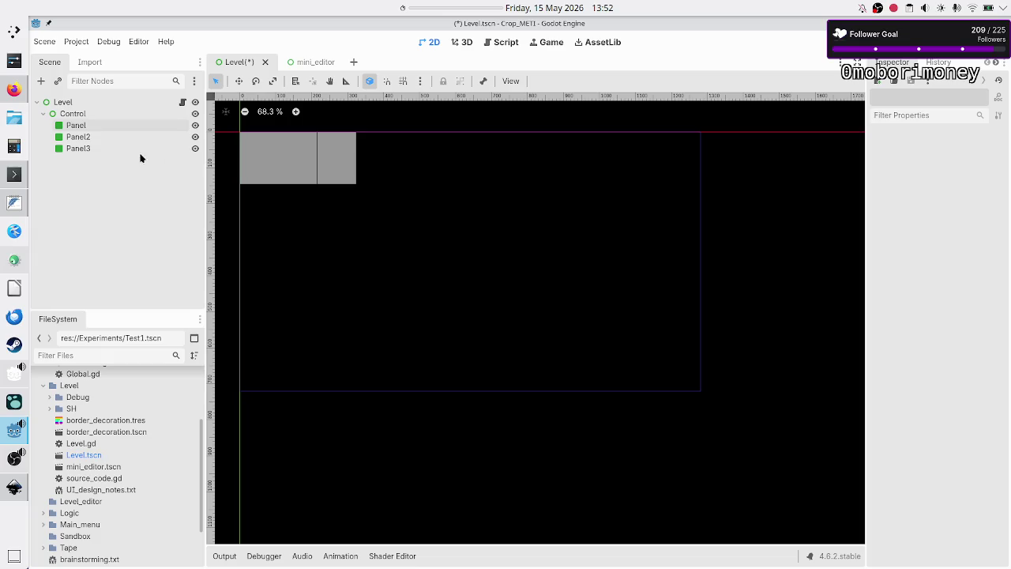
- Add a new Panel node, Panel4, under the Control node and select it
left_click(101, 150)
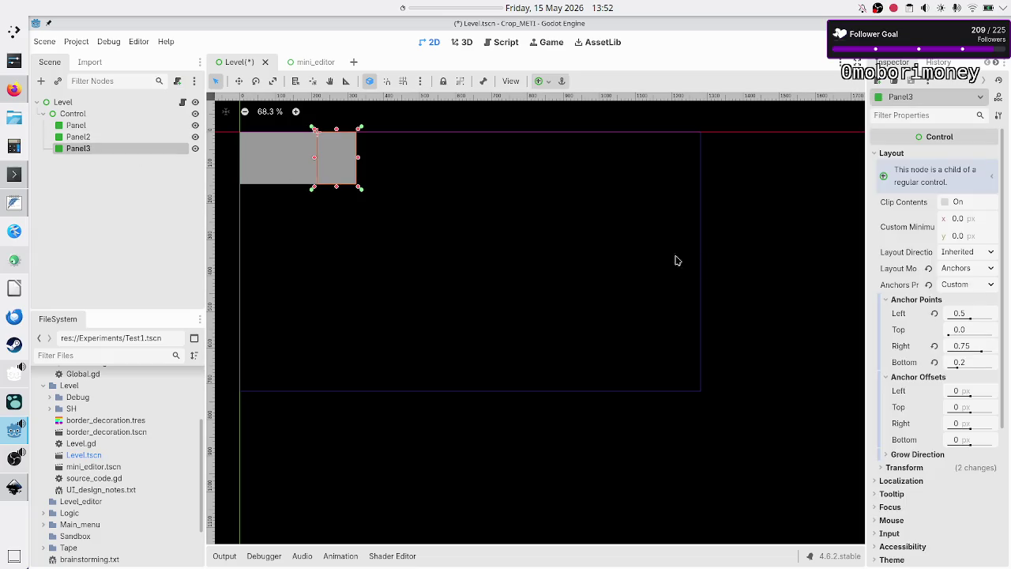
left_click(95, 113)
left_click(41, 81)
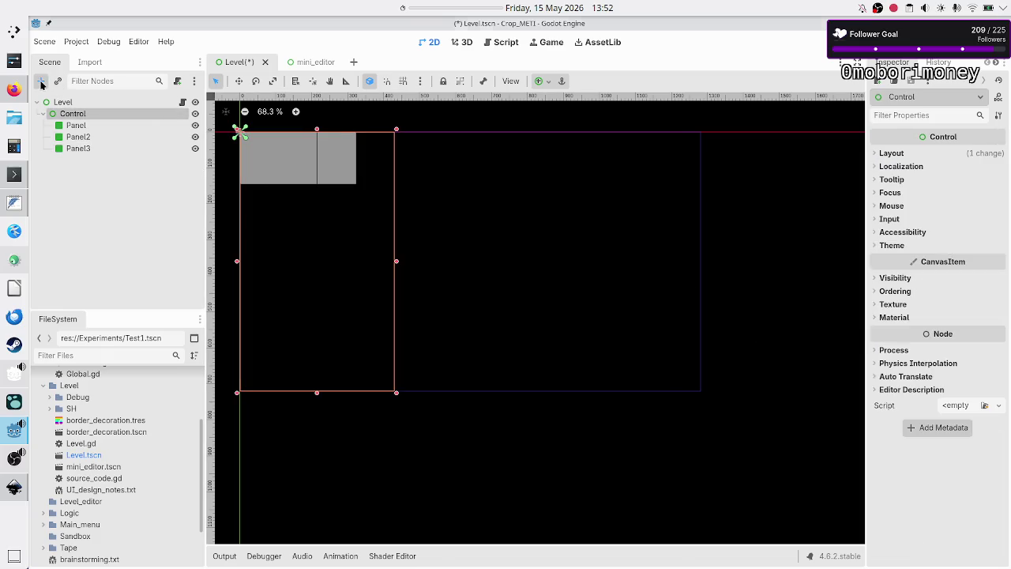
type("panel")
key("Return")
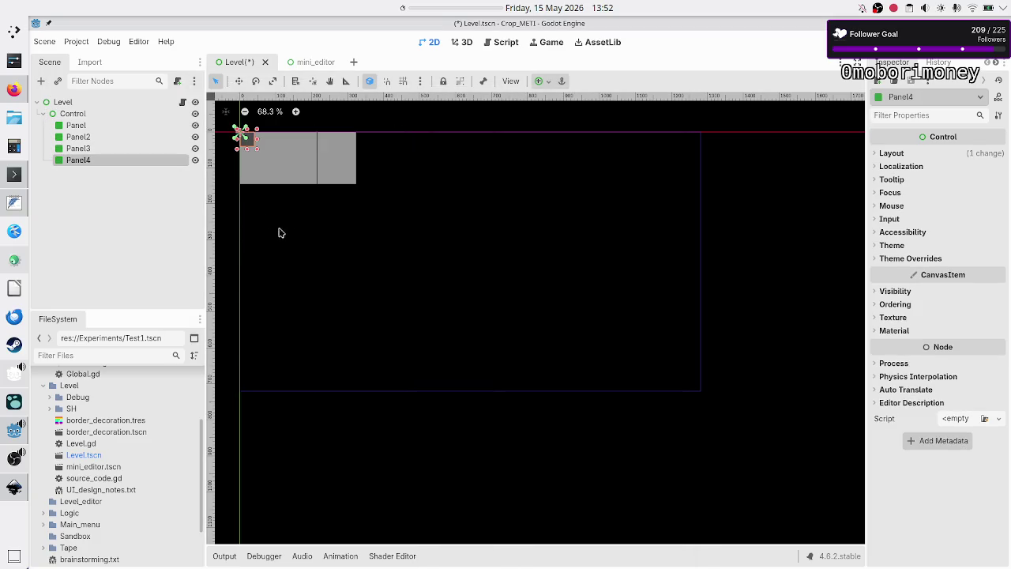
left_click(71, 115)
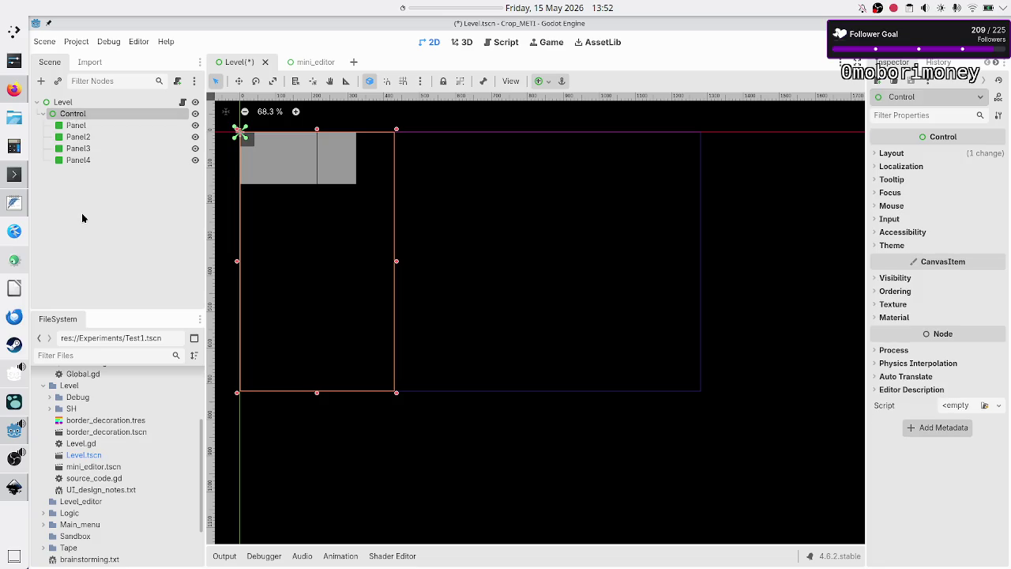
left_click(82, 161)
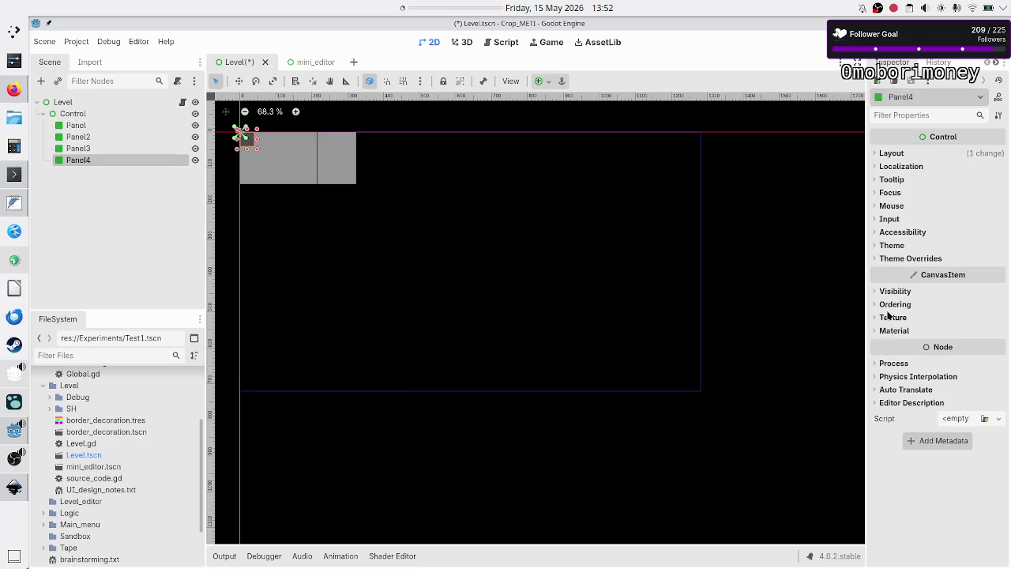
- Switch Panel4 to Anchors layout with the Custom preset and reset its right and bottom offsets to 0
left_click(902, 157)
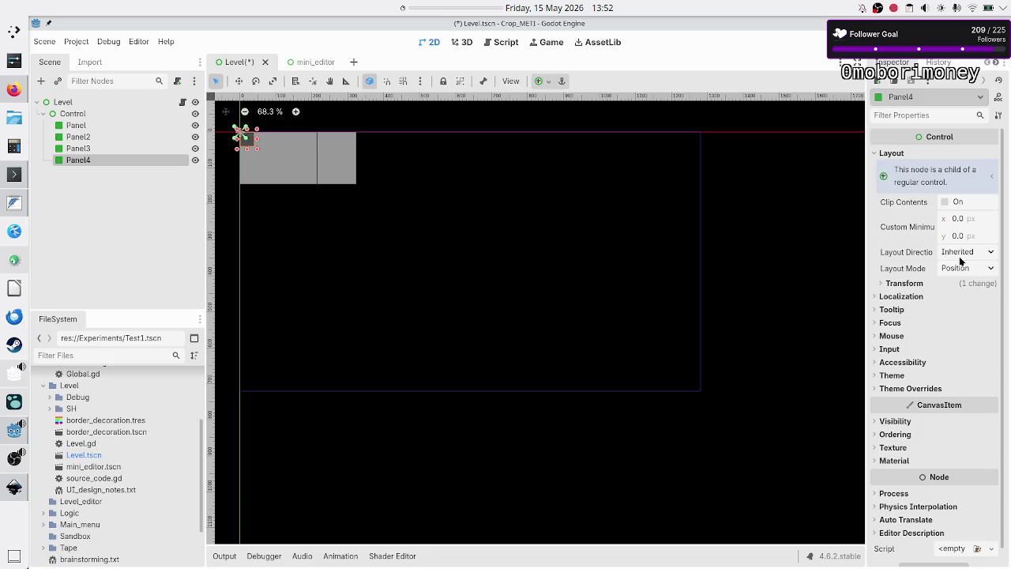
left_click(982, 273)
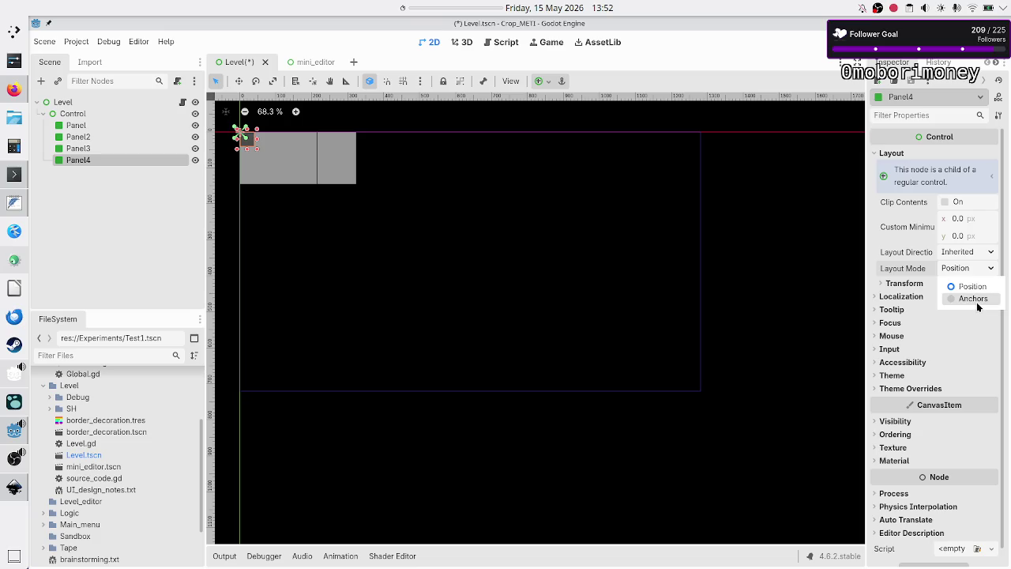
left_click(977, 299)
left_click(965, 286)
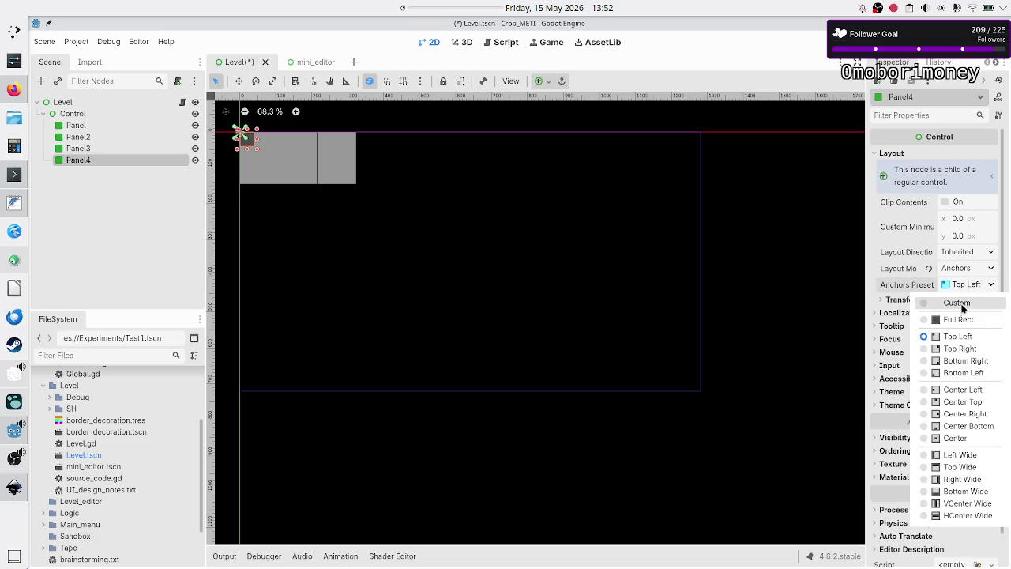
left_click(960, 303)
left_click(938, 316)
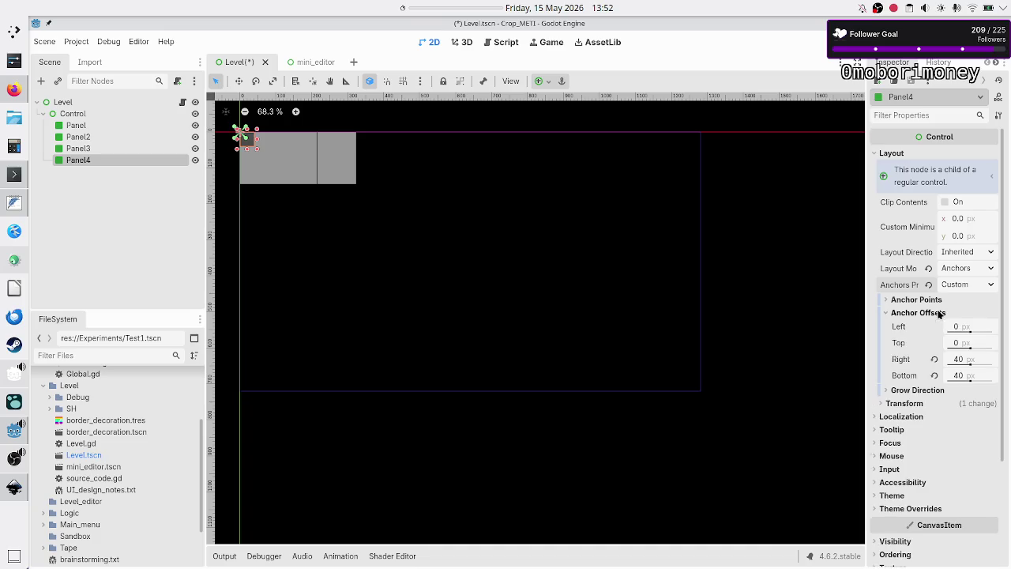
left_click(949, 298)
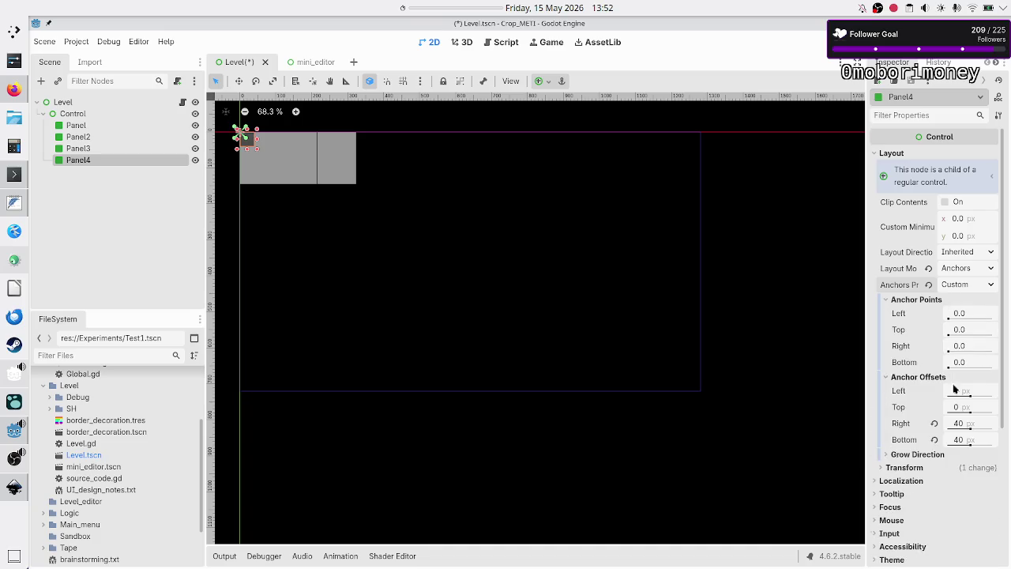
left_click(934, 423)
left_click(935, 439)
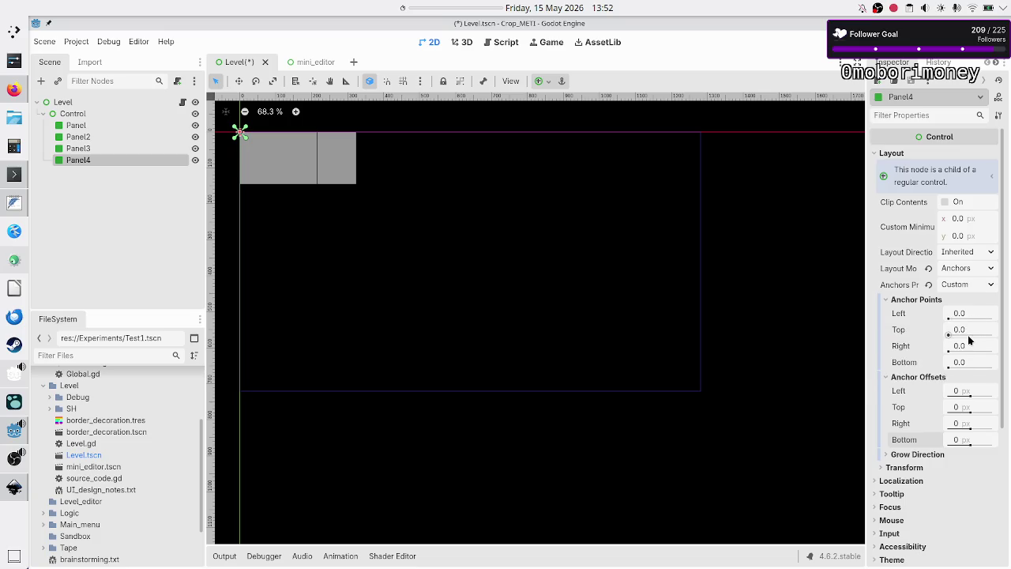
- Set Panel4's anchors to Right 0.25, Top 1.0 and Bottom 1.2, then check its placement
left_click(969, 349)
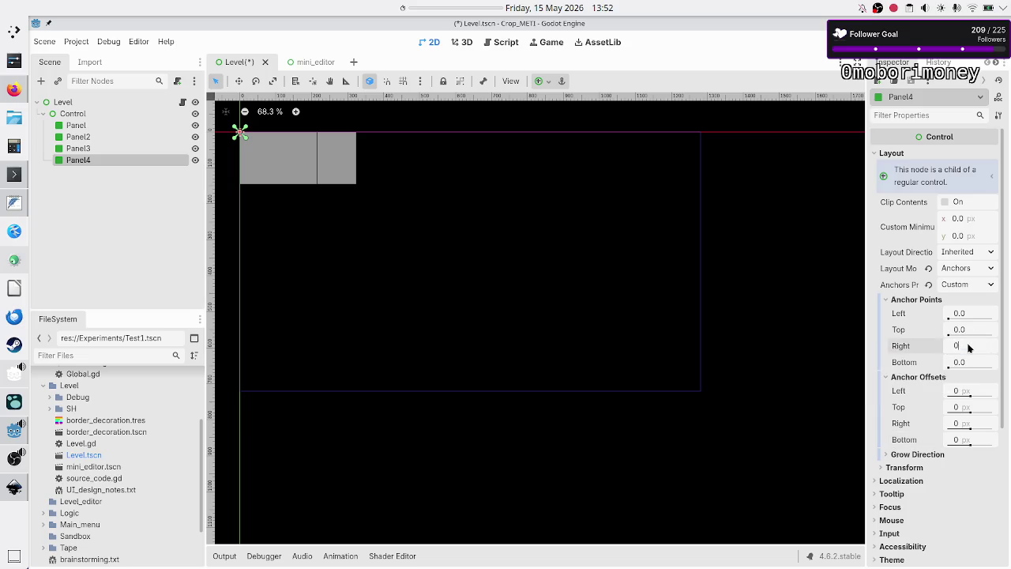
type(".25")
key("Return")
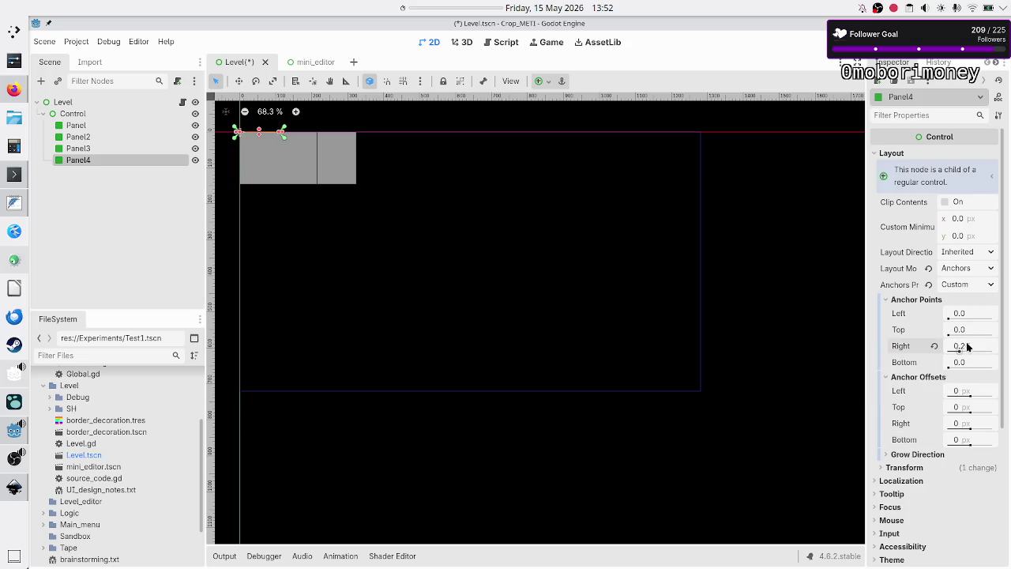
left_click(968, 330)
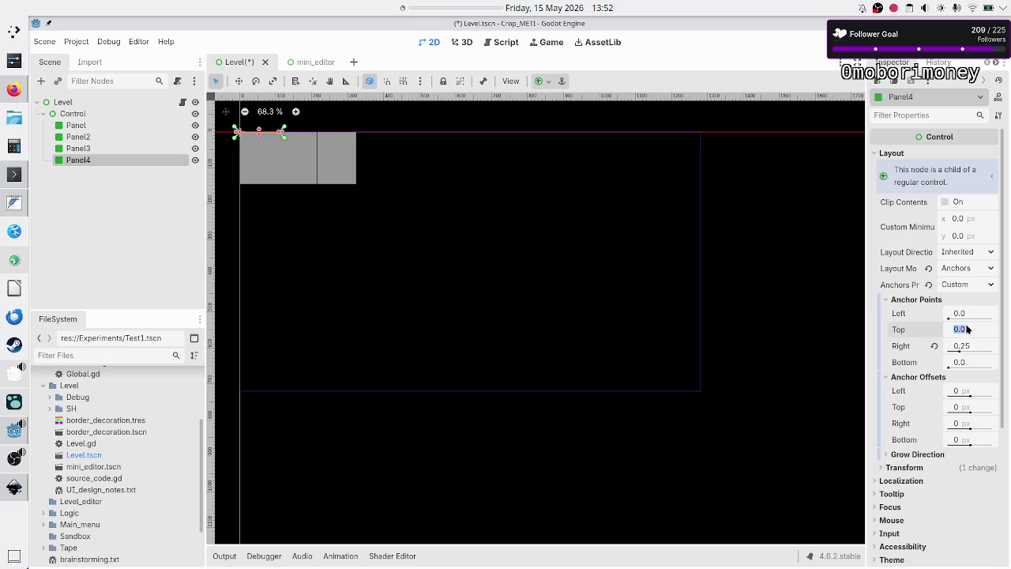
type("1")
key("Return")
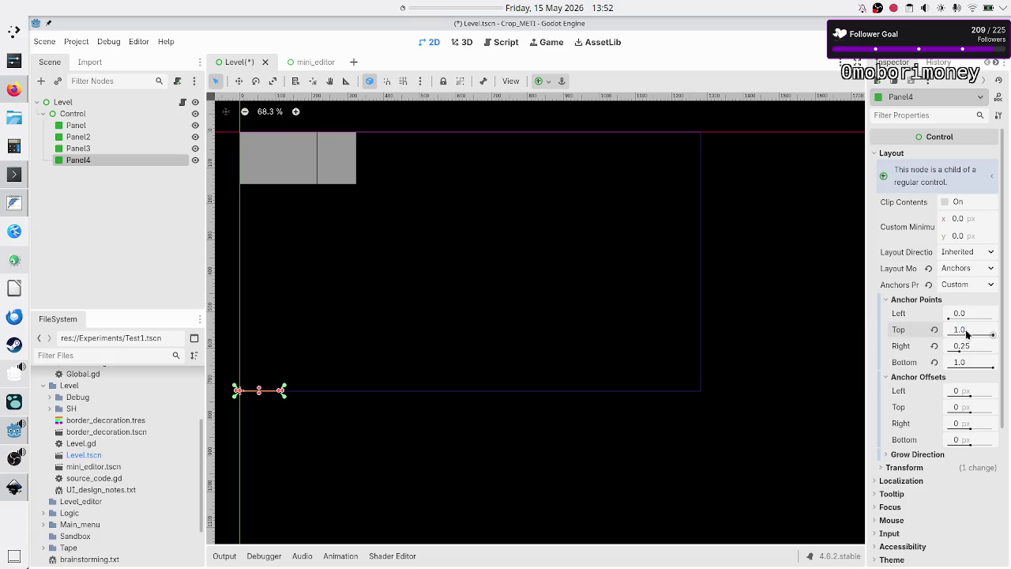
left_click(970, 363)
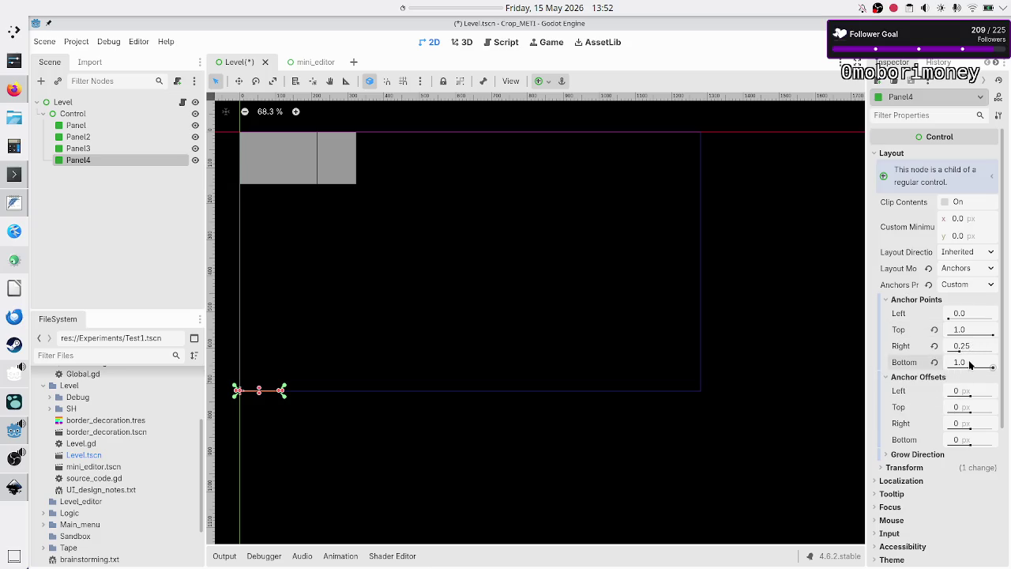
left_click(977, 361)
type("1.2")
key("Return")
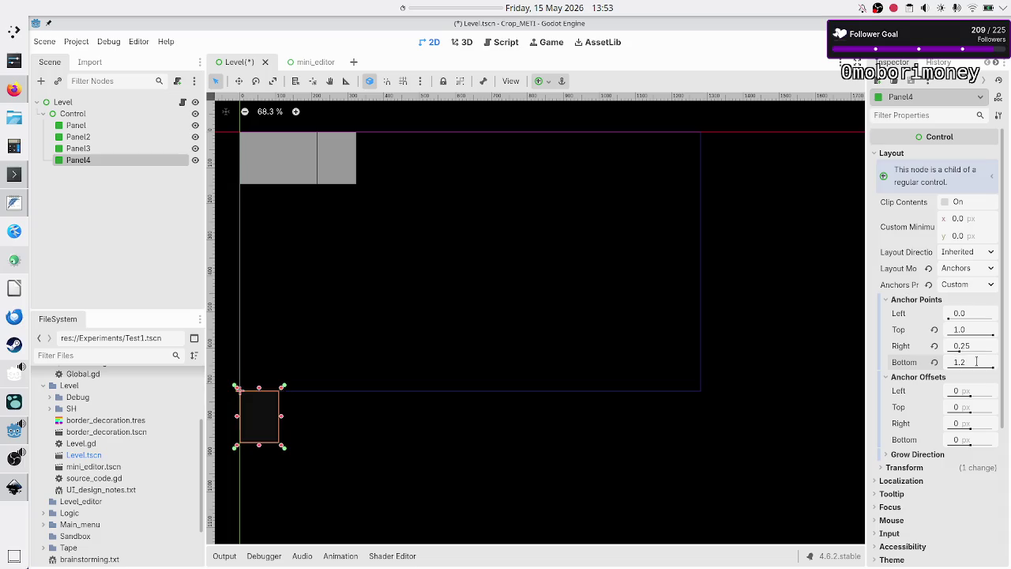
left_click(361, 427)
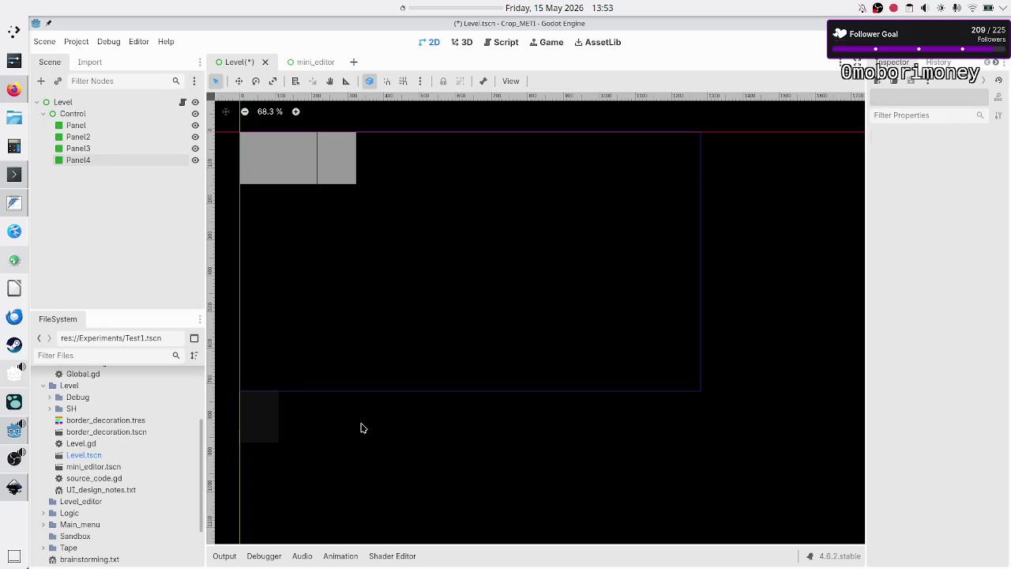
left_click(106, 160)
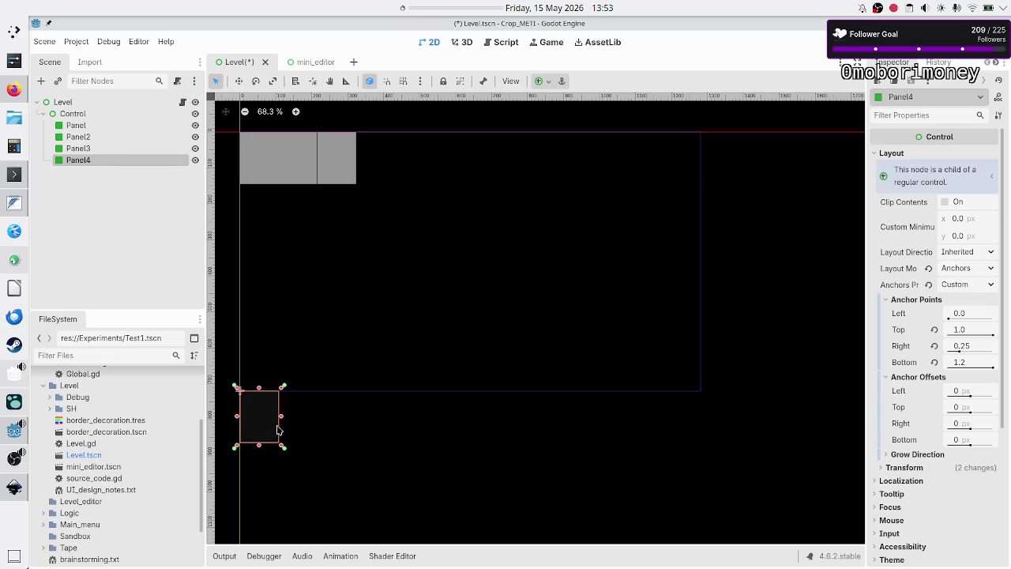
left_click(120, 224)
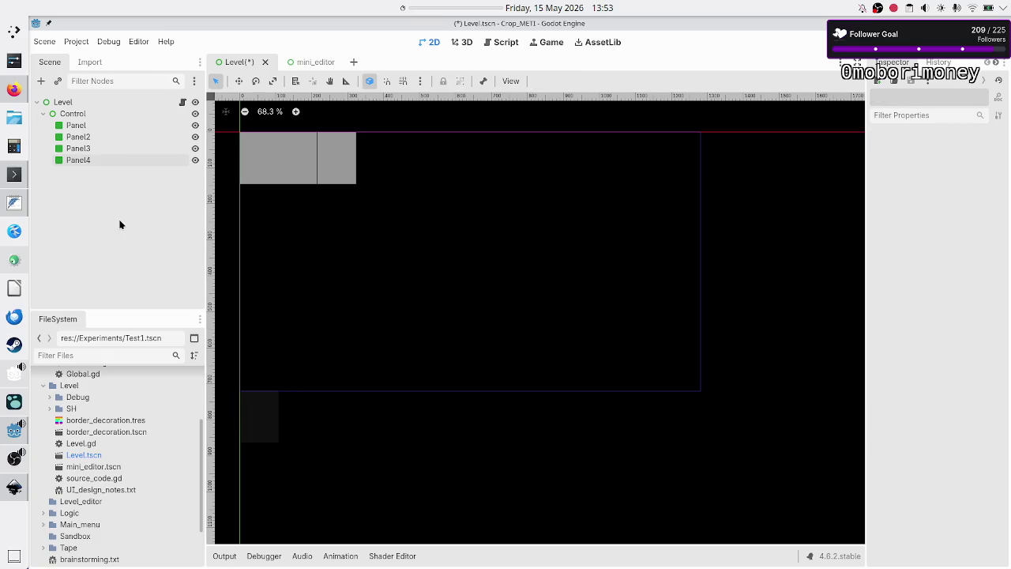
- Add a ScrollContainer node under the Level root
left_click(64, 102)
left_click(46, 87)
type("scroll")
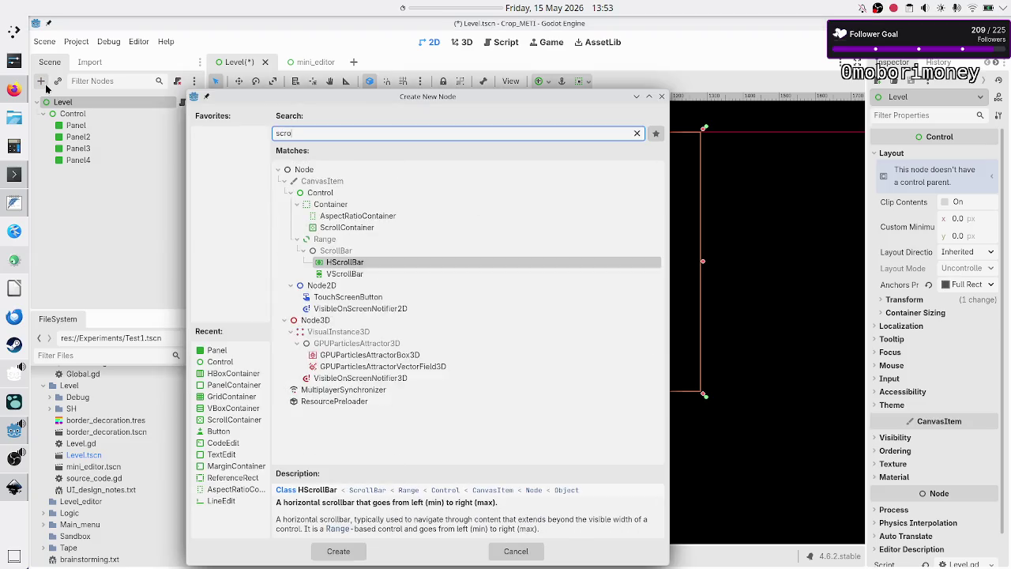
key("Down")
key("Down")
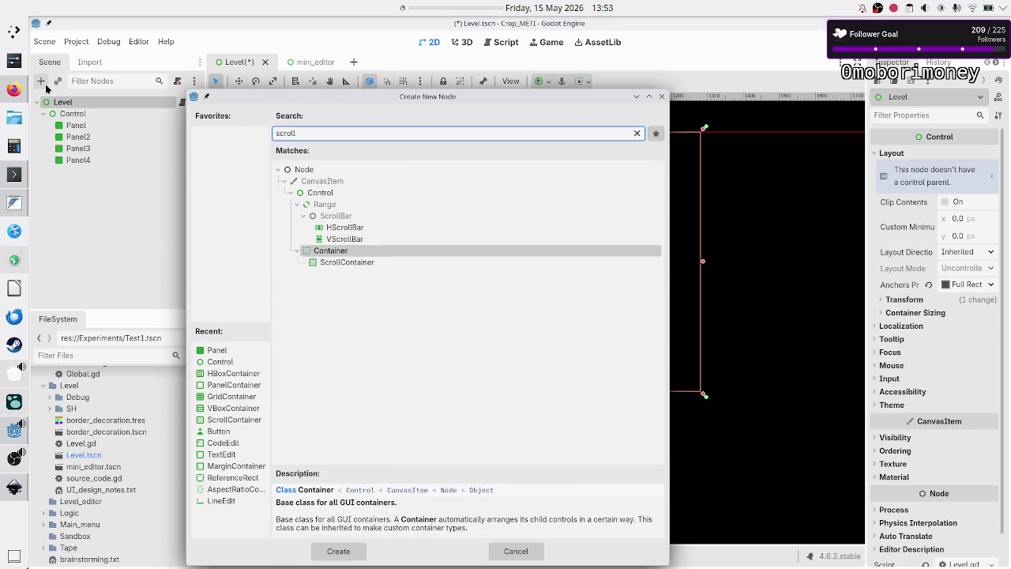
key("Down")
key("Return")
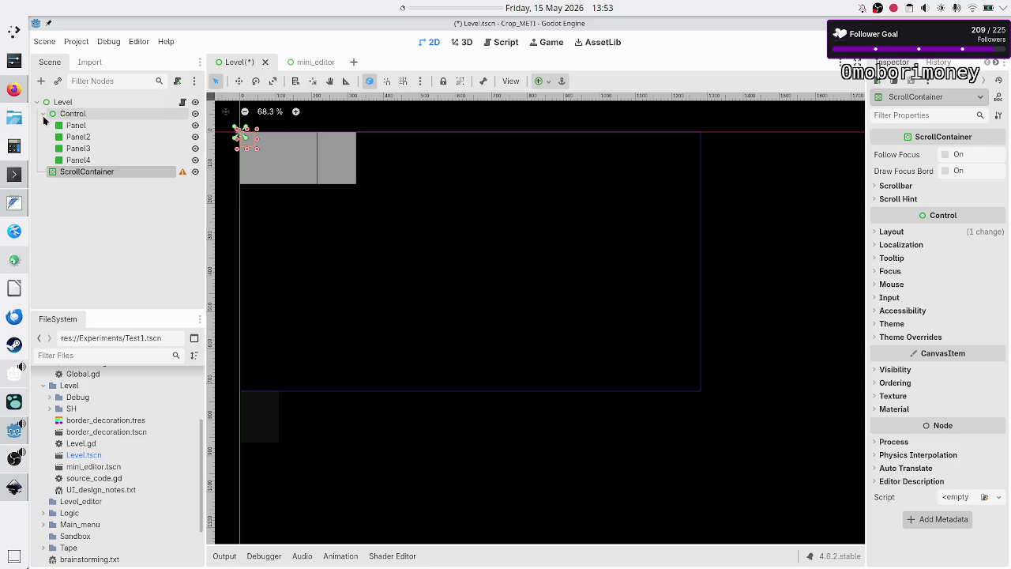
- Move Control into the ScrollContainer and enlarge the container to about 255x235 px
left_click(43, 114)
left_click(70, 118)
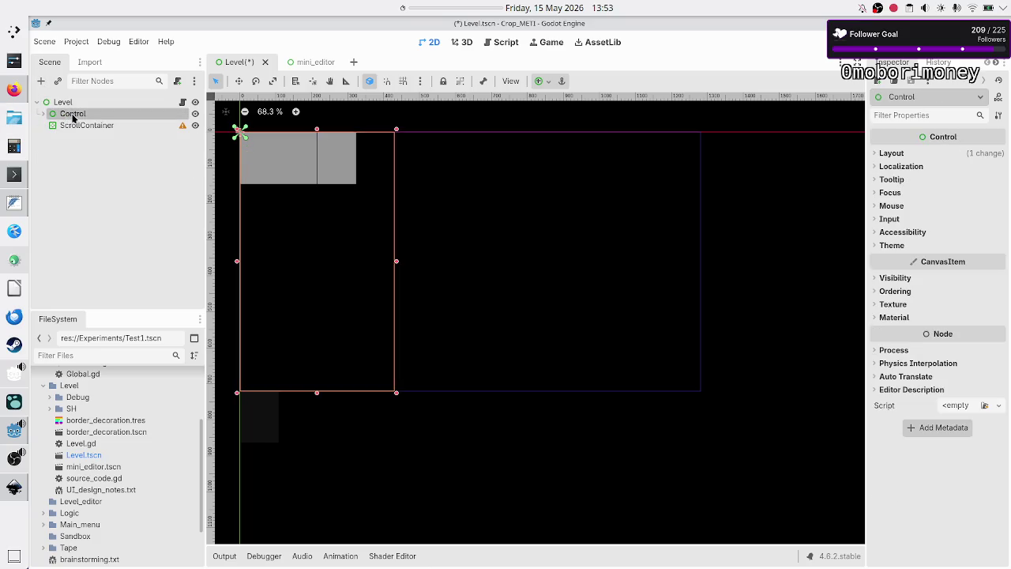
mouse_move(70, 118)
left_mouse_down()
mouse_move(91, 129)
mouse_move(91, 117)
left_mouse_up()
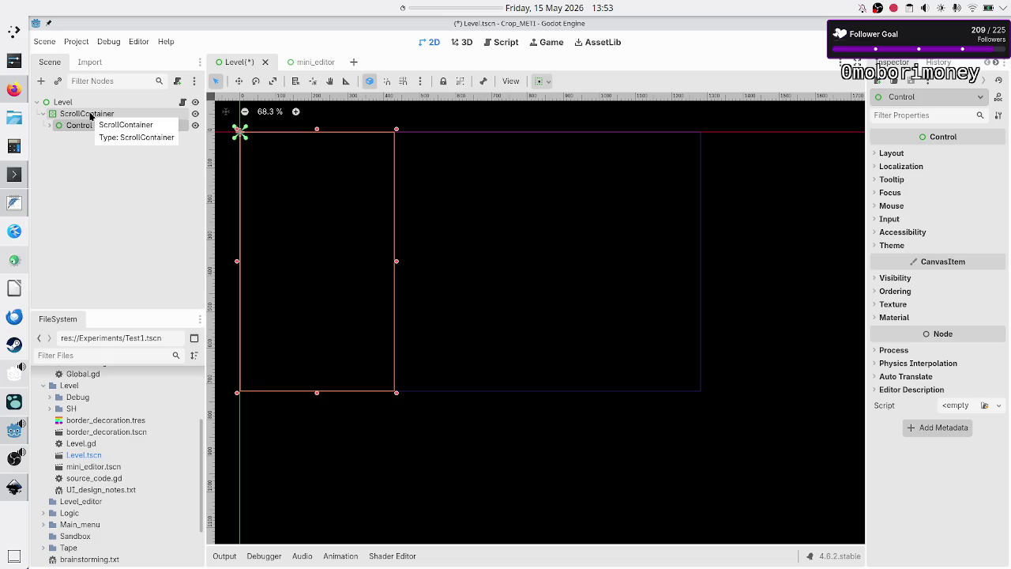
left_click(131, 158)
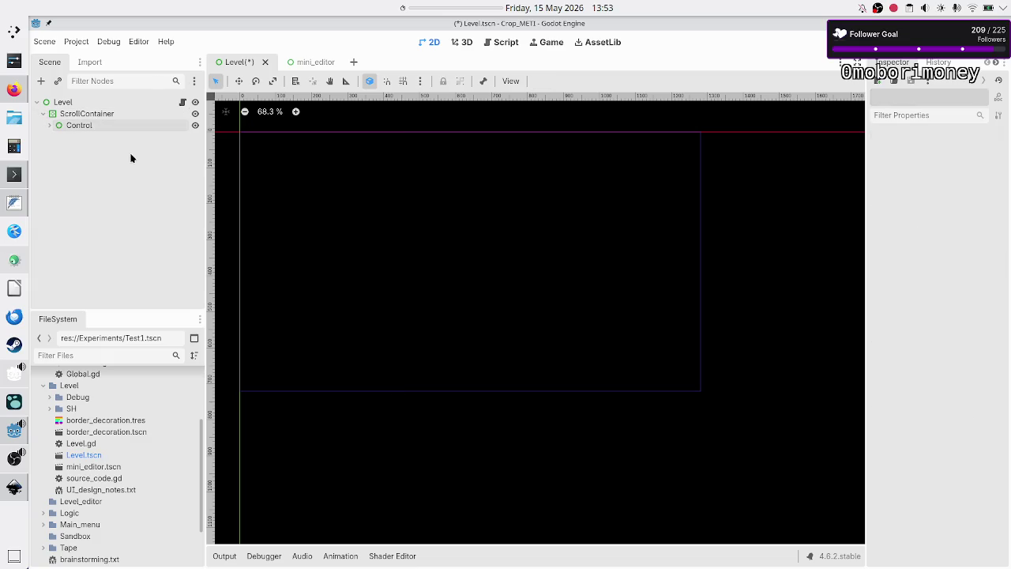
left_click(119, 113)
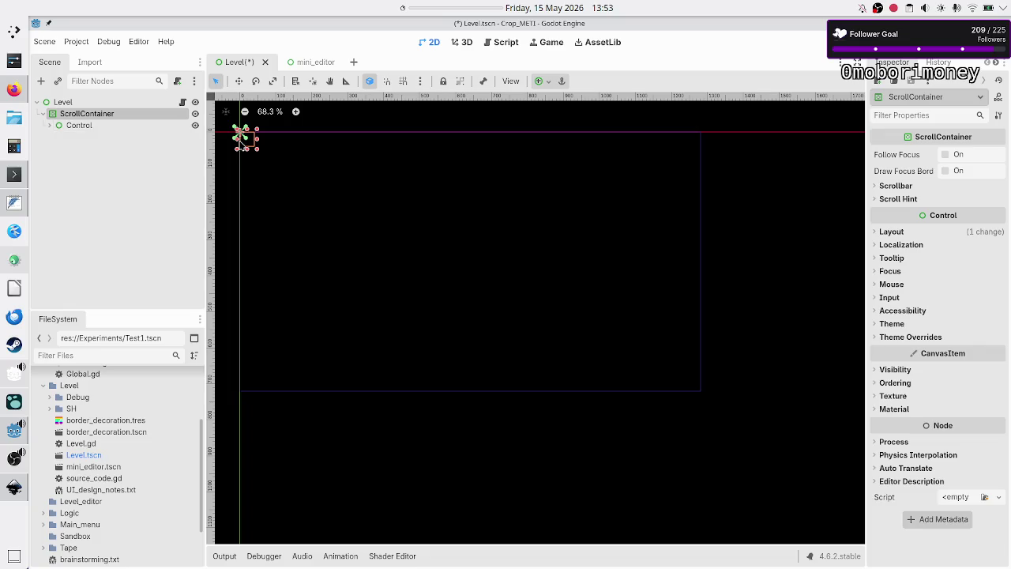
mouse_move(258, 153)
left_mouse_down()
mouse_move(368, 198)
mouse_move(397, 230)
mouse_move(443, 316)
mouse_move(408, 354)
mouse_move(406, 388)
left_mouse_up()
left_click(91, 124)
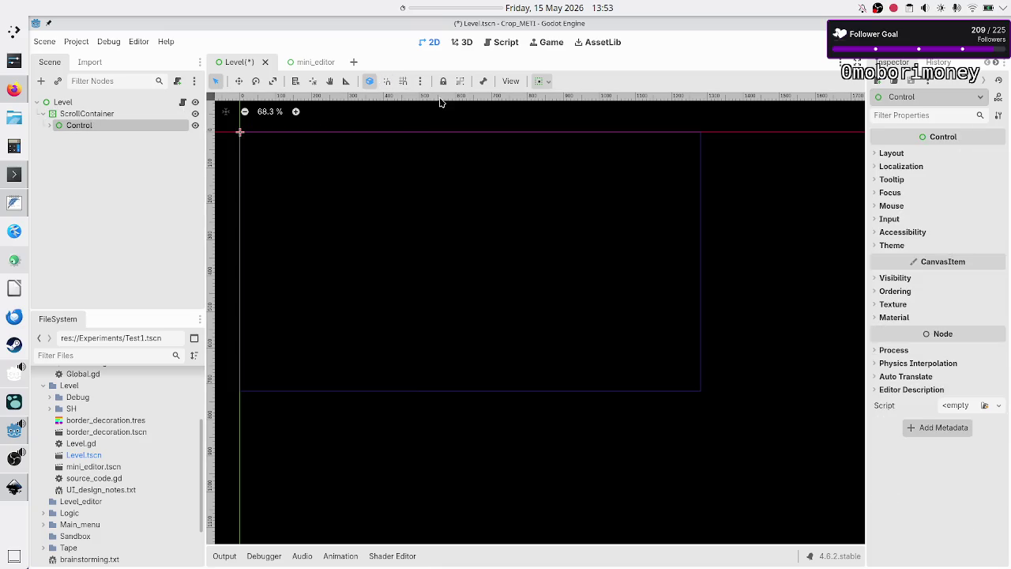
- Make the Control expand both horizontally and vertically in its container sizing
left_click(903, 154)
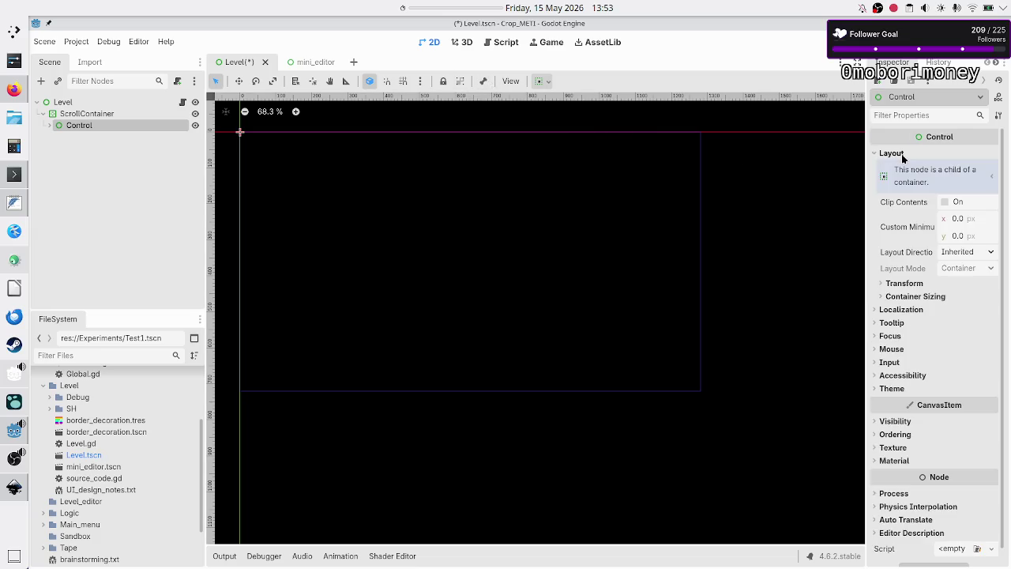
left_click(912, 298)
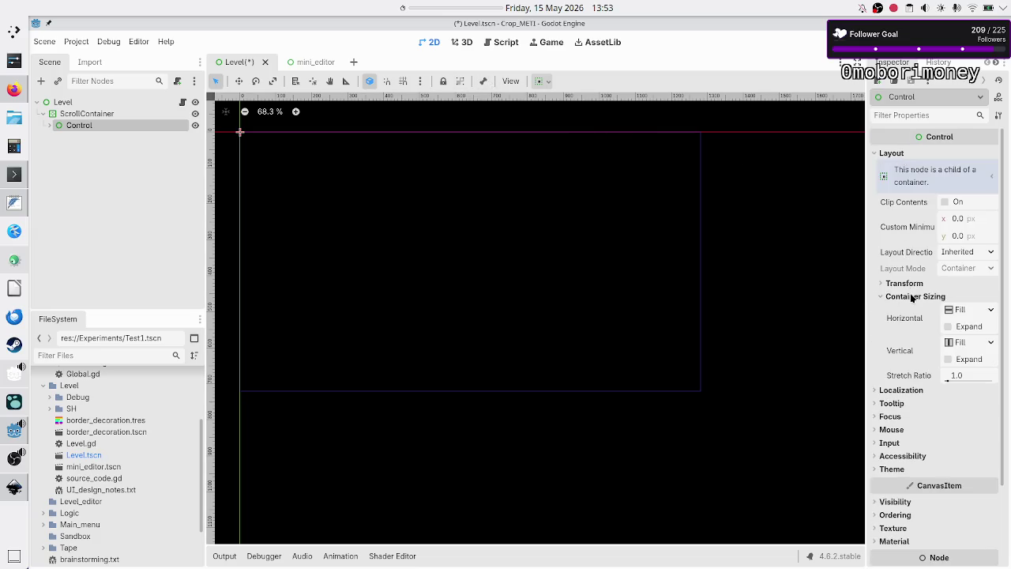
left_click(948, 327)
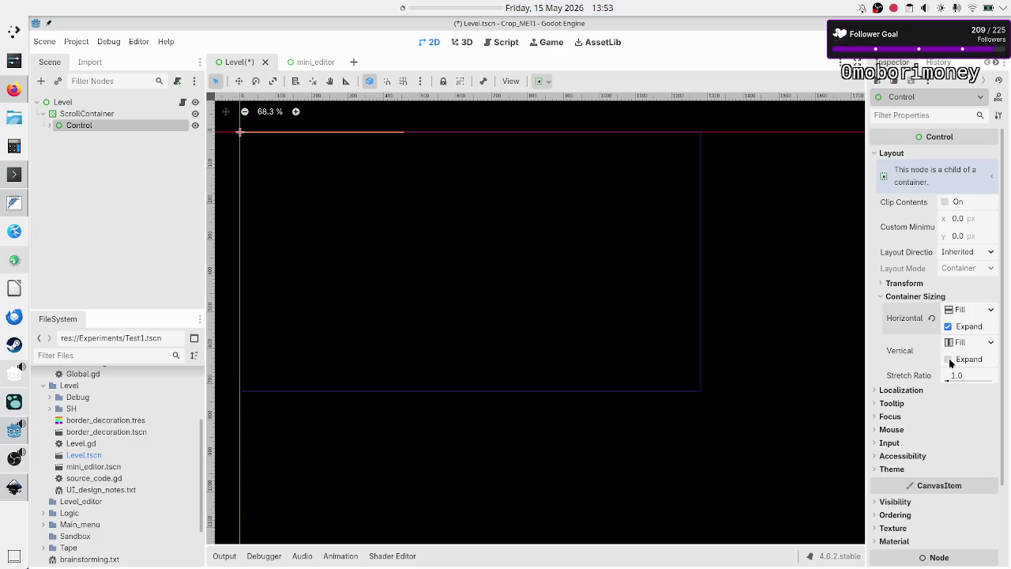
left_click(949, 359)
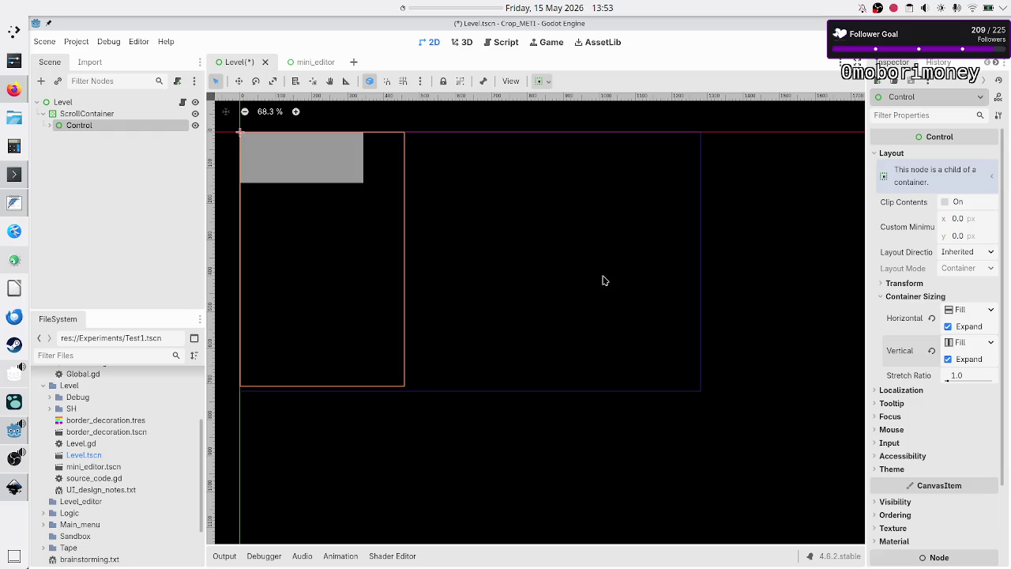
- Run the scene with F6 to test, close it, and show the four panels under Control
key("F6")
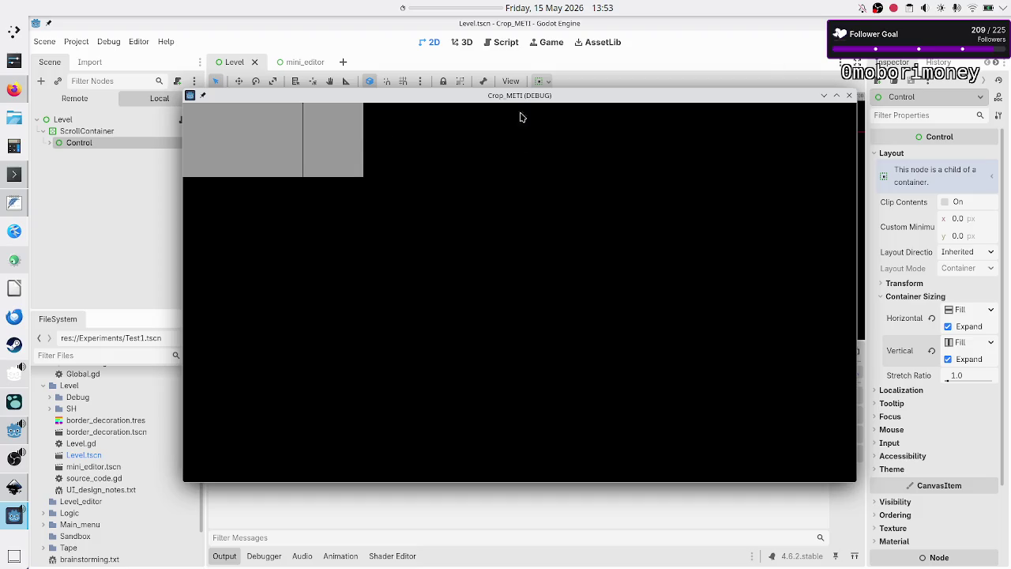
left_click(850, 95)
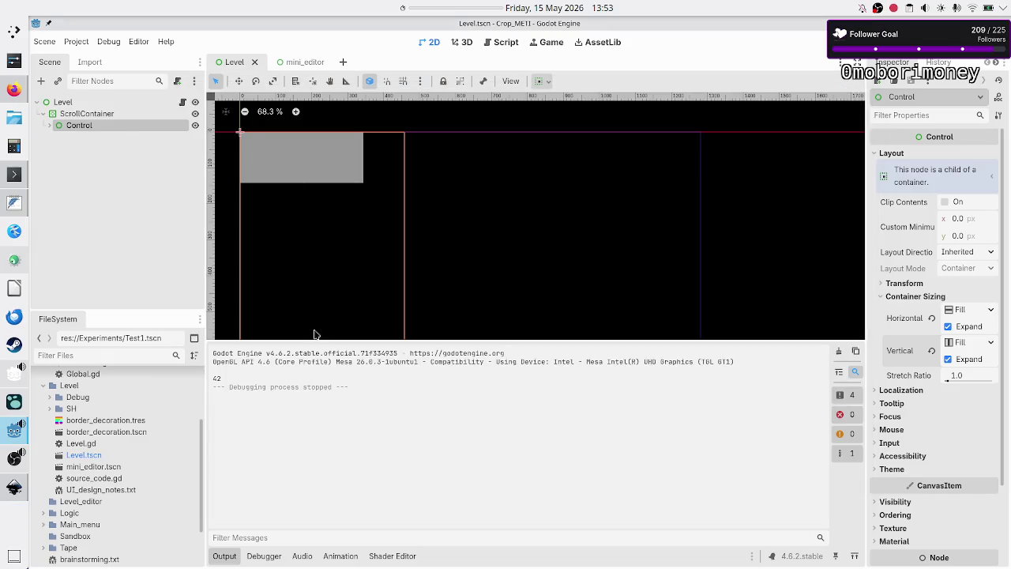
left_click(222, 557)
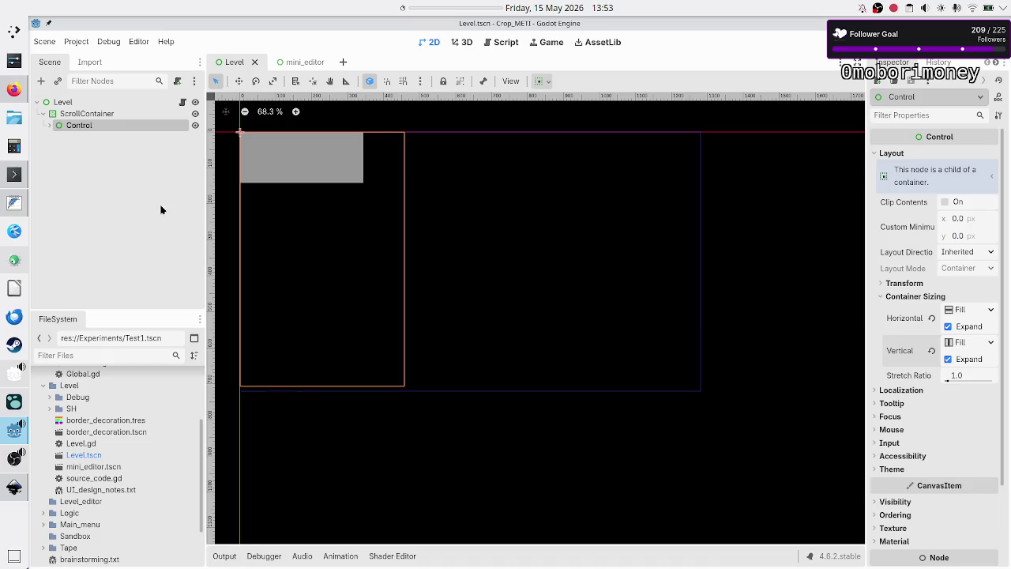
left_click(50, 127)
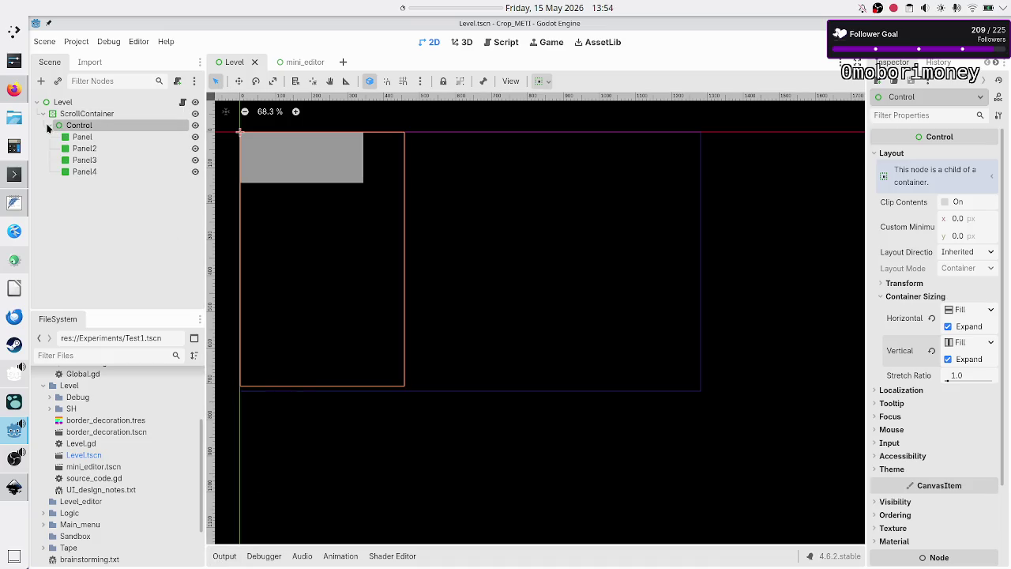
left_click(104, 172, "ctrl")
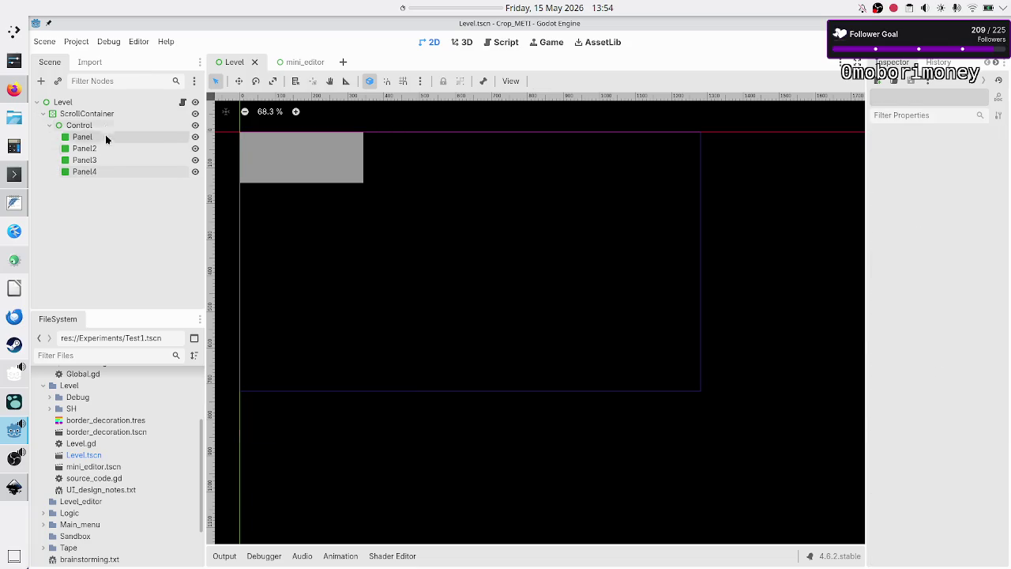
left_click(103, 113)
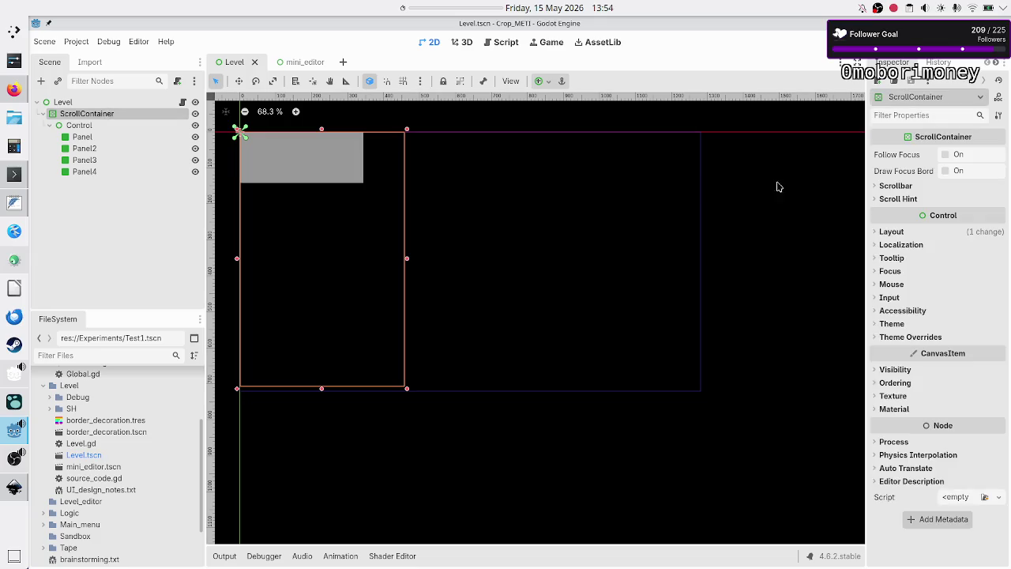
- Expand the ScrollContainer's Scrollbar and Scroll Hint settings in the Inspector
left_click(905, 186)
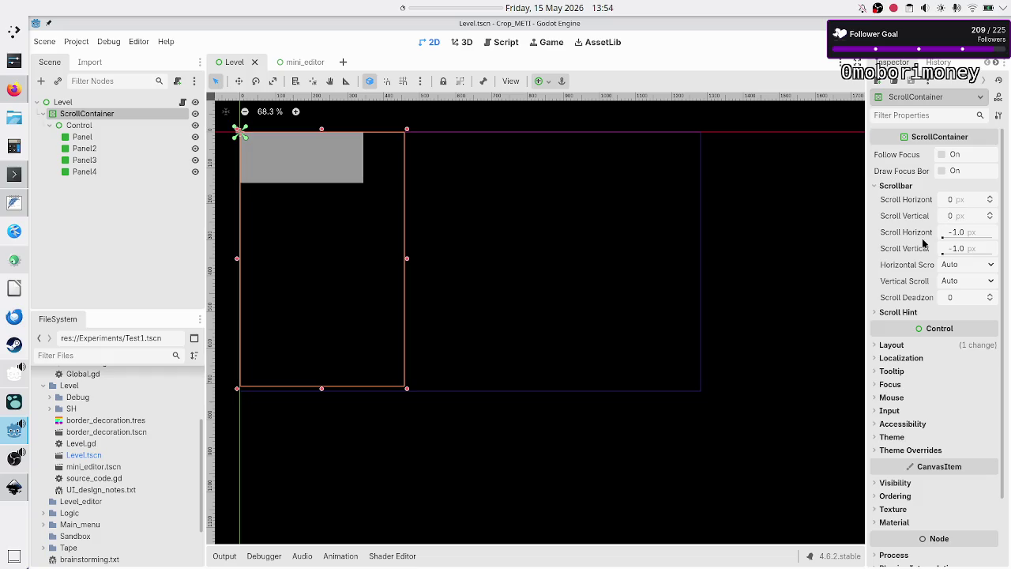
mouse_move(935, 201)
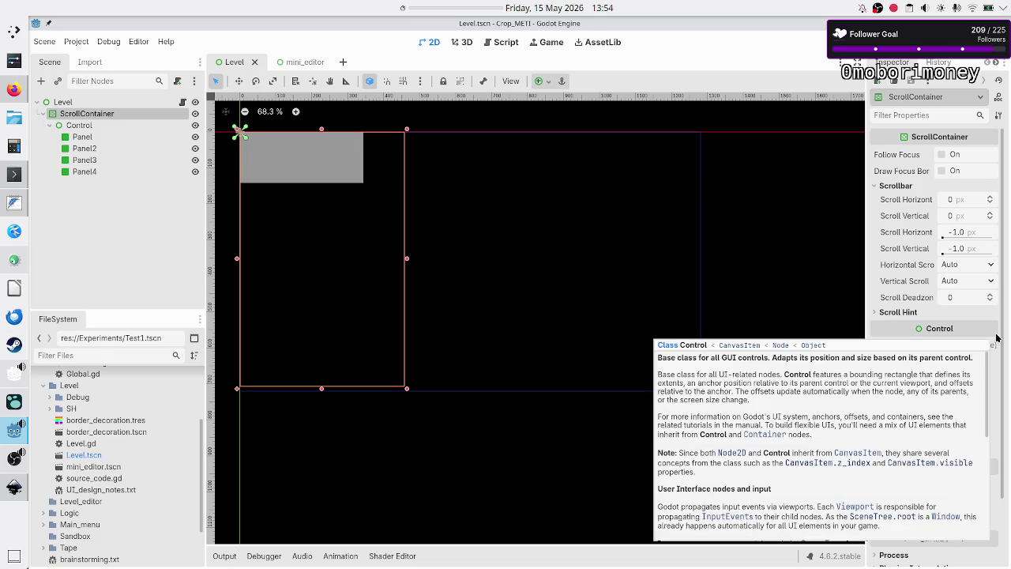
left_click(909, 313)
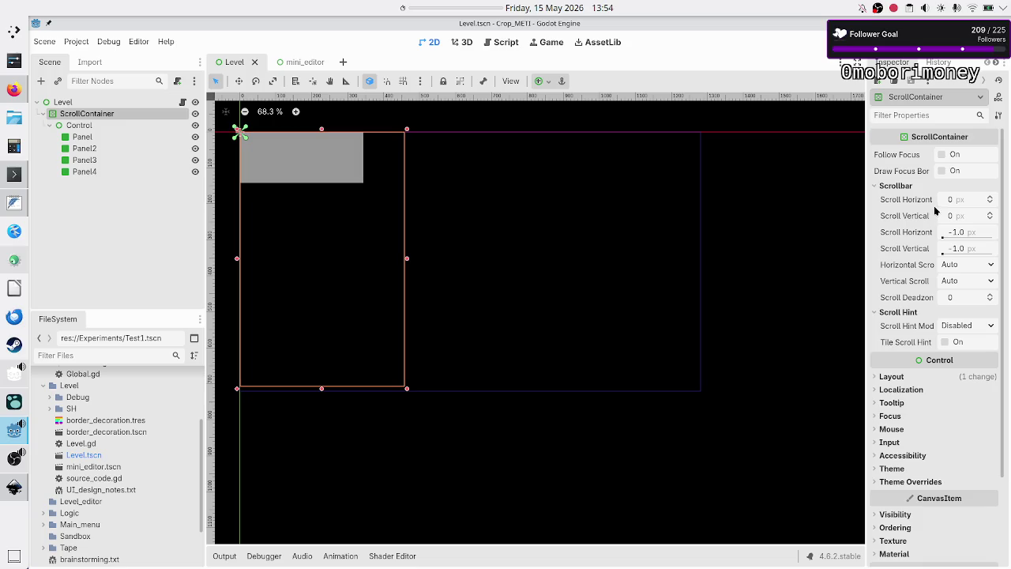
- Try setting the Scroll Vertical offset to 100, which stays at 0
mouse_move(929, 202)
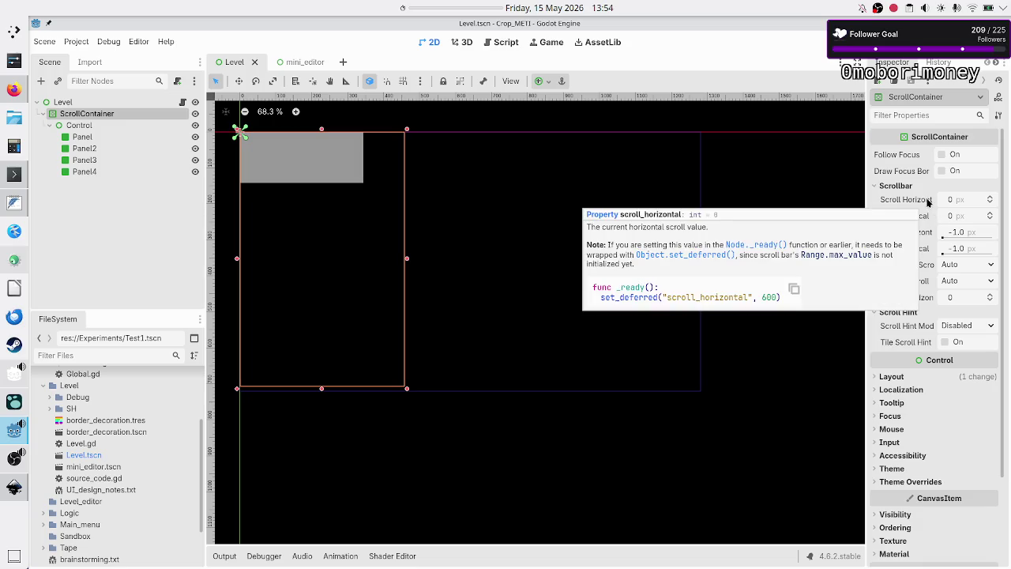
mouse_move(923, 222)
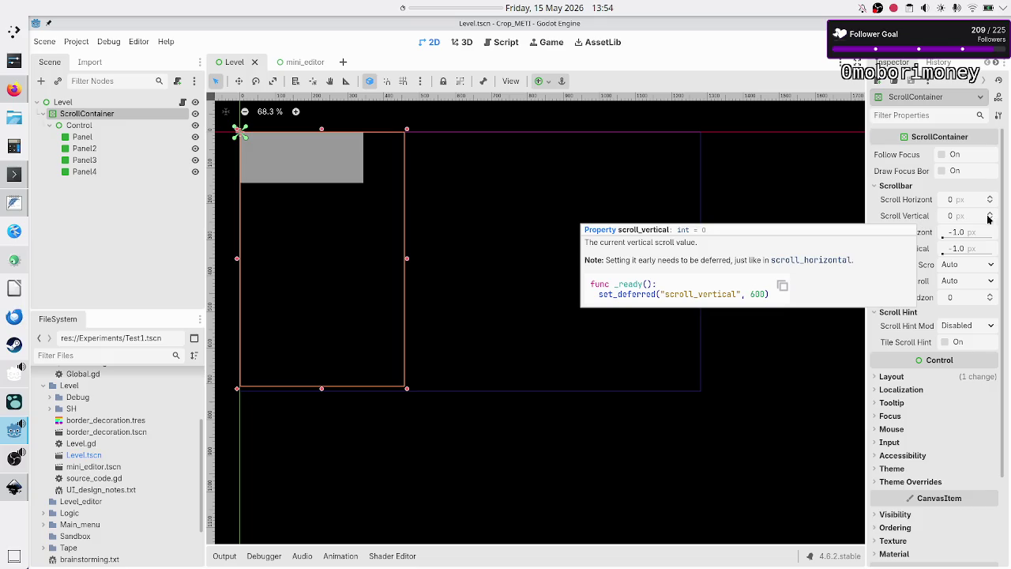
left_click(992, 217)
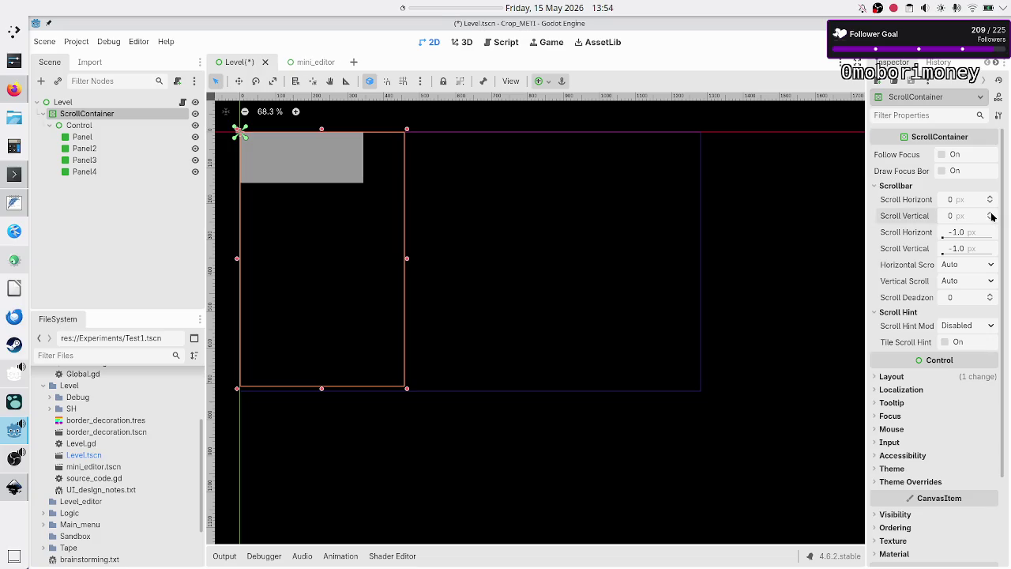
left_click(971, 219)
type("100")
key("Return")
left_click(968, 216)
key("Return")
- Run the project with F5, widen the game window to check the panels, then close it and select Control
key("F5")
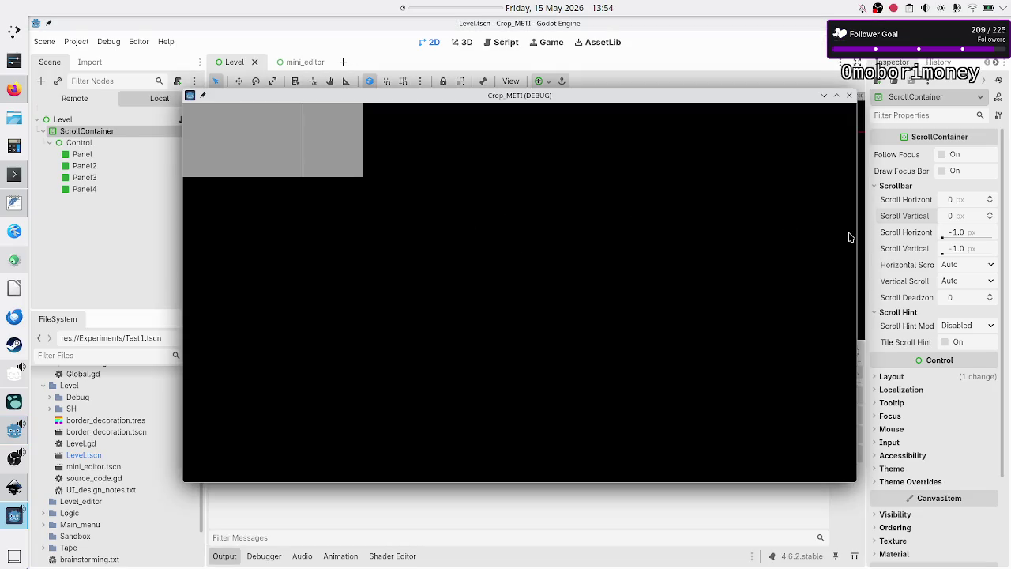
left_click_drag(858, 218, 923, 222)
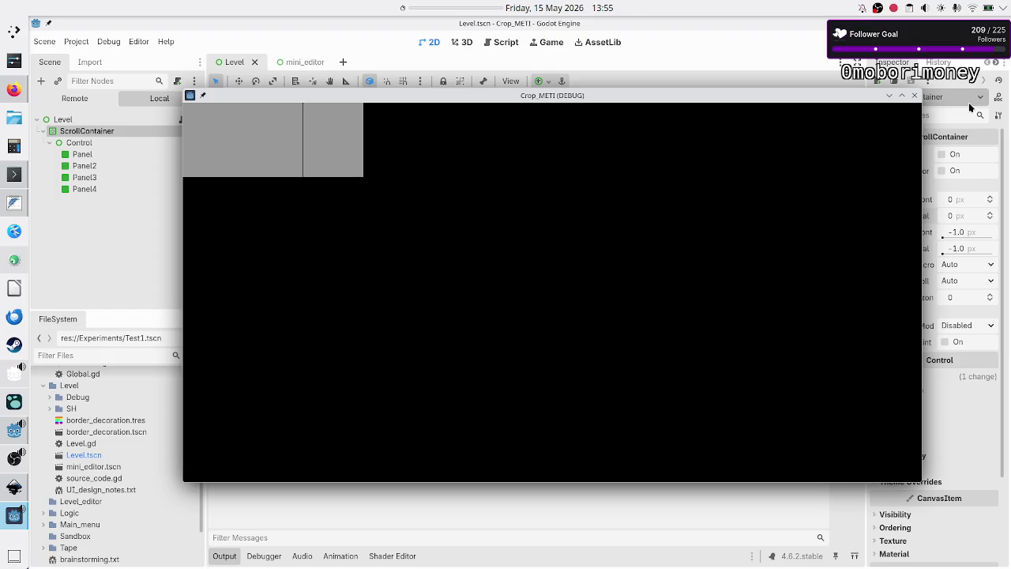
left_click(914, 96)
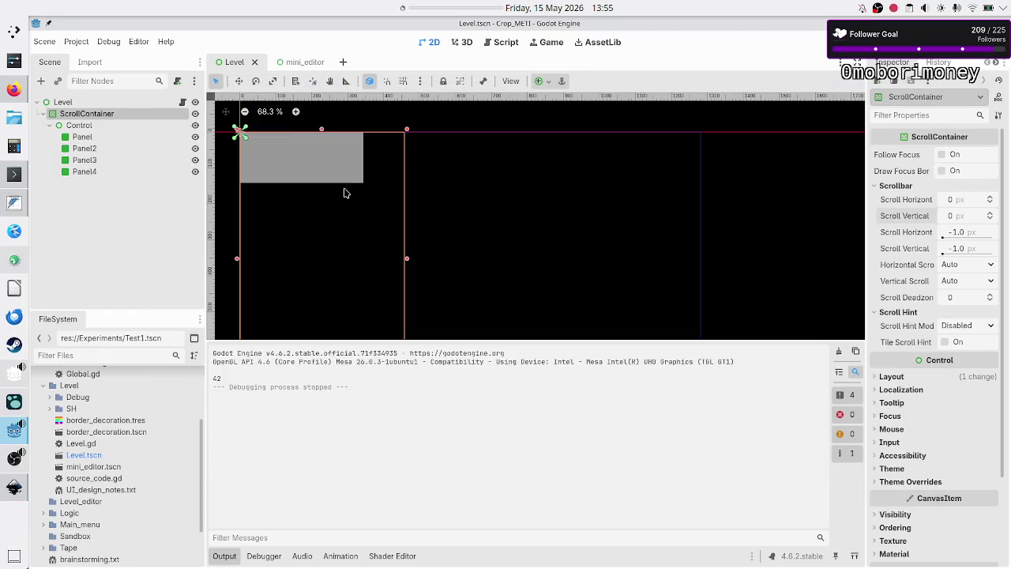
left_click(116, 126)
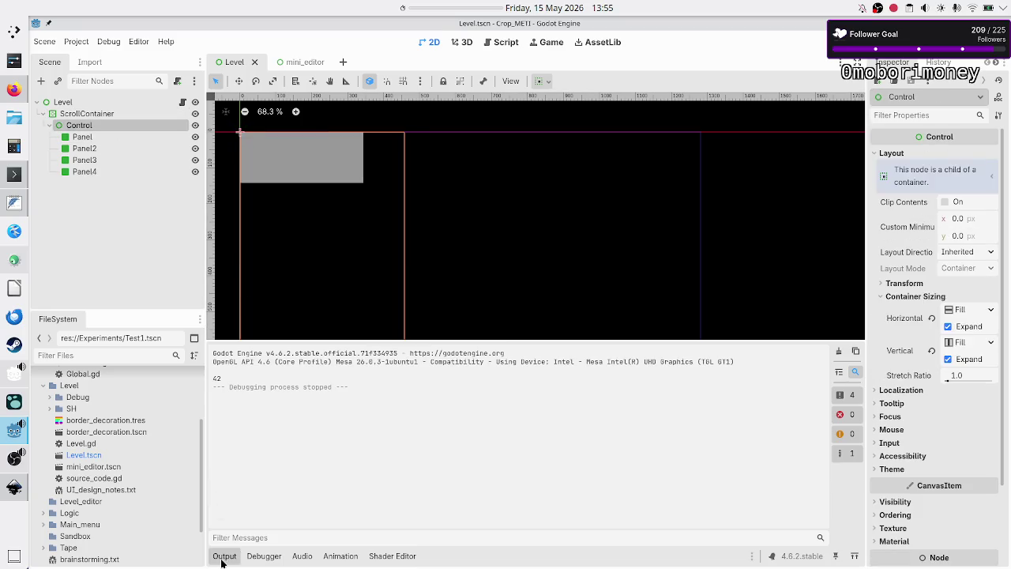
left_click(224, 555)
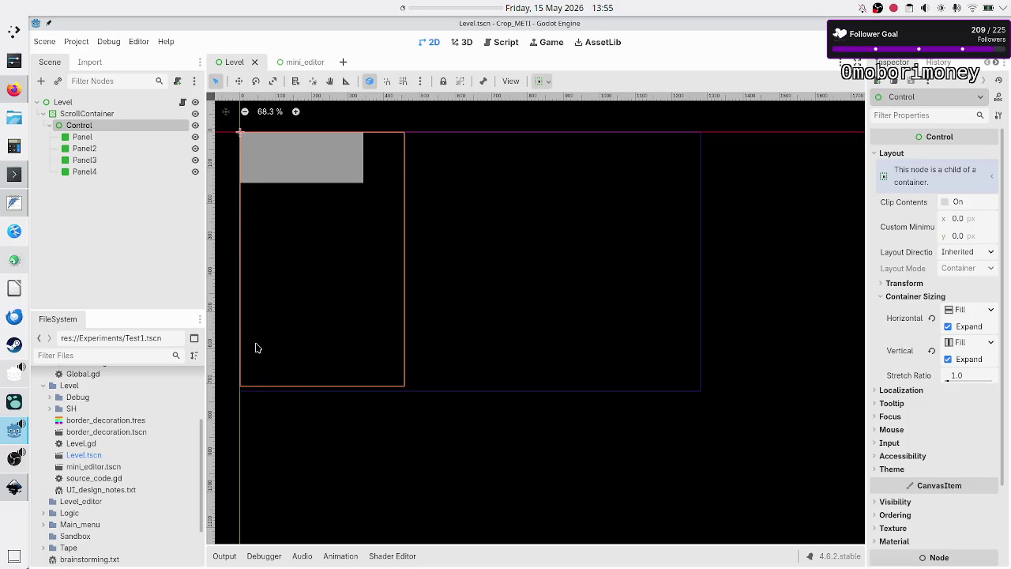
left_click(87, 115, "ctrl")
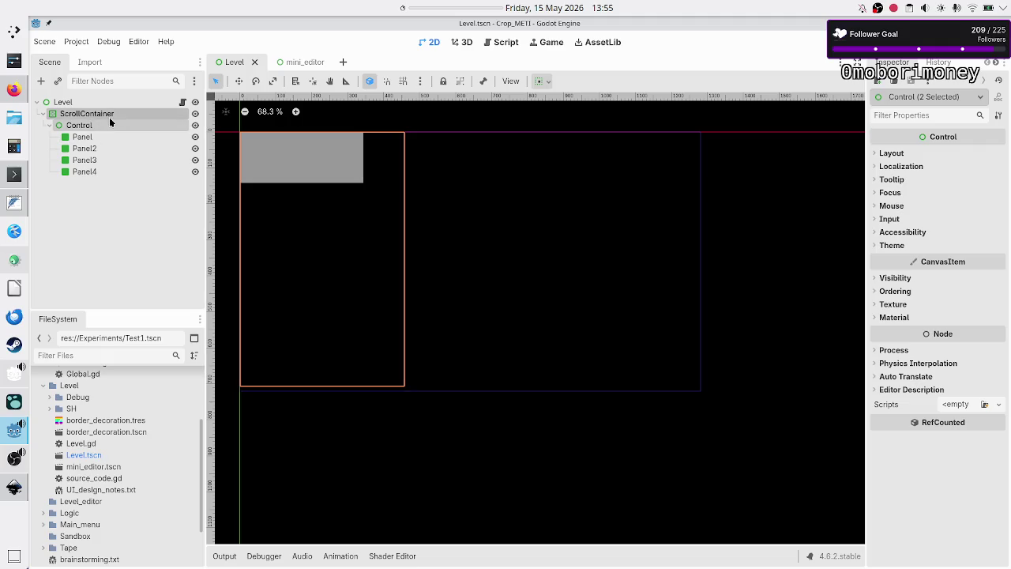
left_click(105, 124)
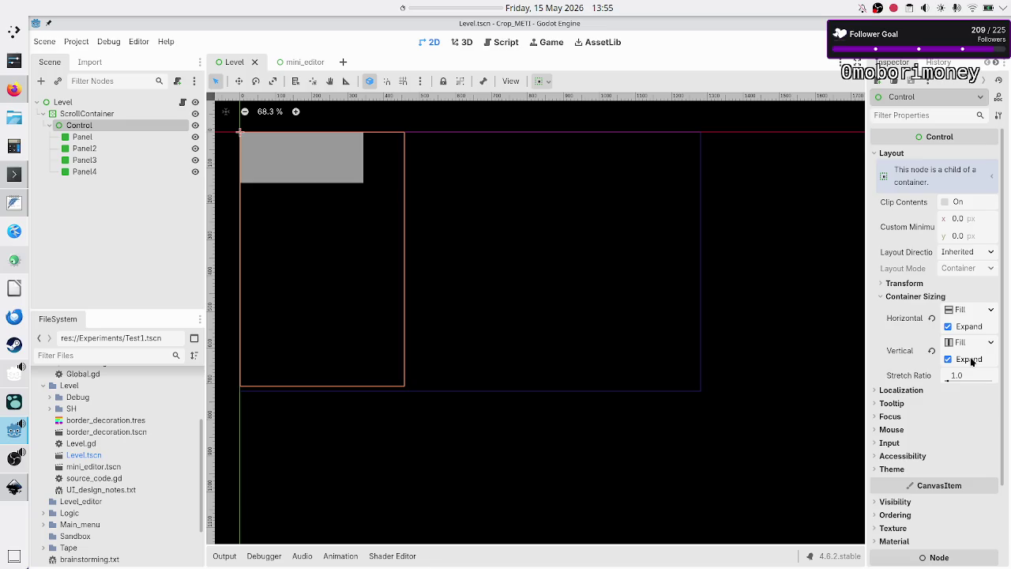
- Turn off the Control's vertical Expand and run the project to test it
left_click(973, 361)
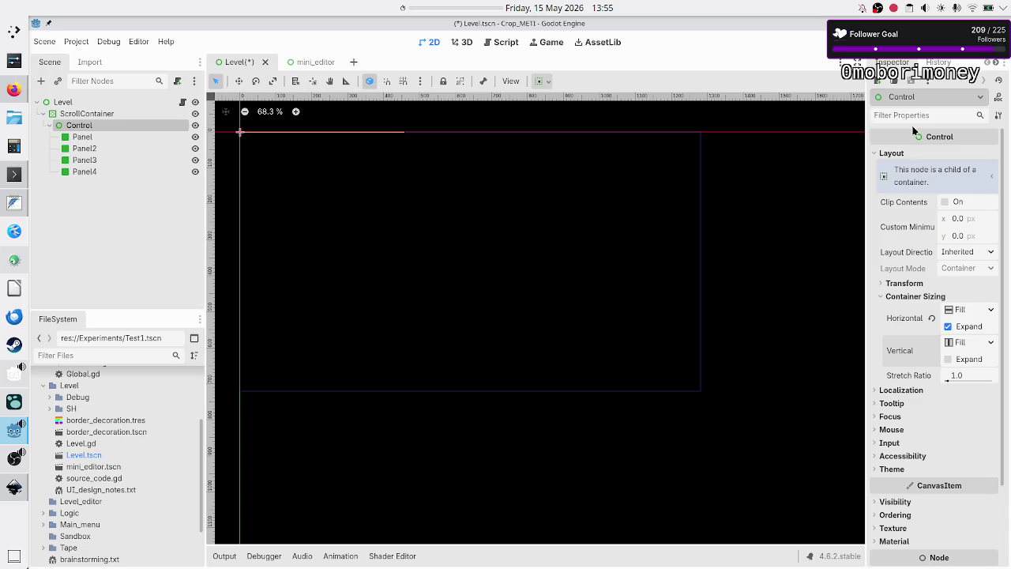
left_click(826, 41)
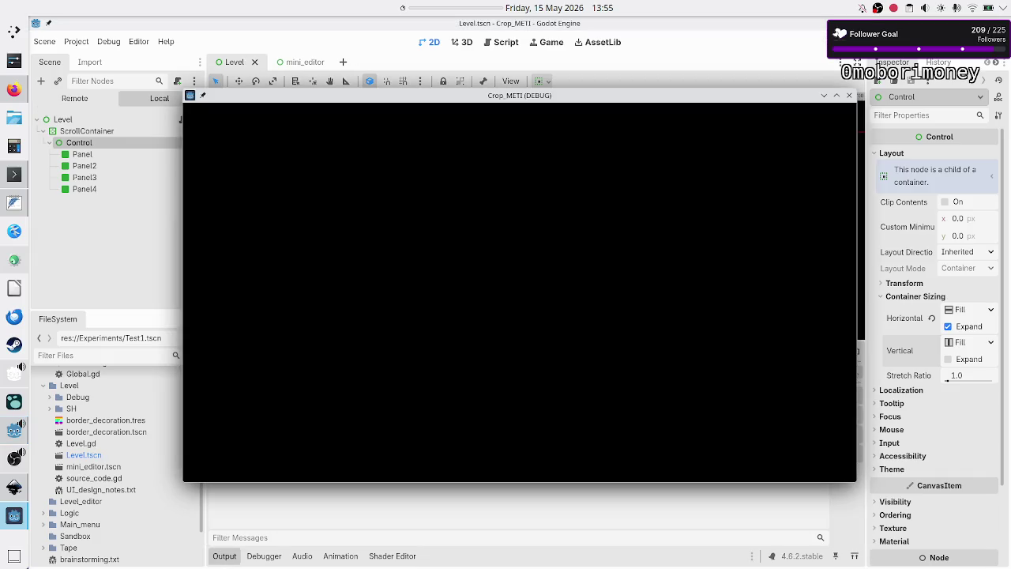
left_click(849, 95)
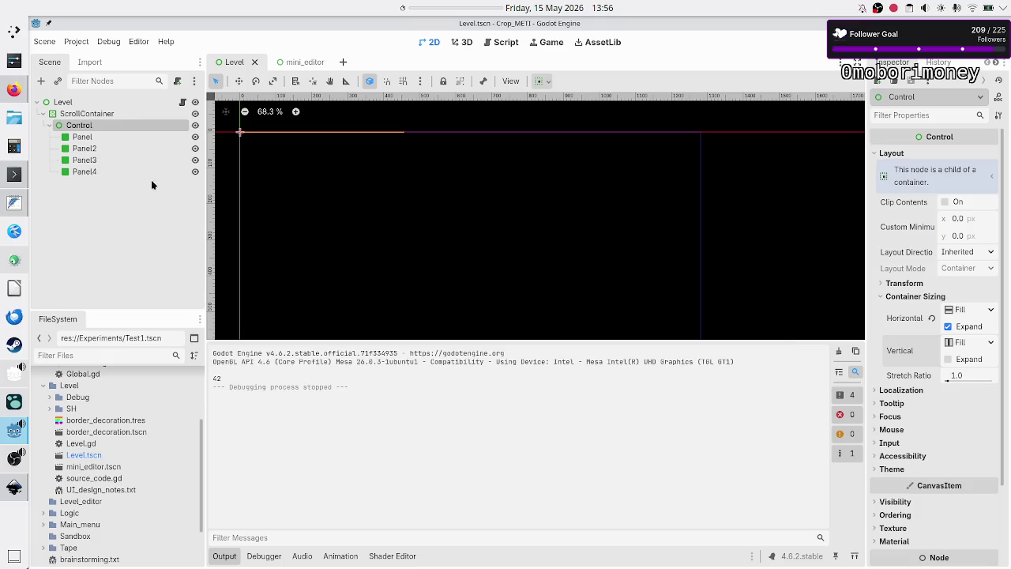
- Turn the Control's vertical Expand back on and select Panel4
left_click(102, 134)
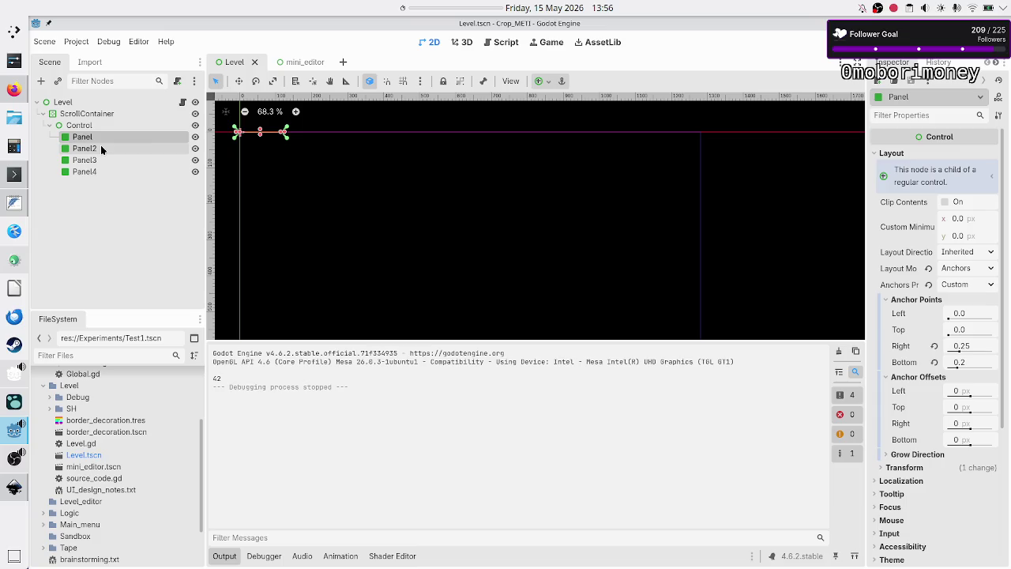
left_click(110, 130)
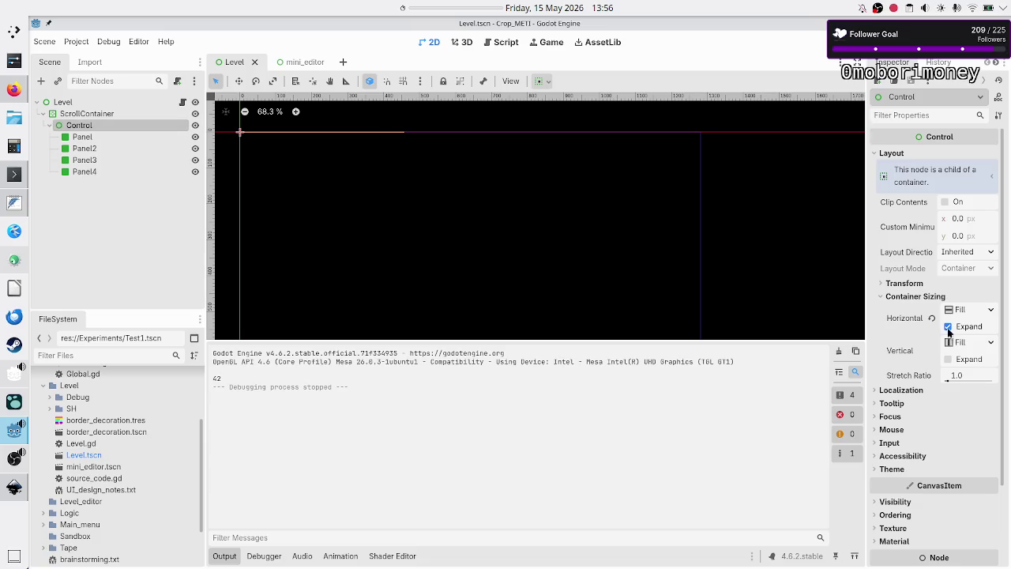
left_click(949, 360)
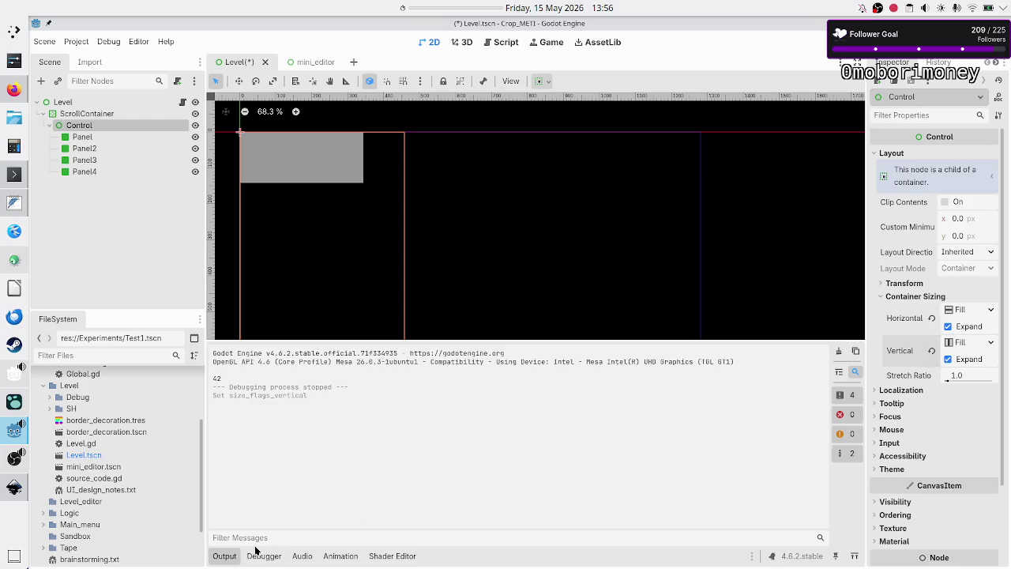
left_click(106, 174)
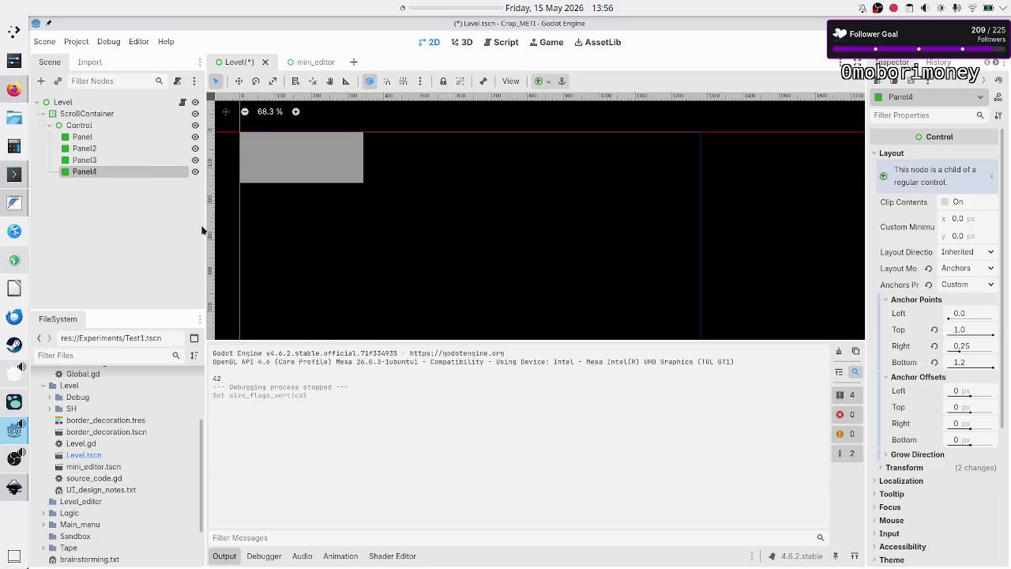
- Hide the output log to view Panel4, then toggle Panel2's visibility off and on repeatedly
left_click(222, 555)
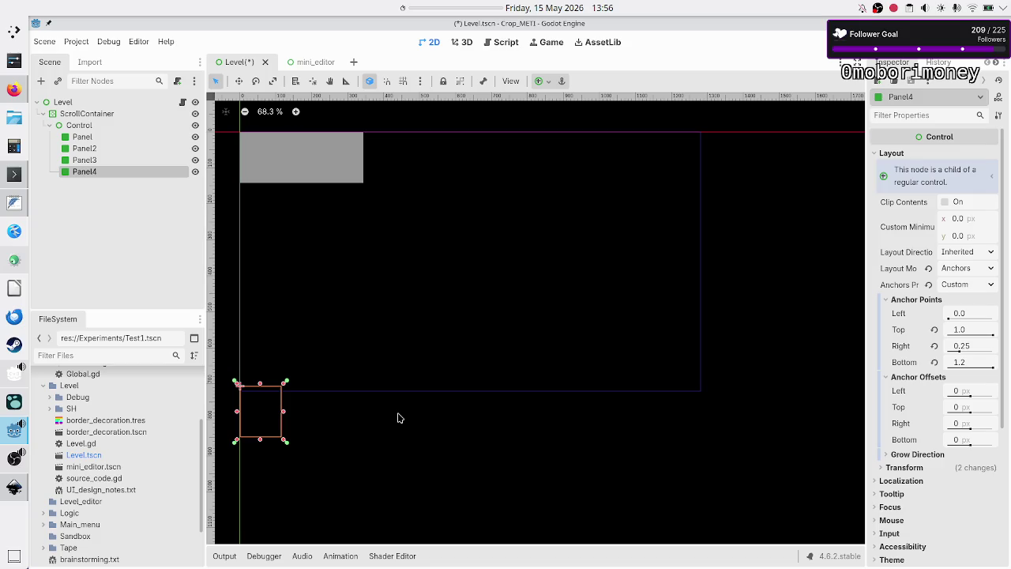
left_click(192, 149)
left_click(191, 149)
left_click(192, 149)
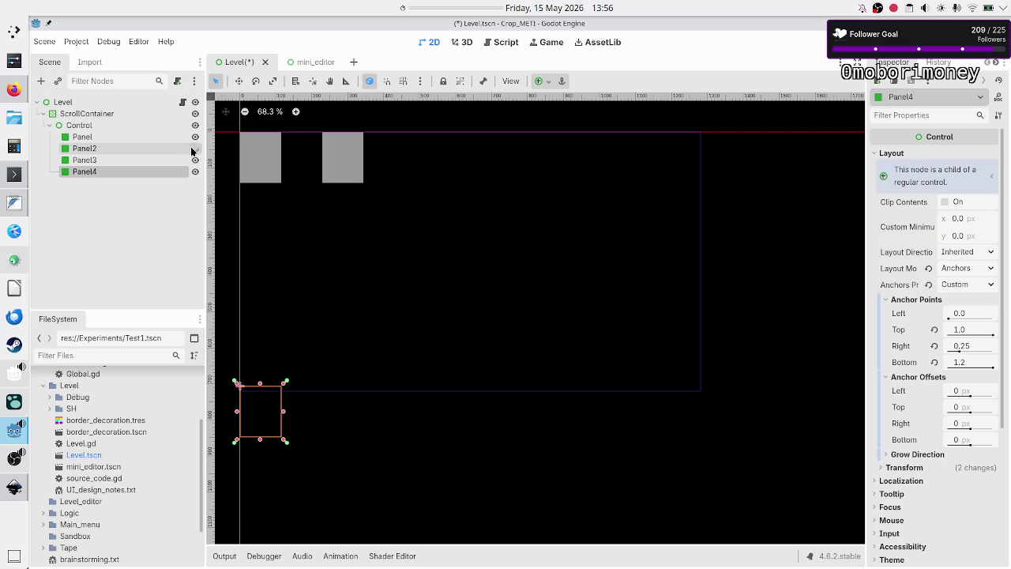
left_click(192, 149)
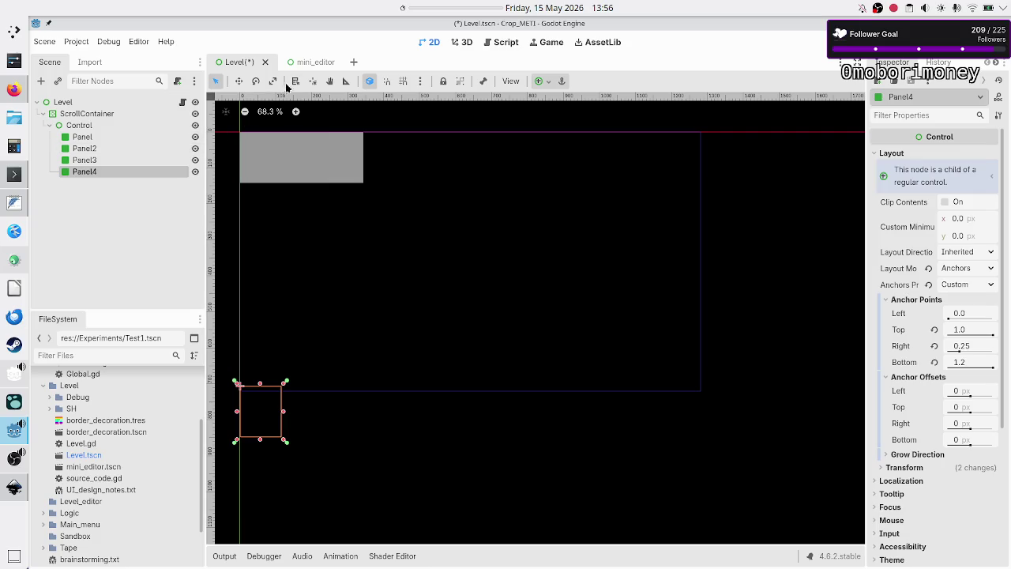
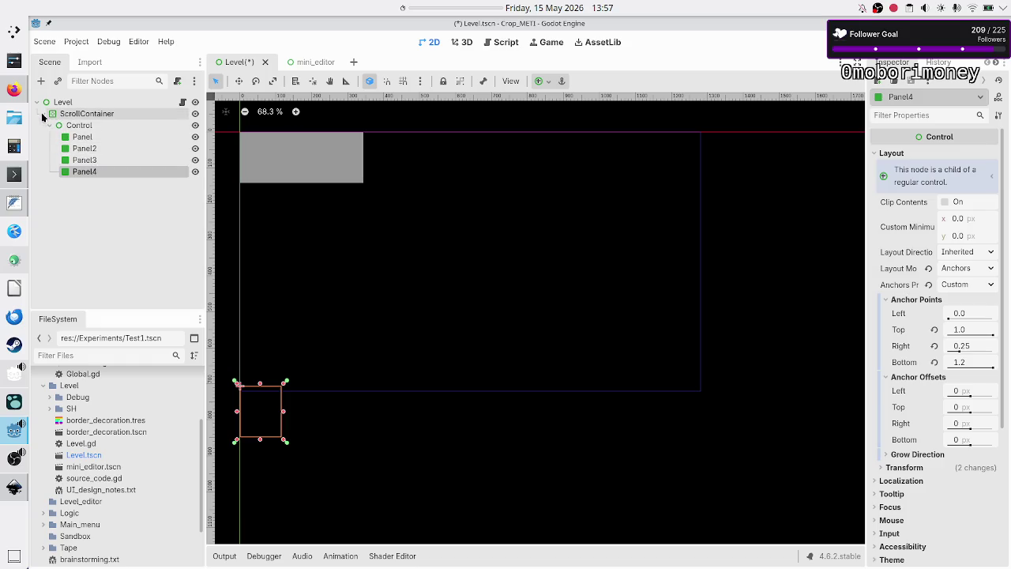
- Add a GridContainer as a child of the Level root node
left_click(43, 114)
left_click(49, 102)
left_click(42, 81)
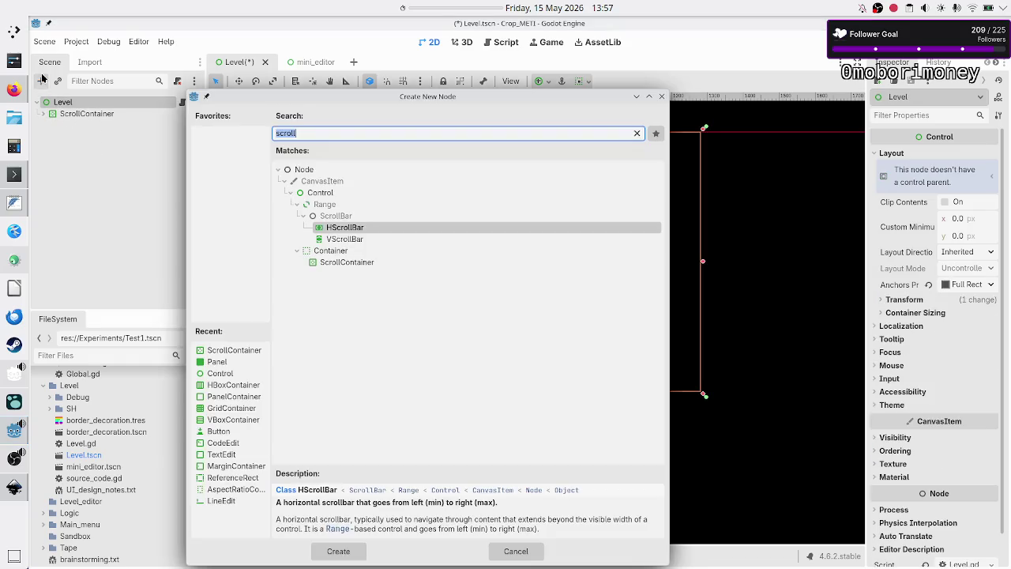
type("gridco")
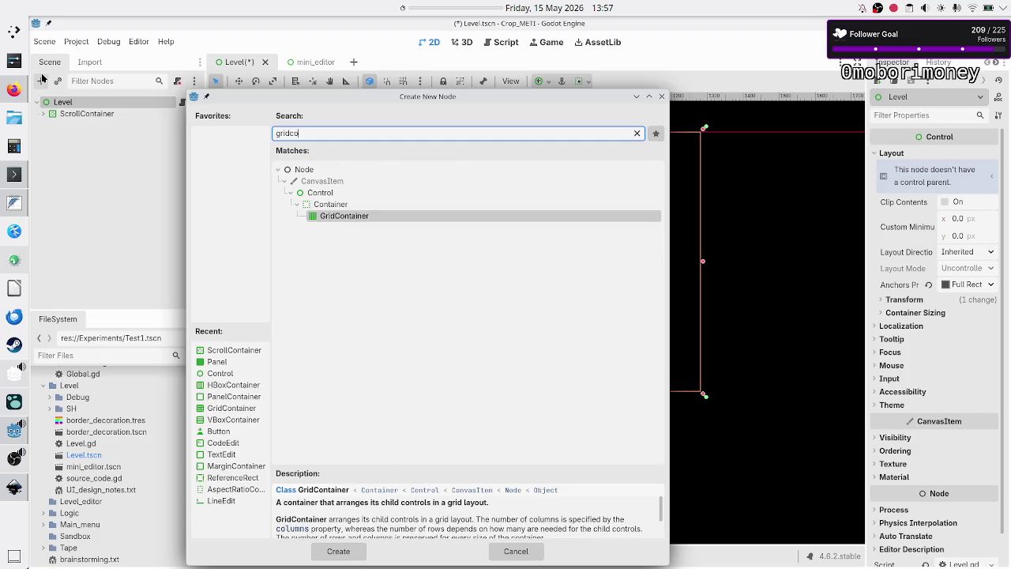
key("Return")
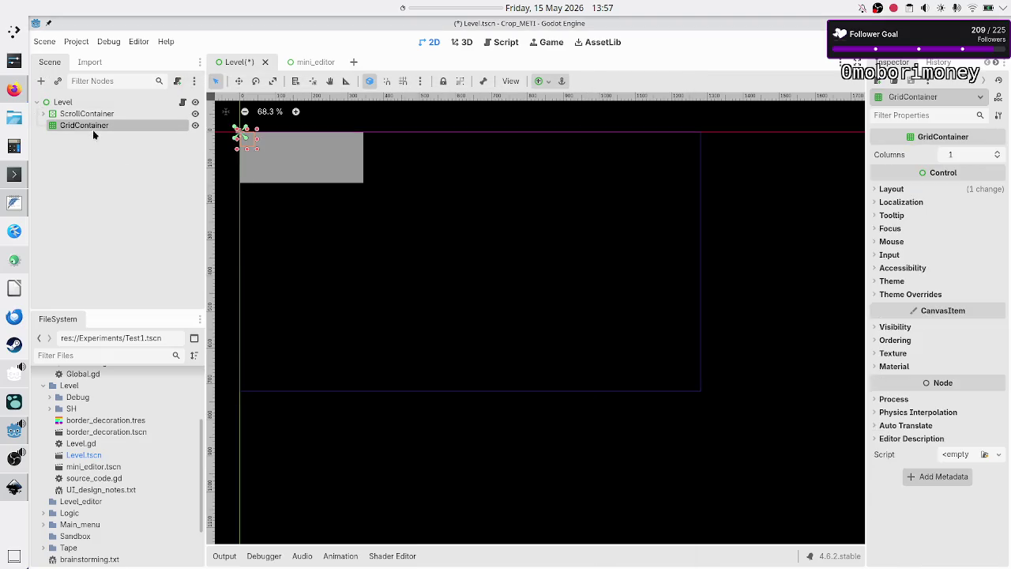
- Hide the ScrollContainer, enlarge the GridContainer to about 220 by 200, and set Columns to 2
left_click(195, 113)
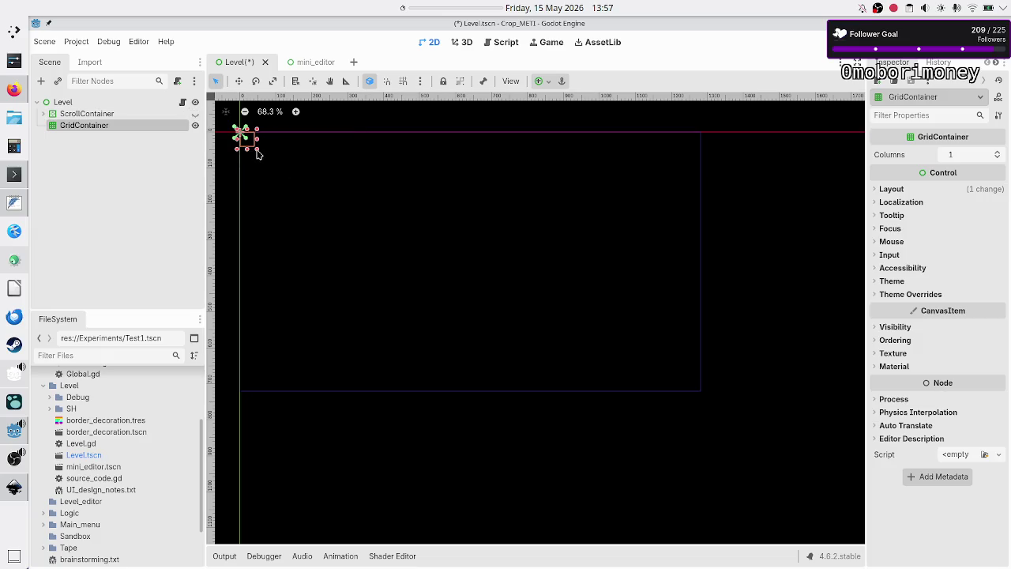
mouse_move(256, 149)
left_mouse_down()
mouse_move(391, 250)
mouse_move(412, 287)
mouse_move(435, 287)
left_mouse_up()
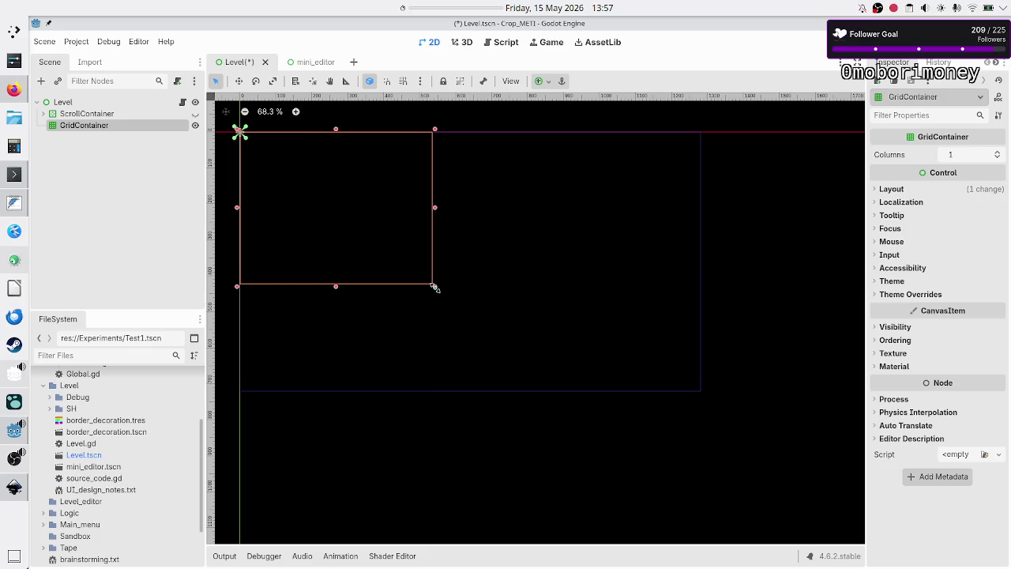
left_click(998, 152)
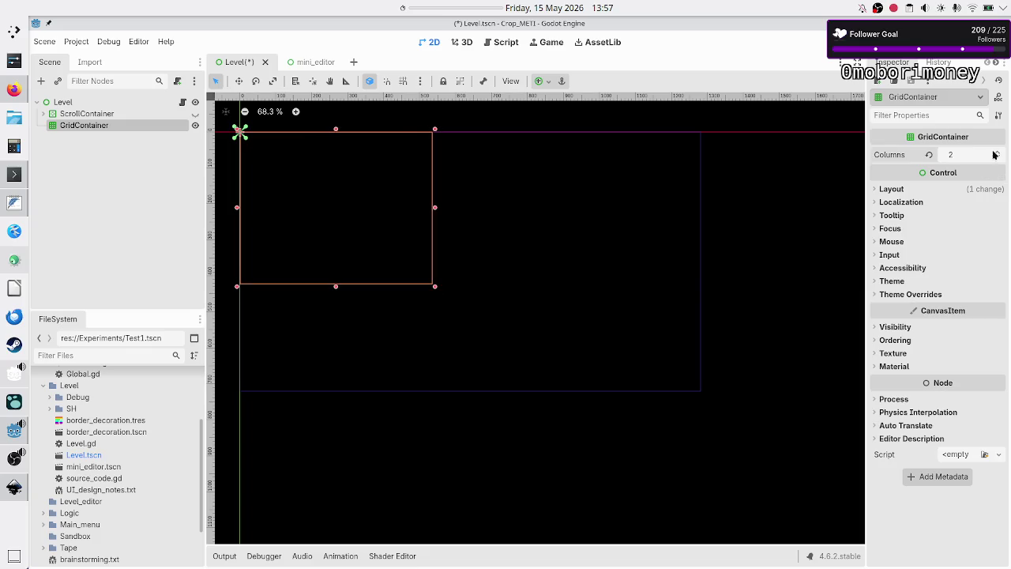
- Add a PanelContainer child to the GridContainer
left_click(45, 85)
type("panelc")
key("Return")
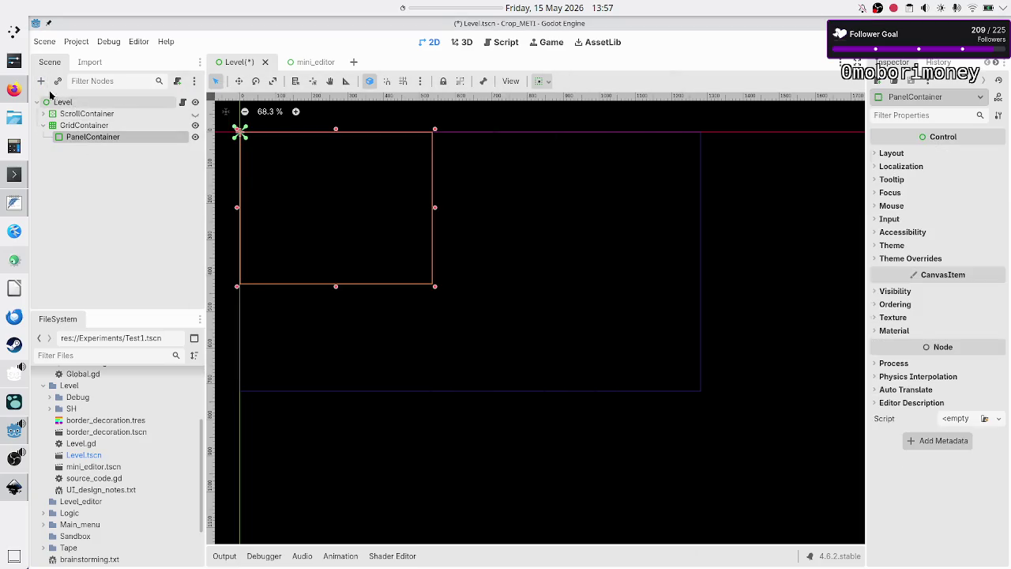
left_click(41, 84)
- Add two more PanelContainers to the GridContainer, three panels in total
type("panelc")
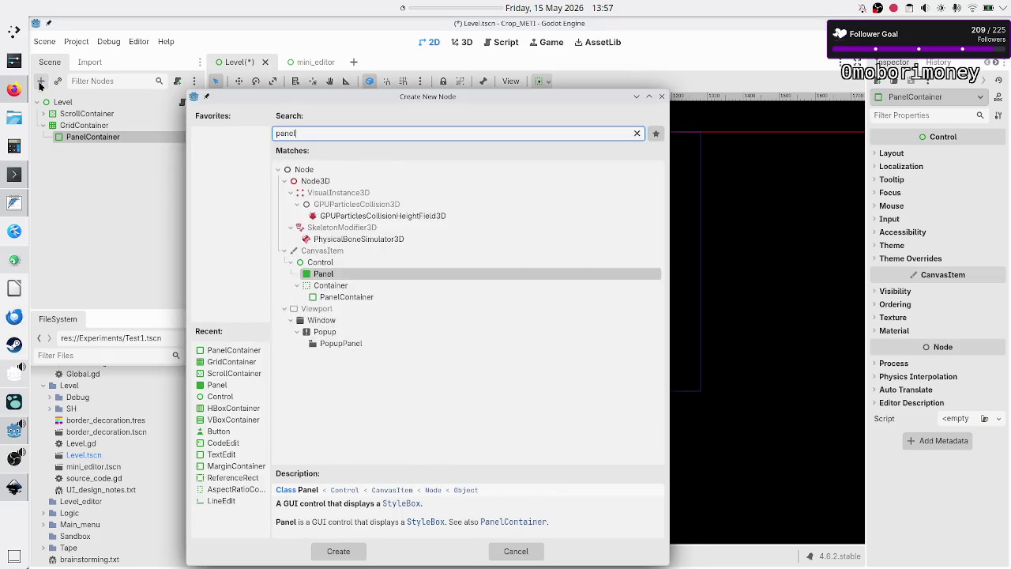
key("Return")
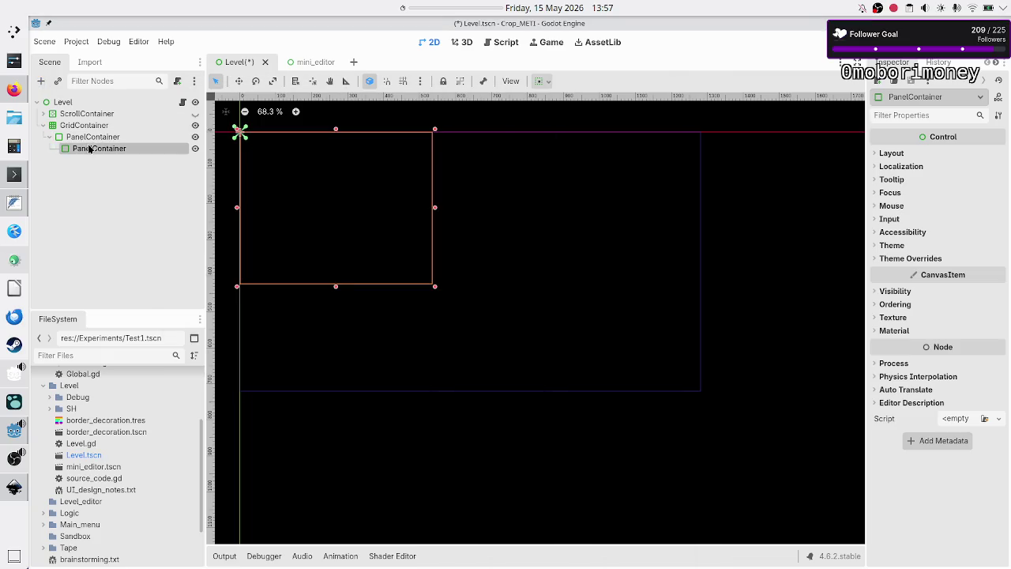
left_click_drag(89, 154, 79, 126)
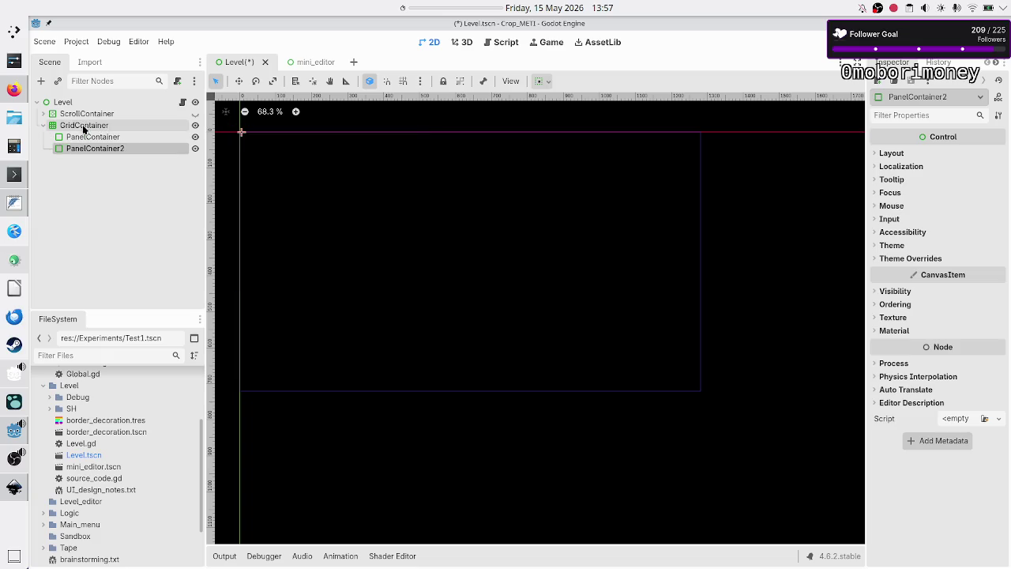
left_click(75, 125)
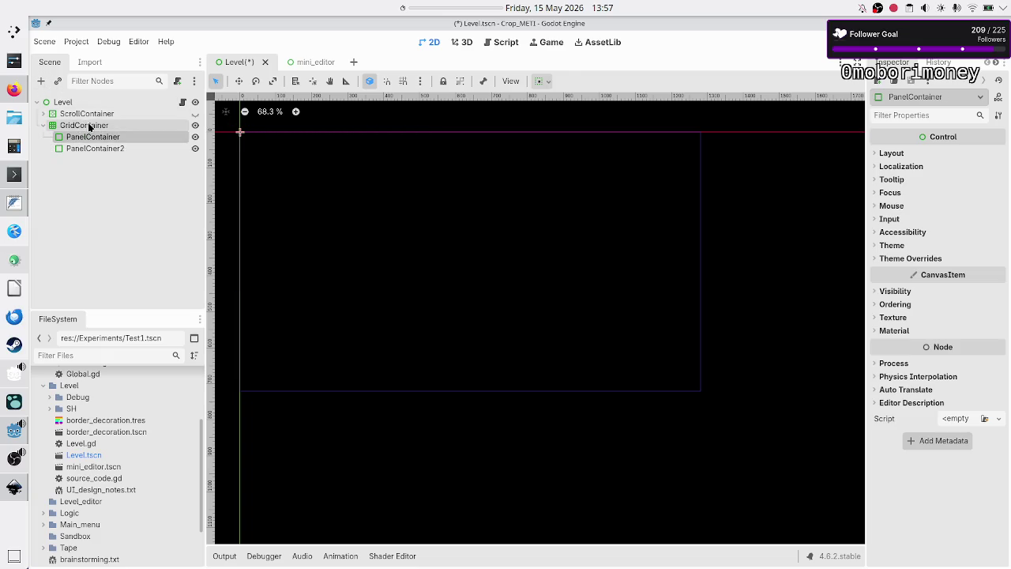
left_click(42, 81)
type("pa")
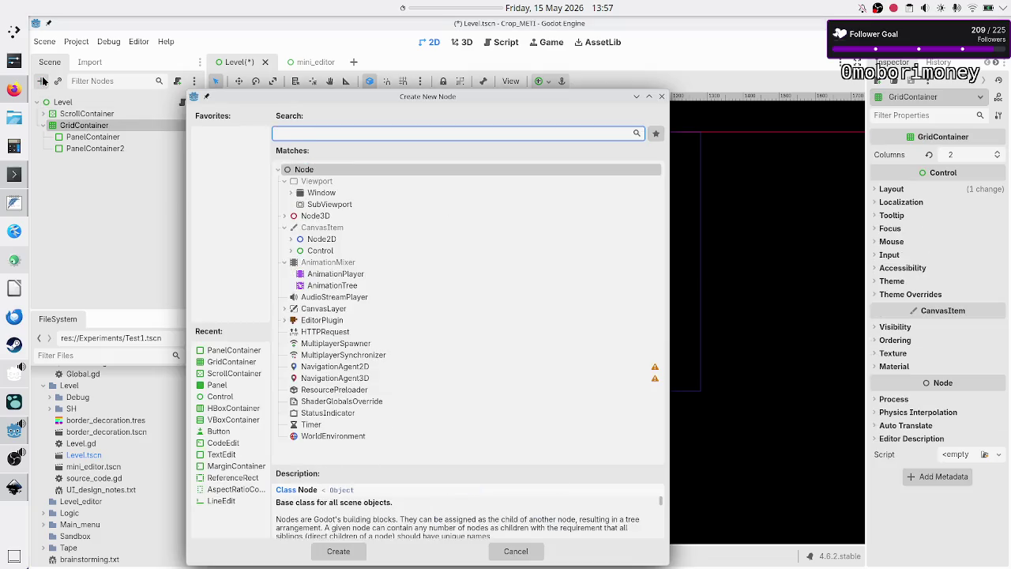
type("nelc")
key("Return")
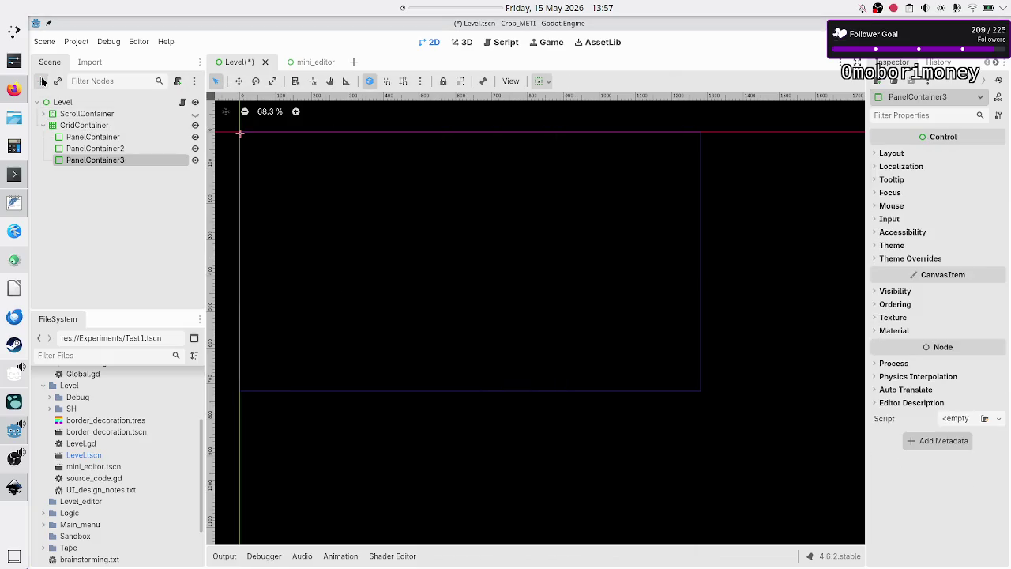
- Set all three PanelContainers to expand horizontally and vertically
left_click(87, 138)
left_click(120, 159, "shift")
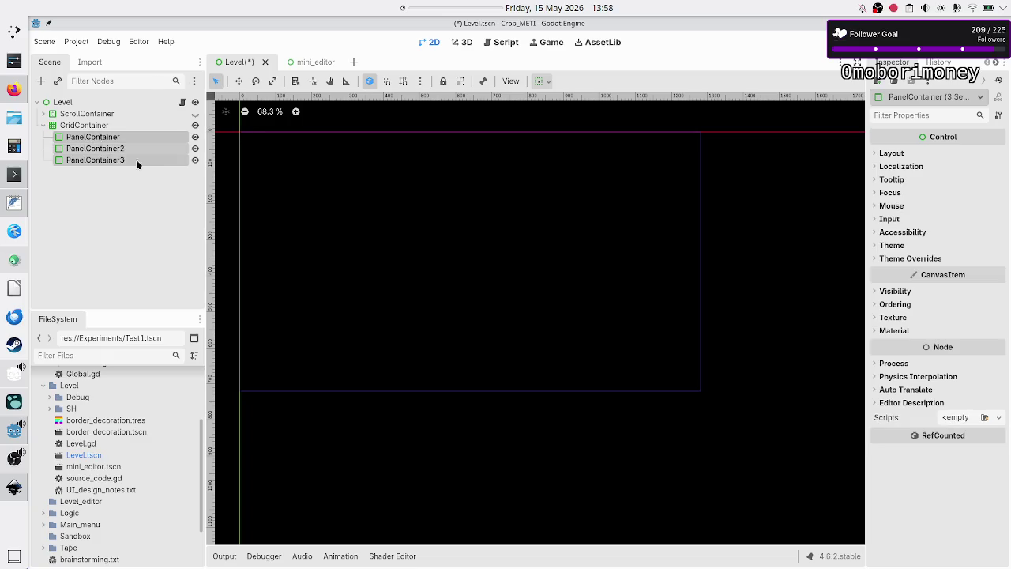
left_click(900, 153)
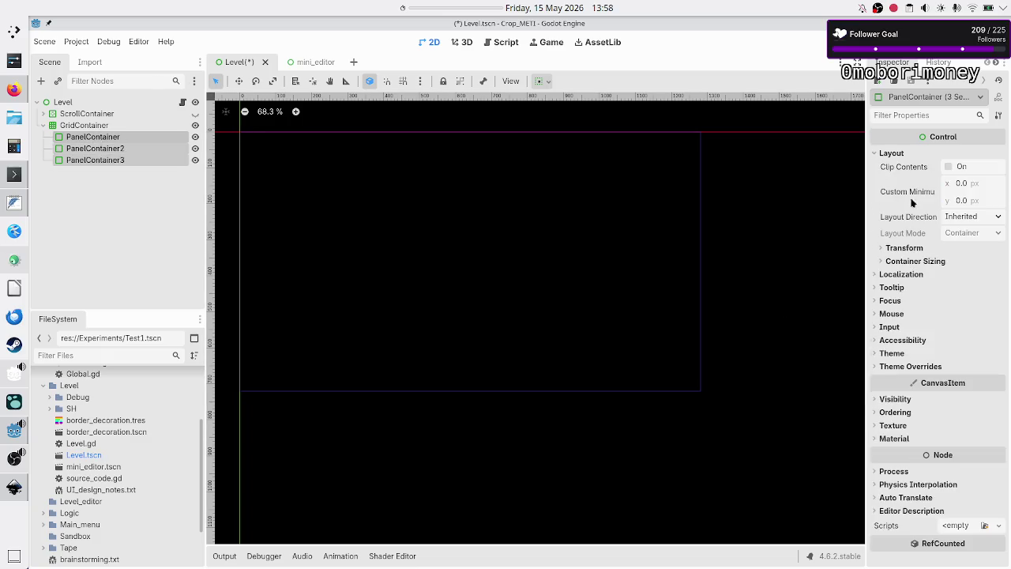
left_click(919, 260)
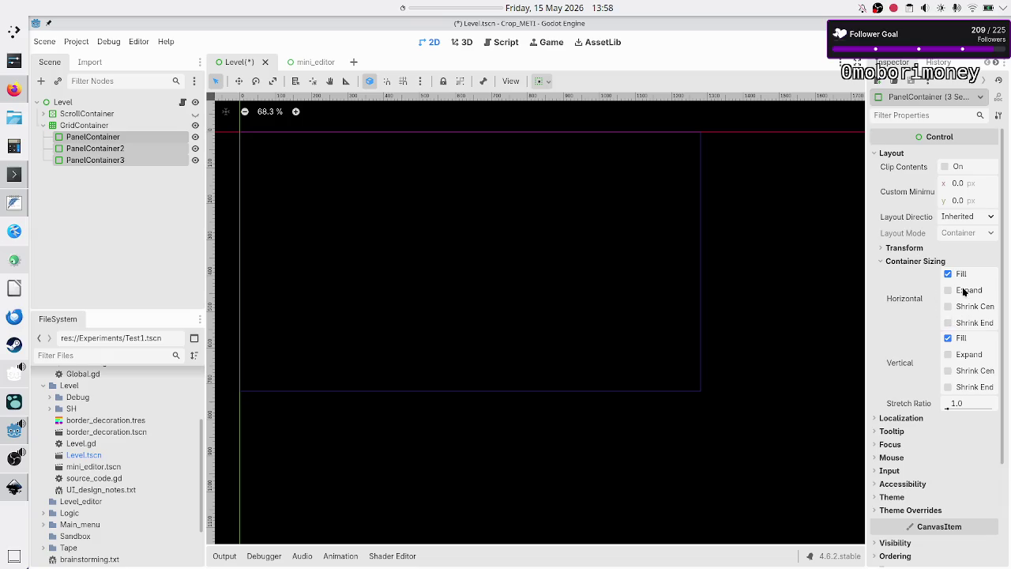
left_click(964, 291)
left_click(967, 355)
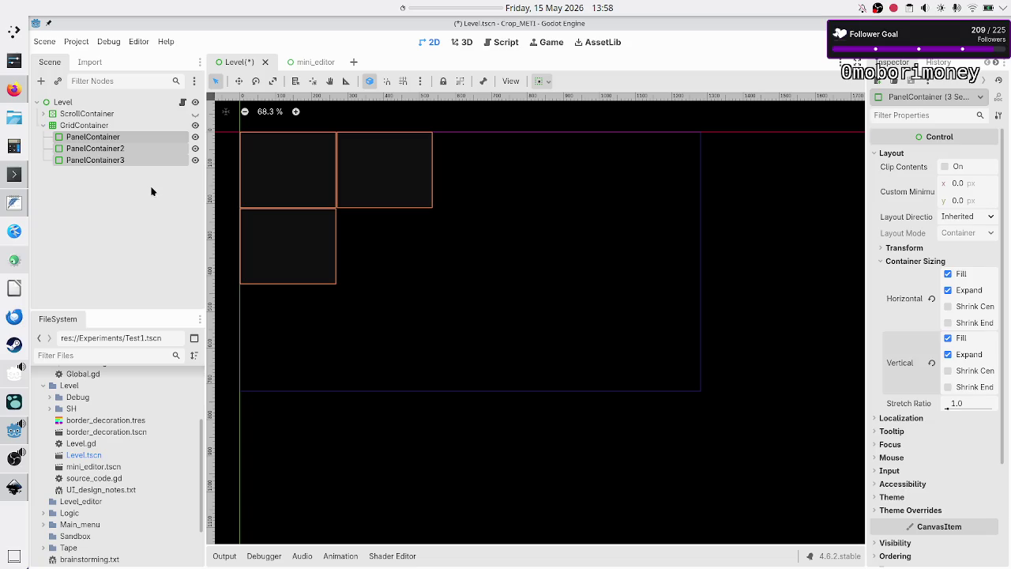
- Toggle PanelContainer3's visibility to compare the grid layout, leaving it hidden
left_click(133, 138)
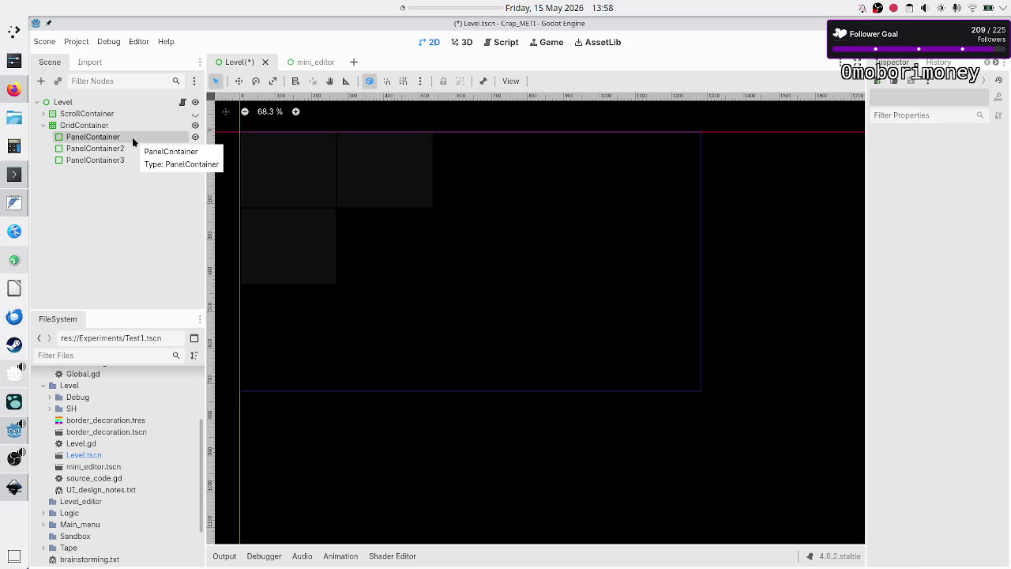
left_click(128, 148, "ctrl")
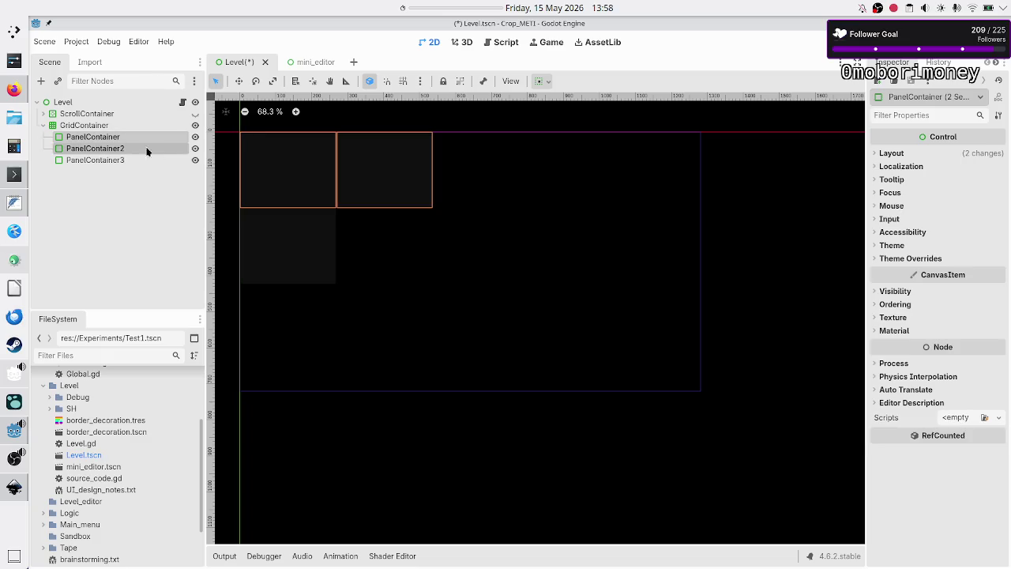
left_click(196, 160)
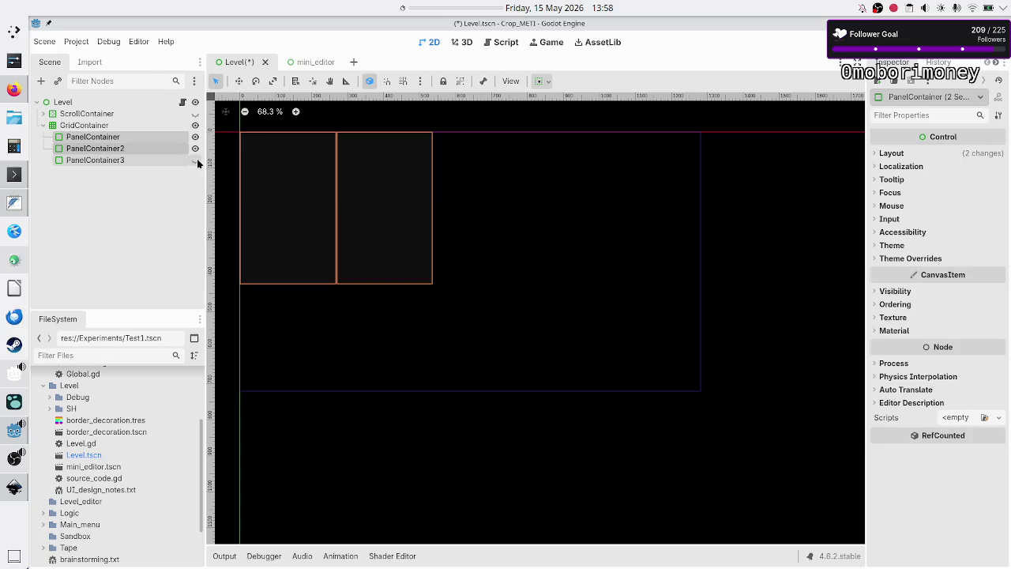
left_click(197, 161)
left_click(196, 161)
left_click(196, 160)
left_click(196, 160)
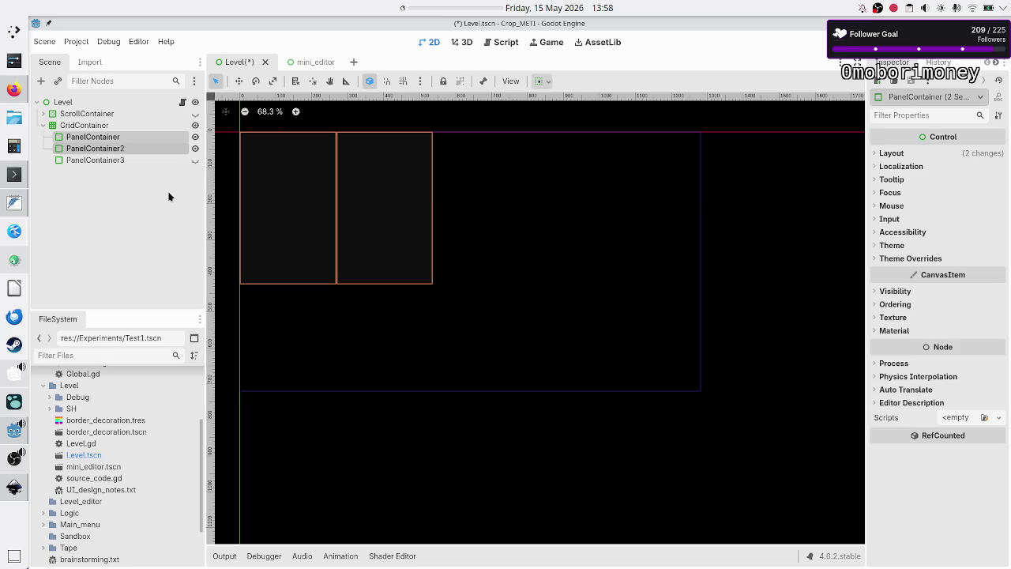
left_click(117, 188)
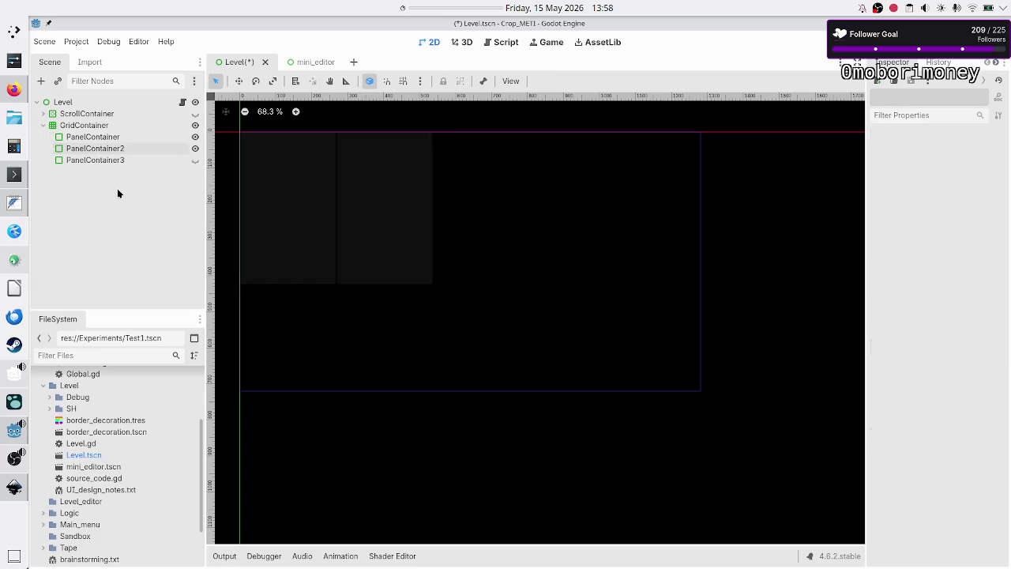
- Stretch the GridContainer taller, recheck with PanelContainer3 hidden, then request deleting the GridContainer
left_click(102, 125)
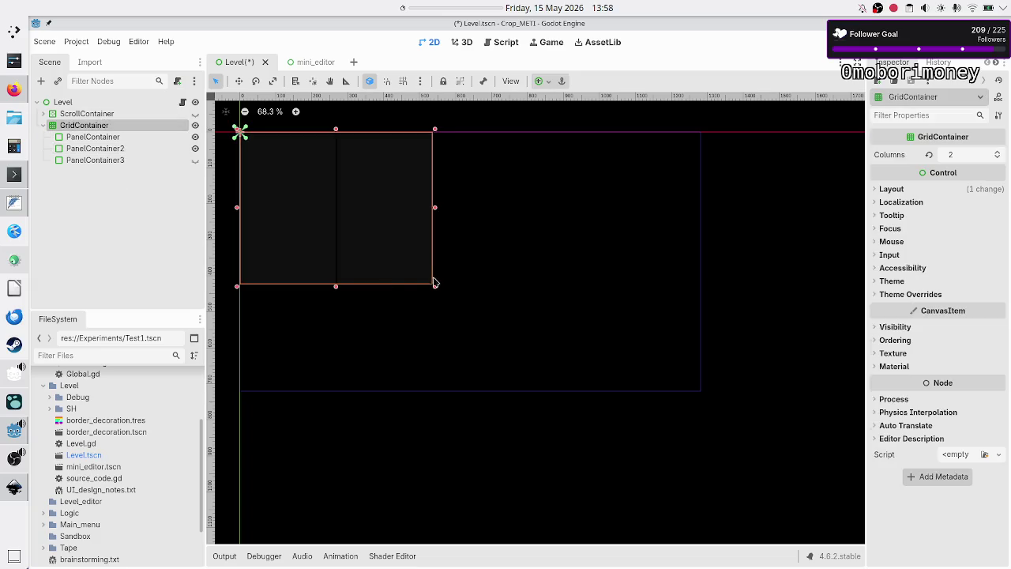
left_click_drag(434, 286, 437, 392)
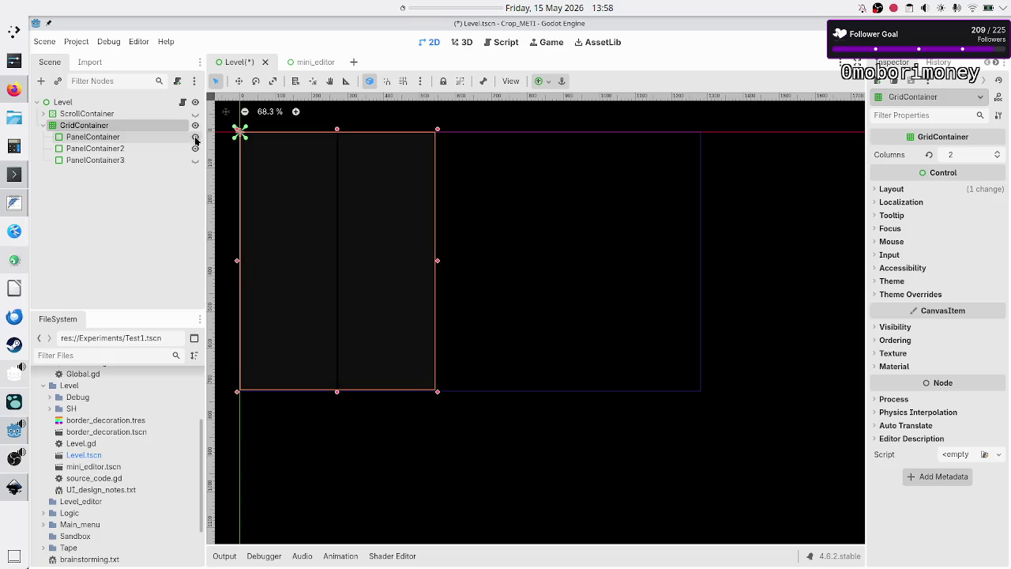
left_click(134, 137)
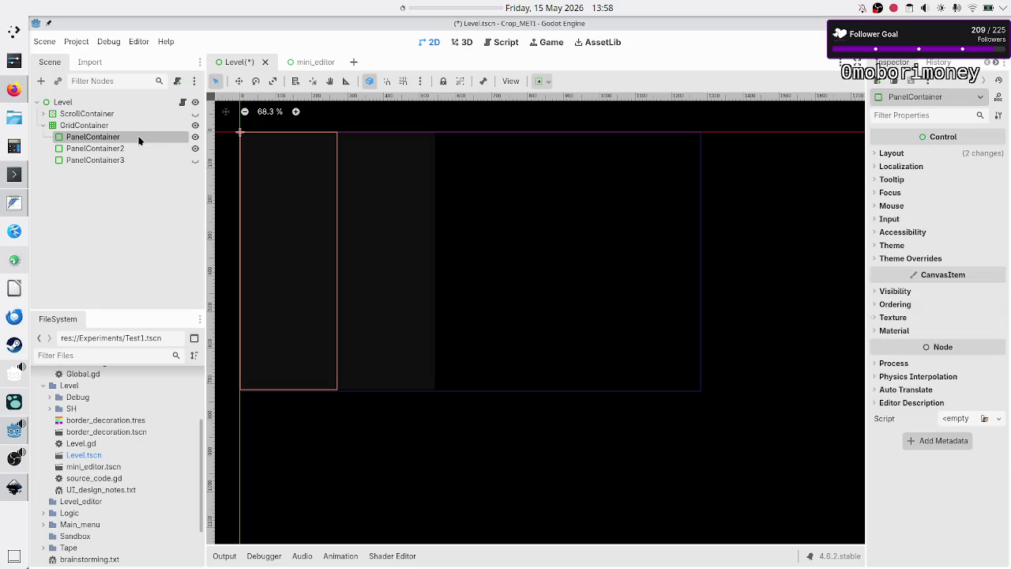
left_click(122, 147, "shift")
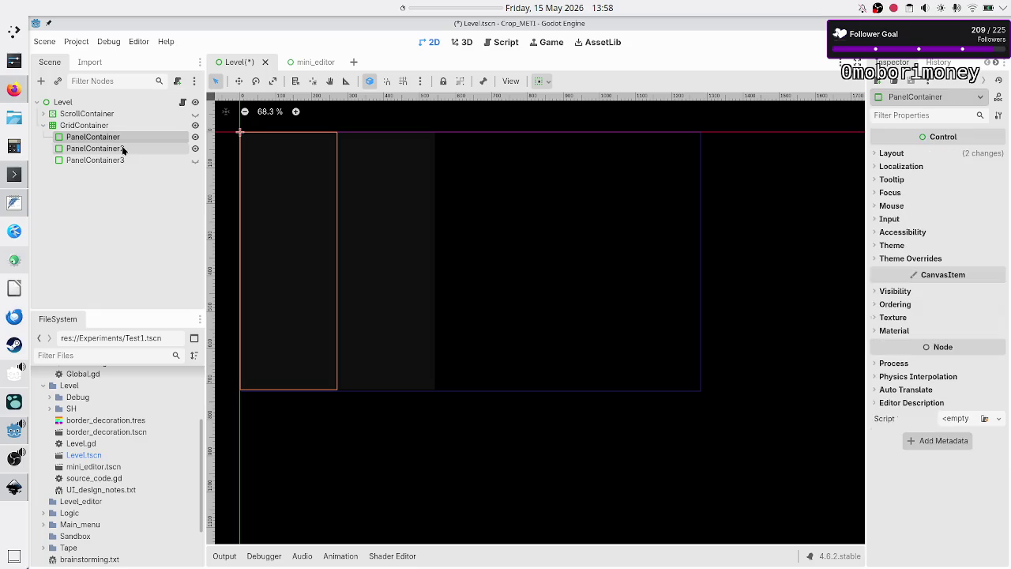
left_click(195, 160)
left_click(196, 160)
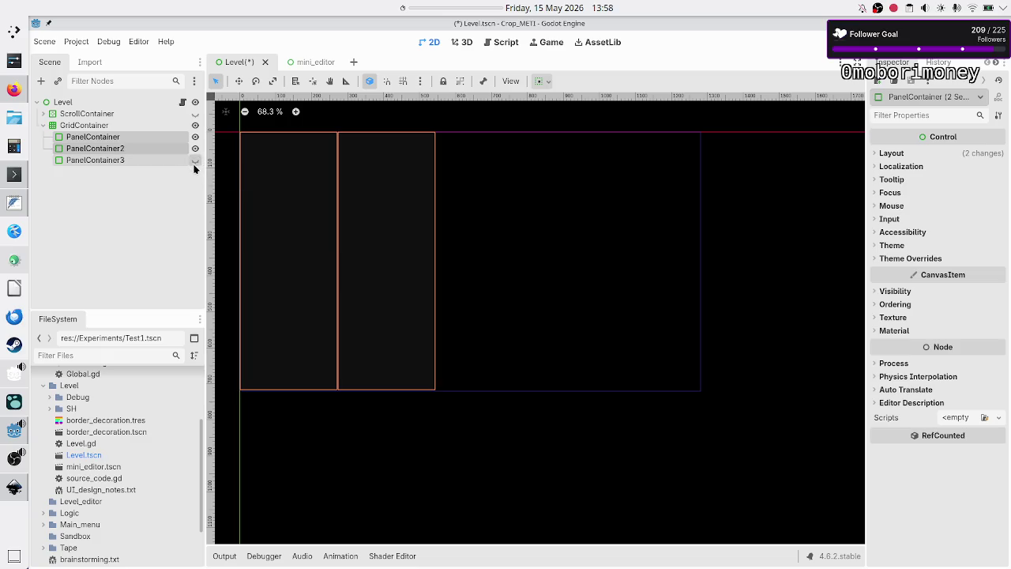
left_click(195, 161)
left_click(195, 161)
left_click(167, 200)
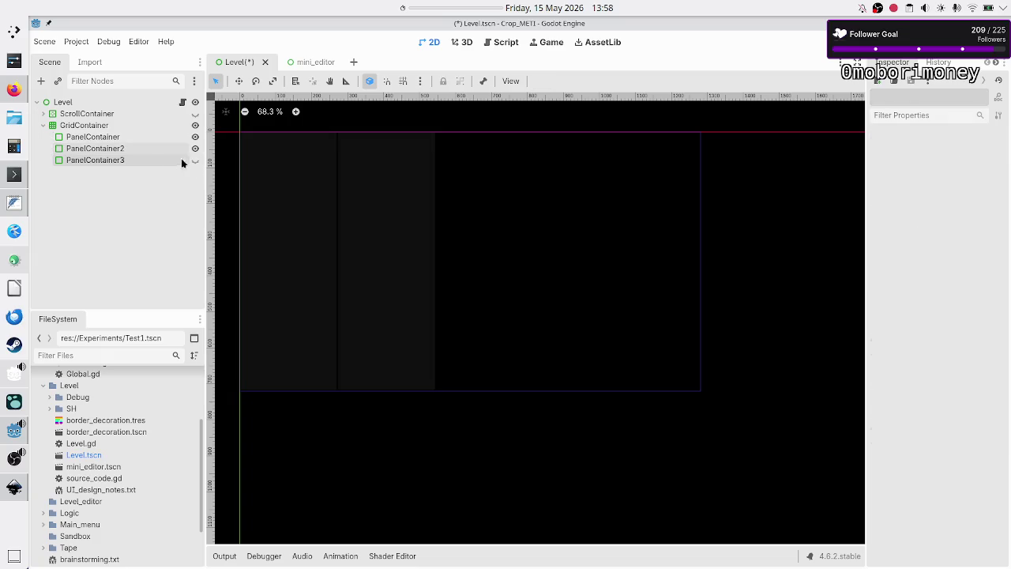
left_click(124, 126)
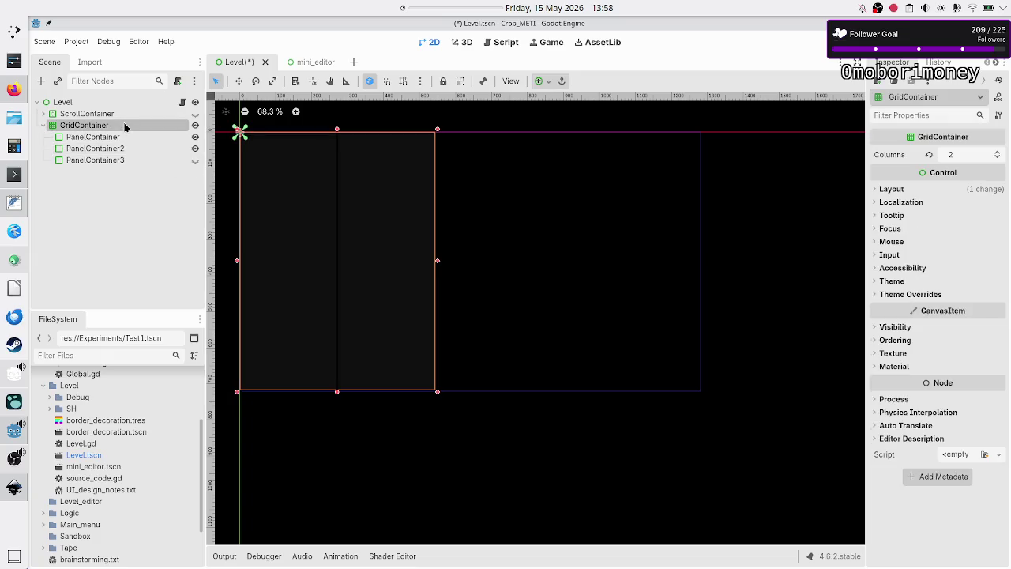
key("Delete")
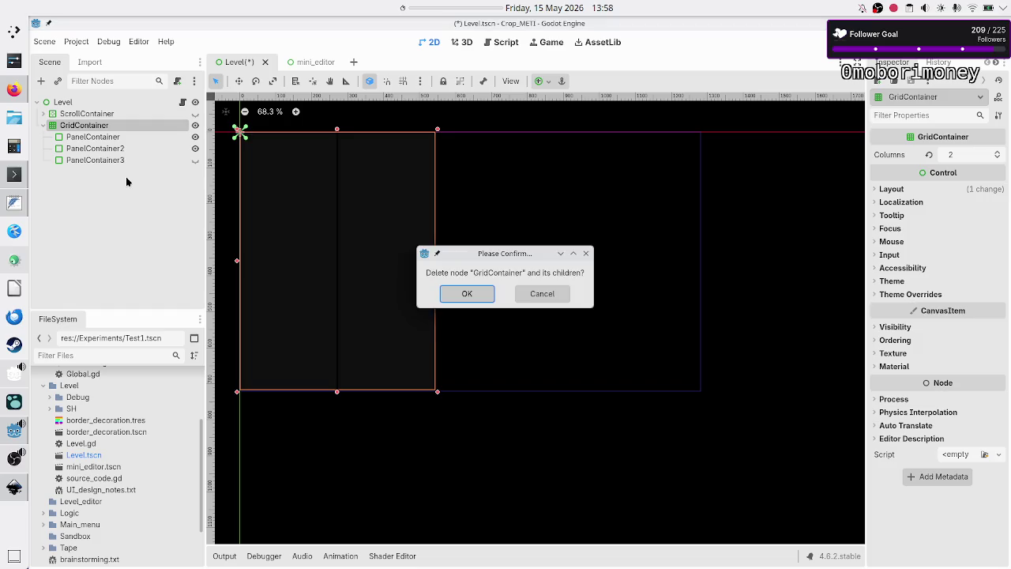
- Confirm removing the GridContainer and its children, and expand the ScrollContainer branch
key("Return")
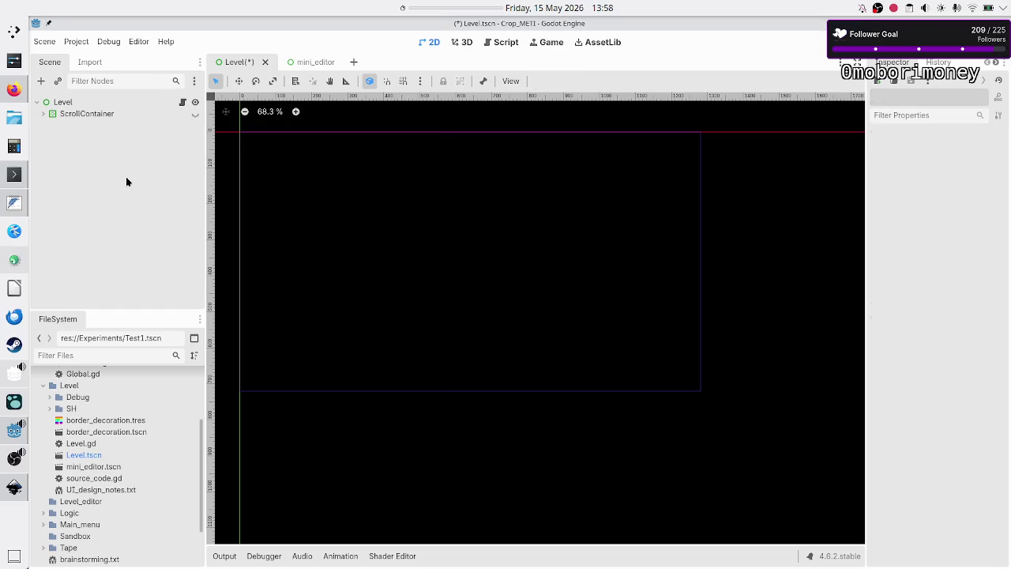
left_click(43, 113)
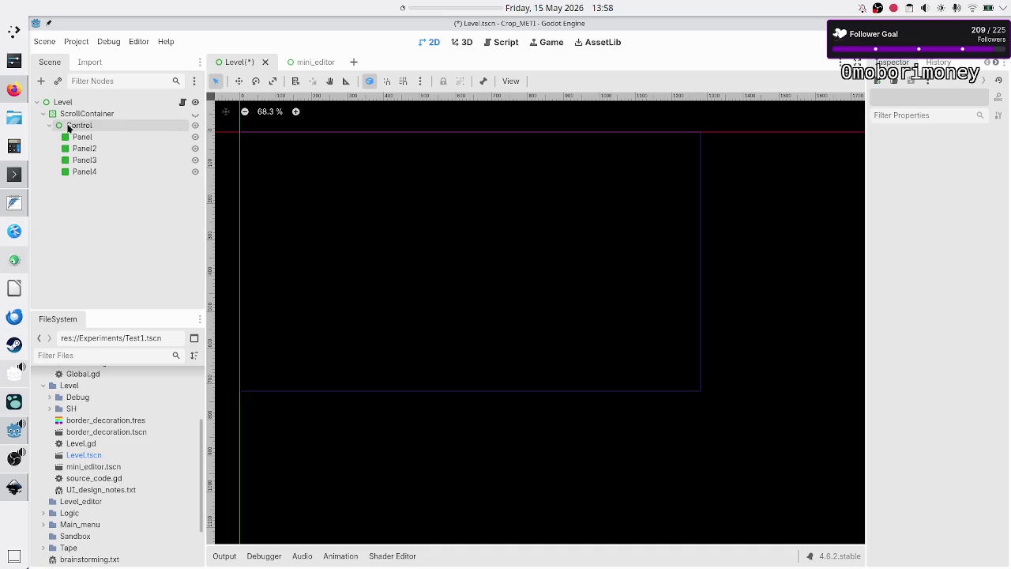
left_click(117, 116)
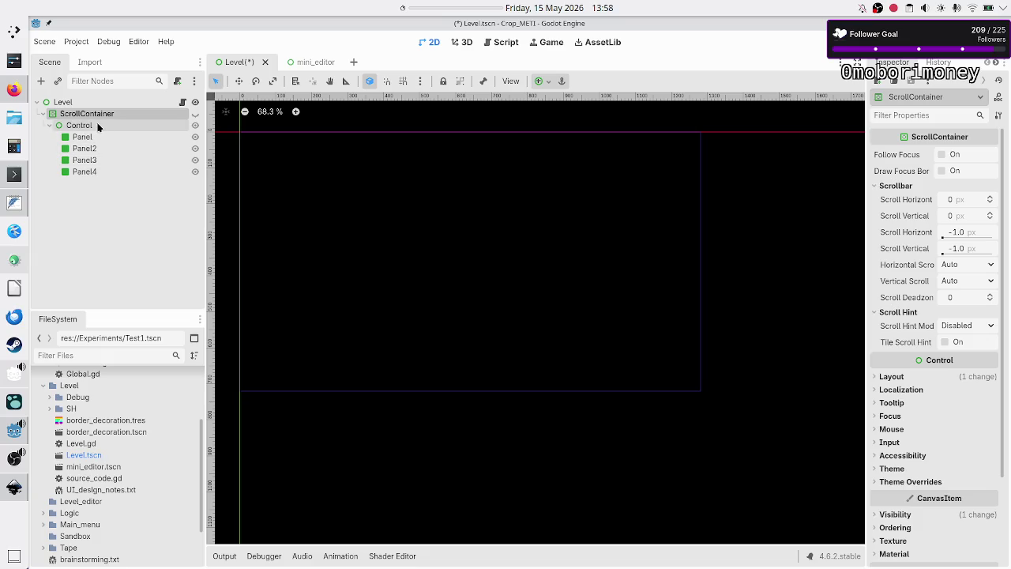
- Make the ScrollContainer visible again and select Panel through Panel4
left_click(98, 126)
left_click(89, 135)
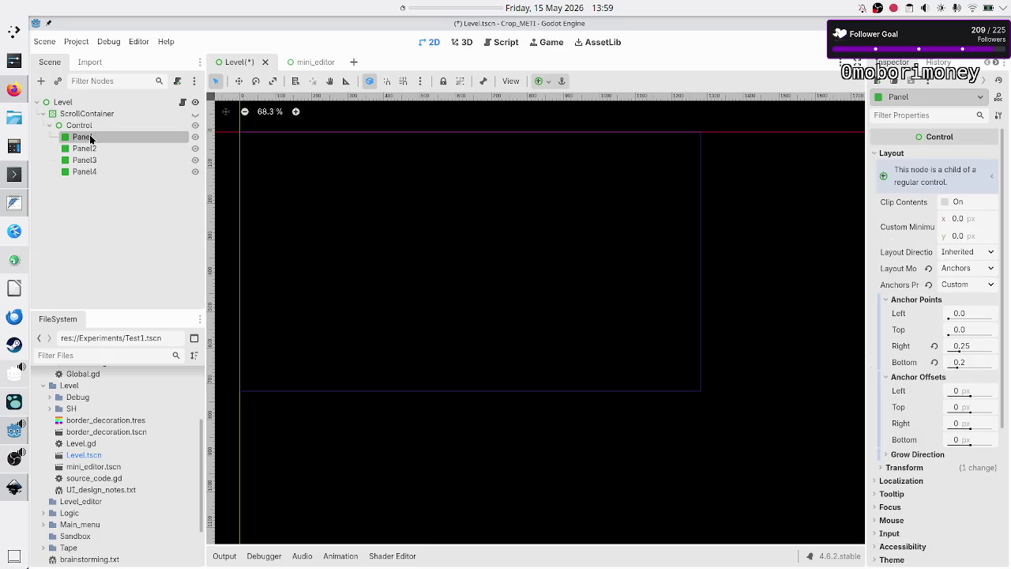
left_click(195, 114)
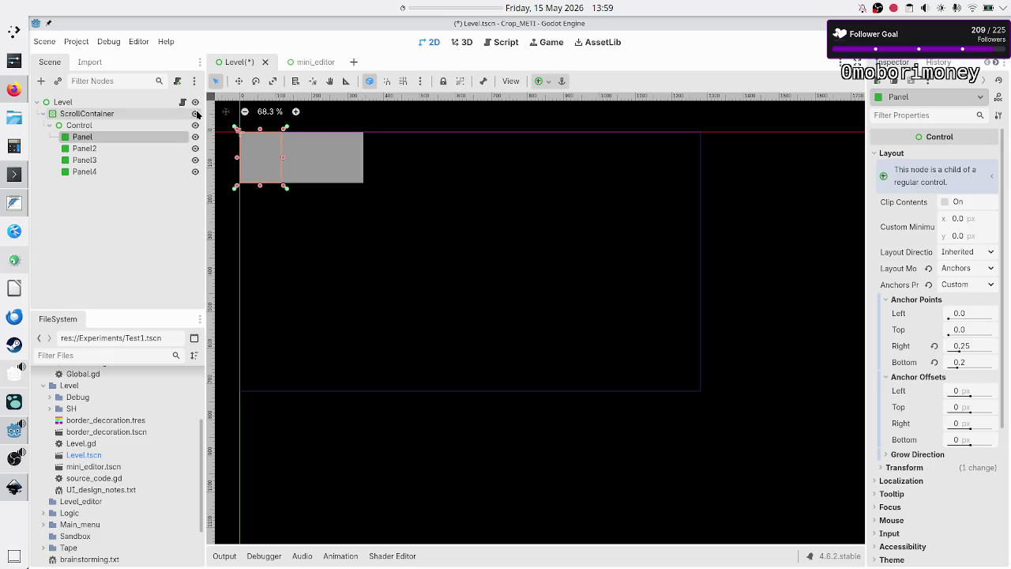
left_click(101, 171, "shift")
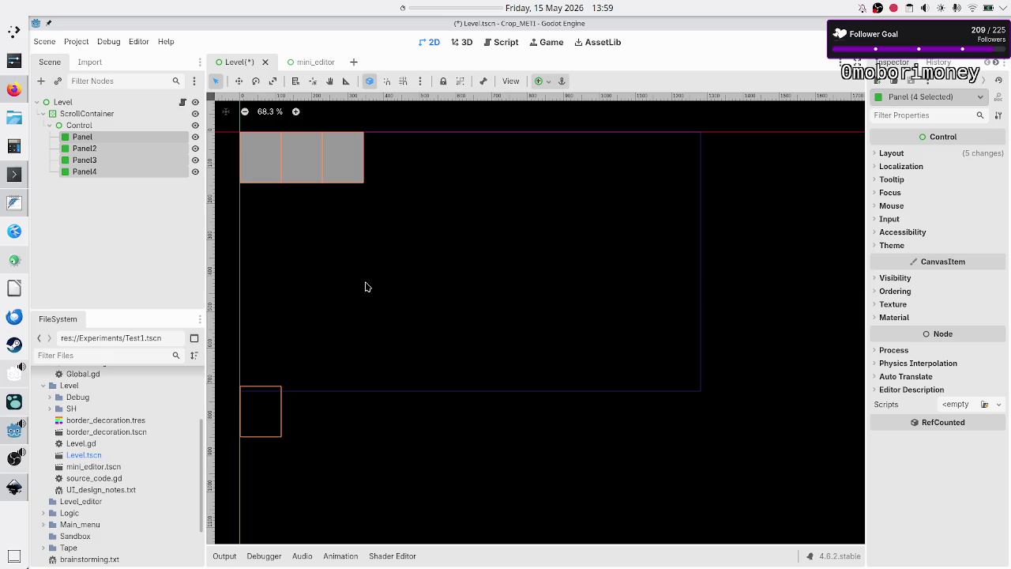
key("alt+Tab")
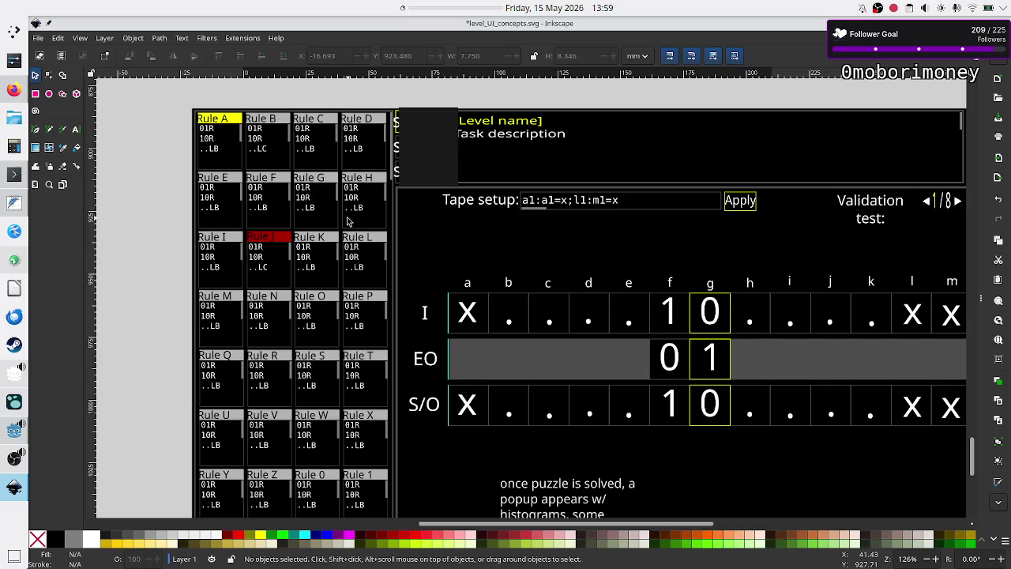
- Scroll over the level_UI_concepts.svg mockup's rule grid and I, EO, S/O tape rows
scroll(302, 361, "down", 3)
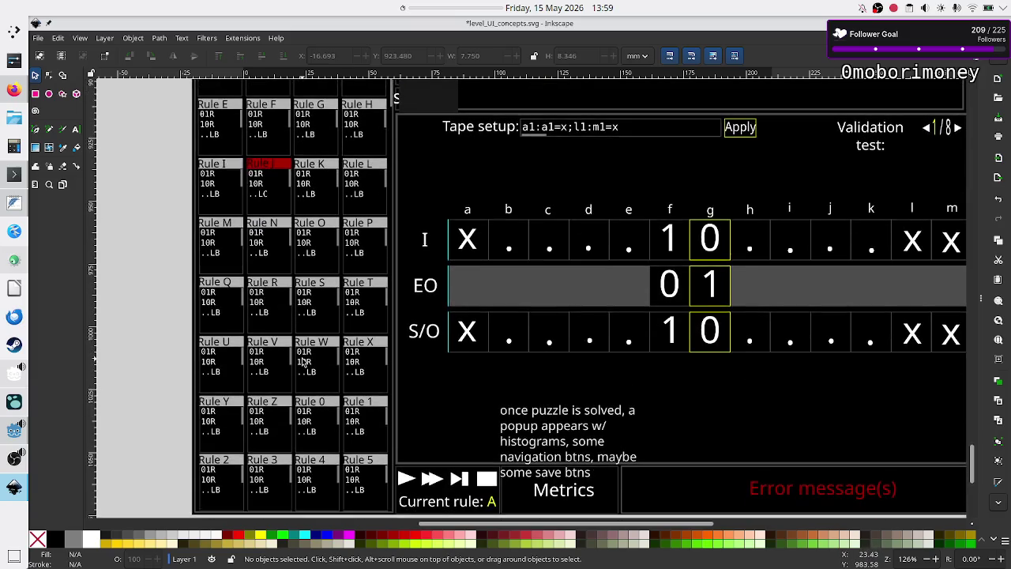
scroll(303, 361, "up", 2)
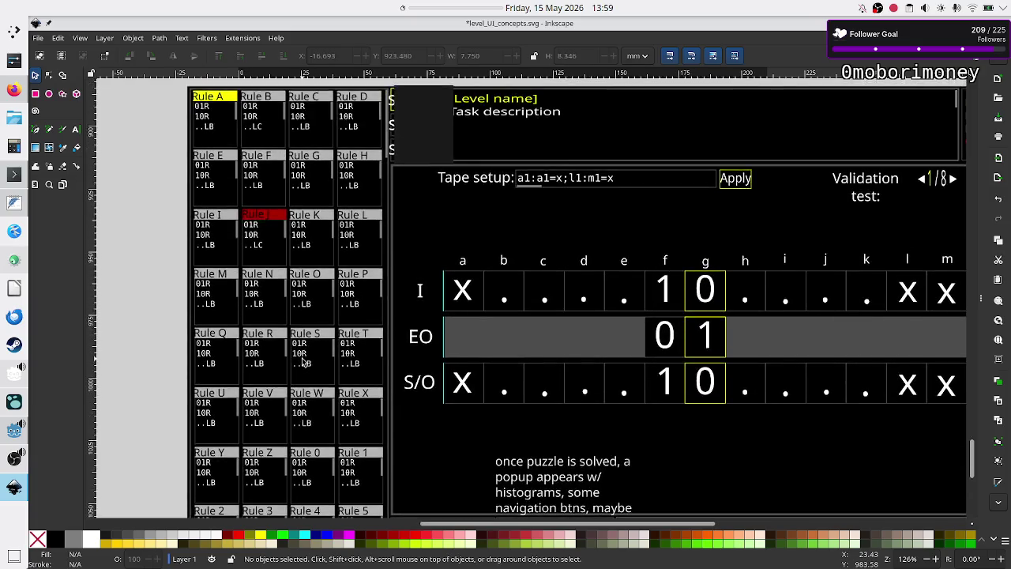
scroll(302, 361, "down", 3)
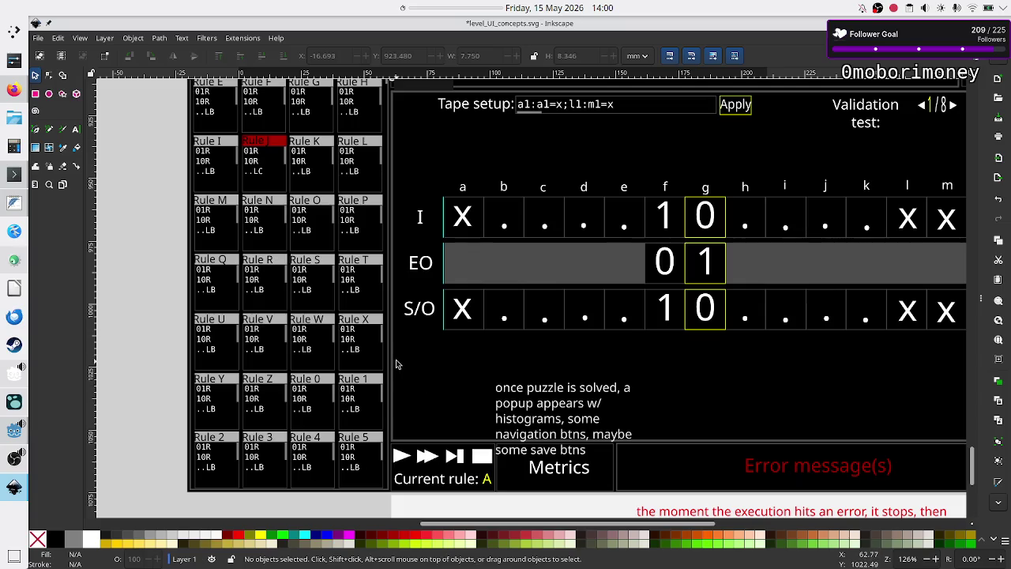
scroll(398, 350, "up", 4)
scroll(397, 350, "up", 1)
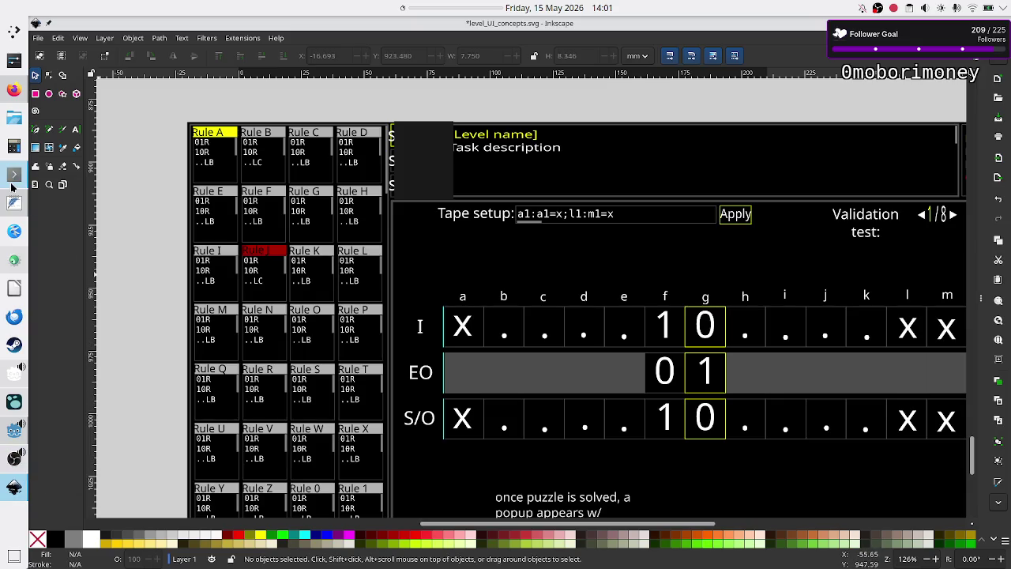
left_click(14, 431)
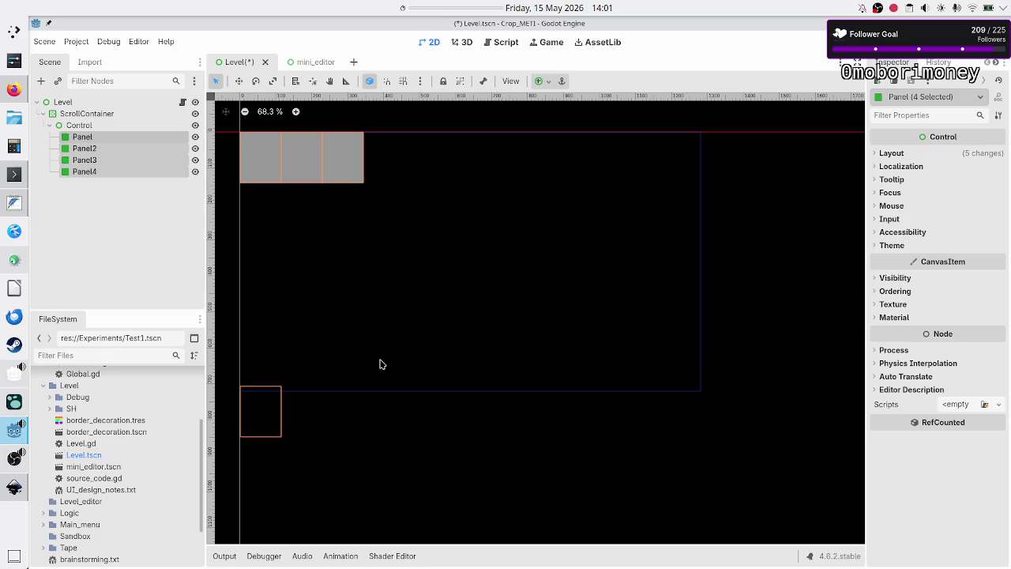
- Toggle the Control node's Horizontal Expand off and back on
left_click(69, 125)
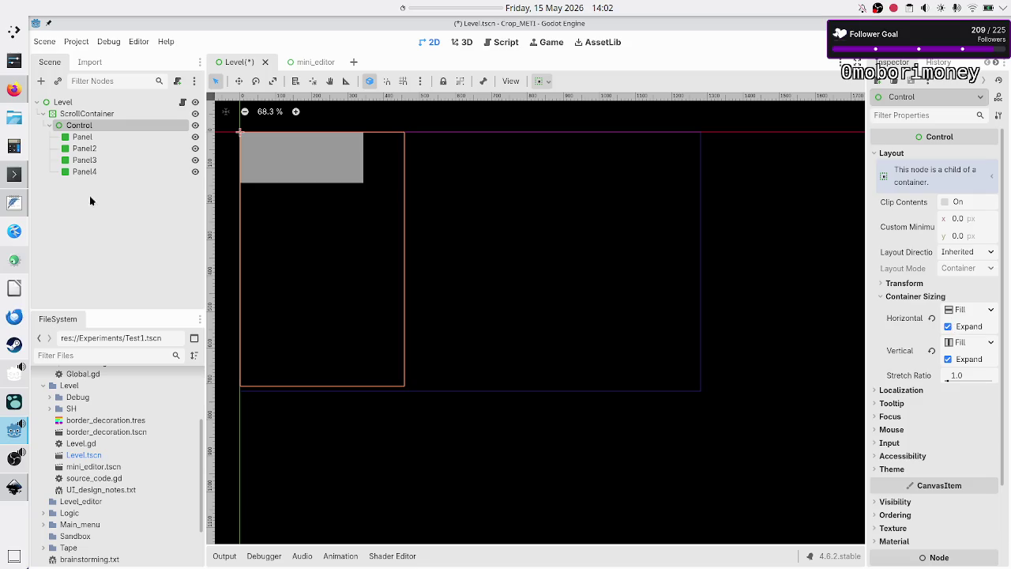
left_click(88, 114)
left_click(85, 125)
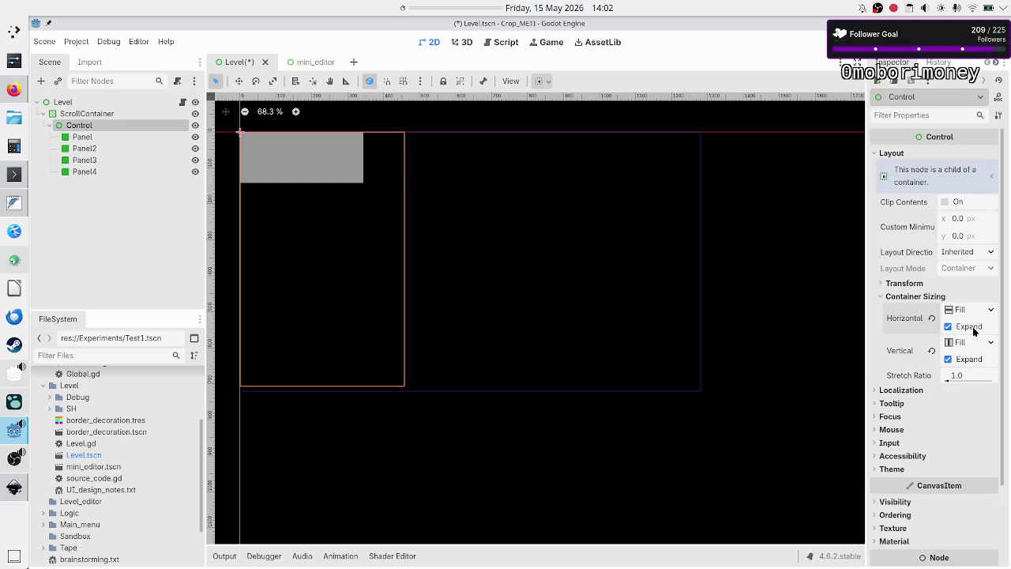
left_click(970, 327)
left_click(970, 327)
- Check the Control's 457 × 706 size under Transform, then open a new Firefox tab
left_click(938, 283)
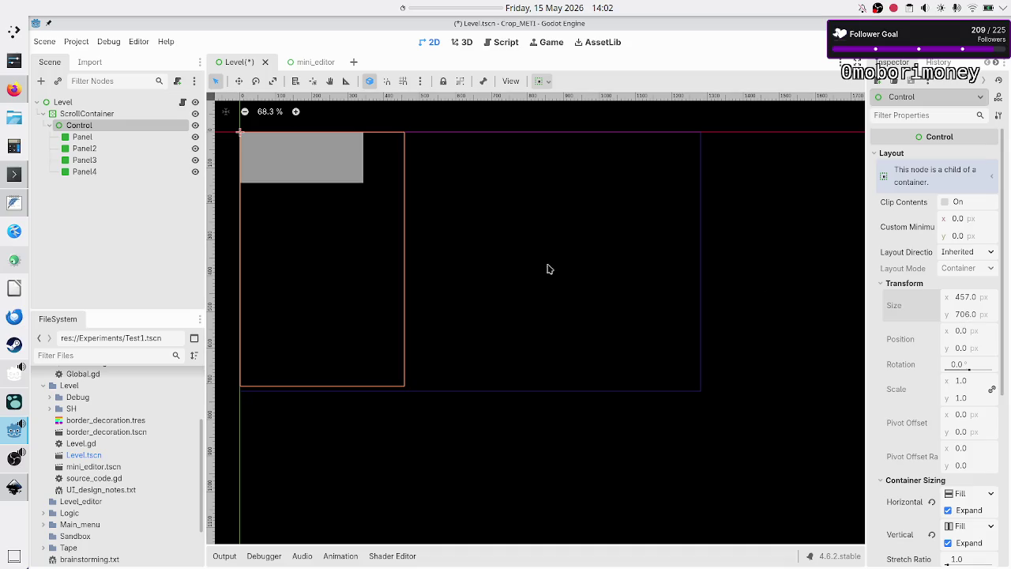
left_click(15, 90)
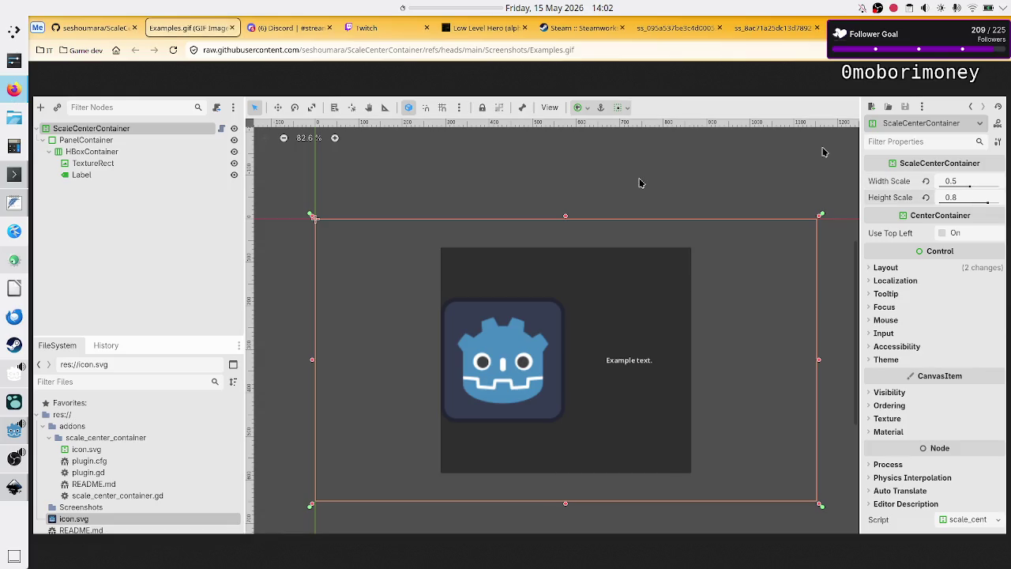
key("ctrl+t")
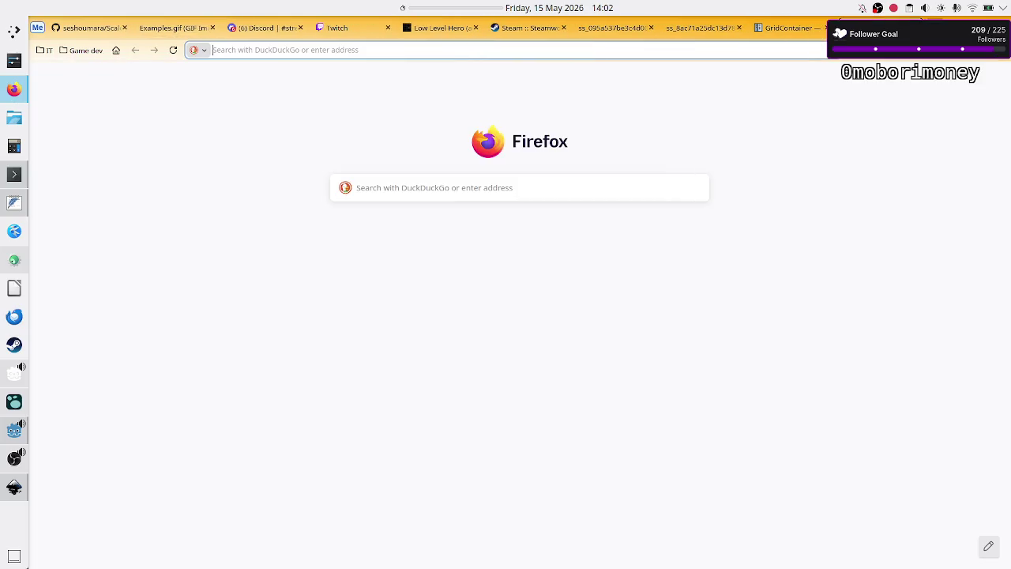
- Search DuckDuckGo for 'godot scrollcontainer' from the new tab
type("godot scrol")
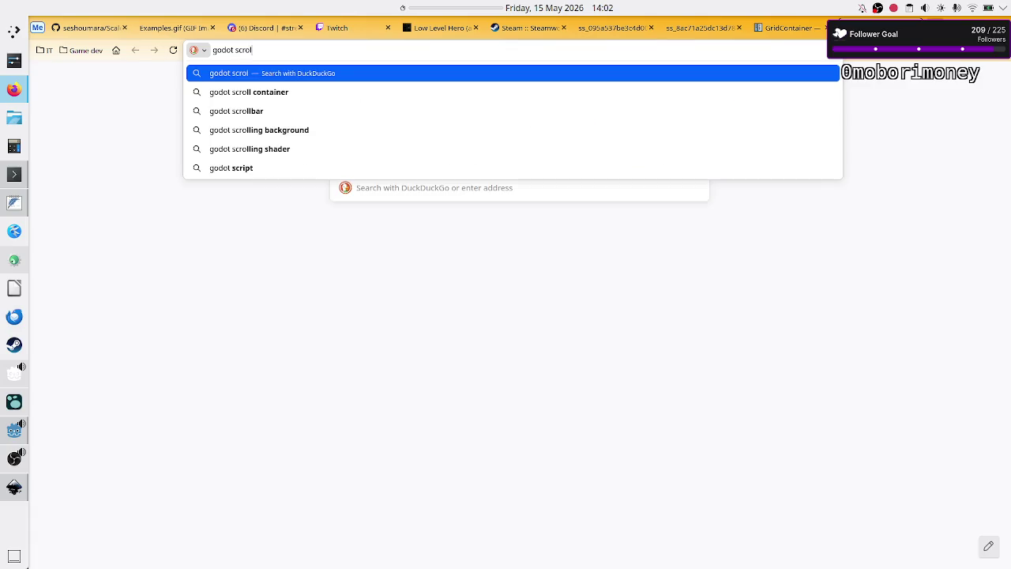
type("lcontainer")
key("Return")
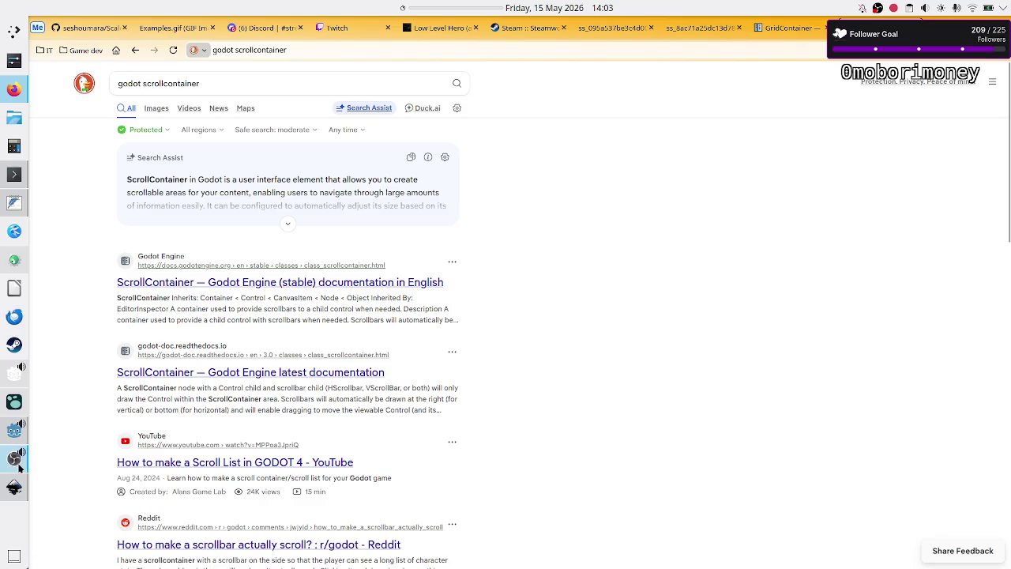
mouse_move(16, 470)
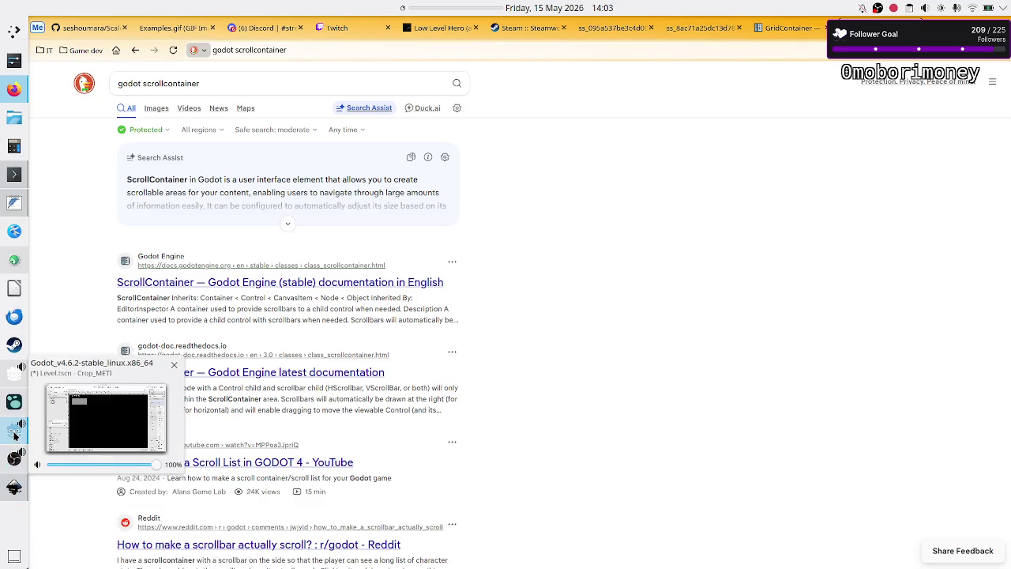
left_click(15, 431)
- Select Panel4, then Control, and inspect the Control's Visibility settings in the Inspector
left_click(108, 169)
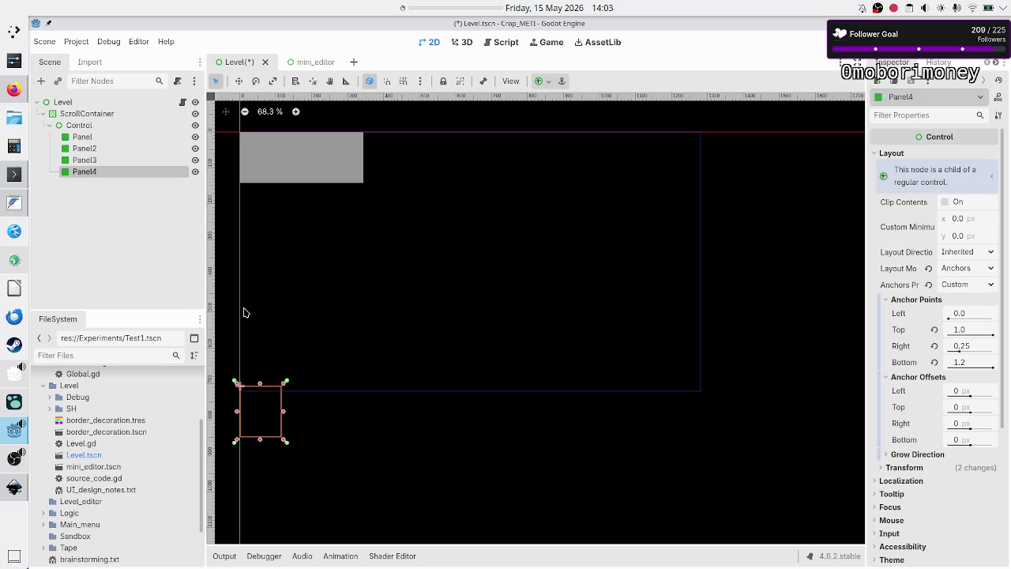
left_click(106, 125)
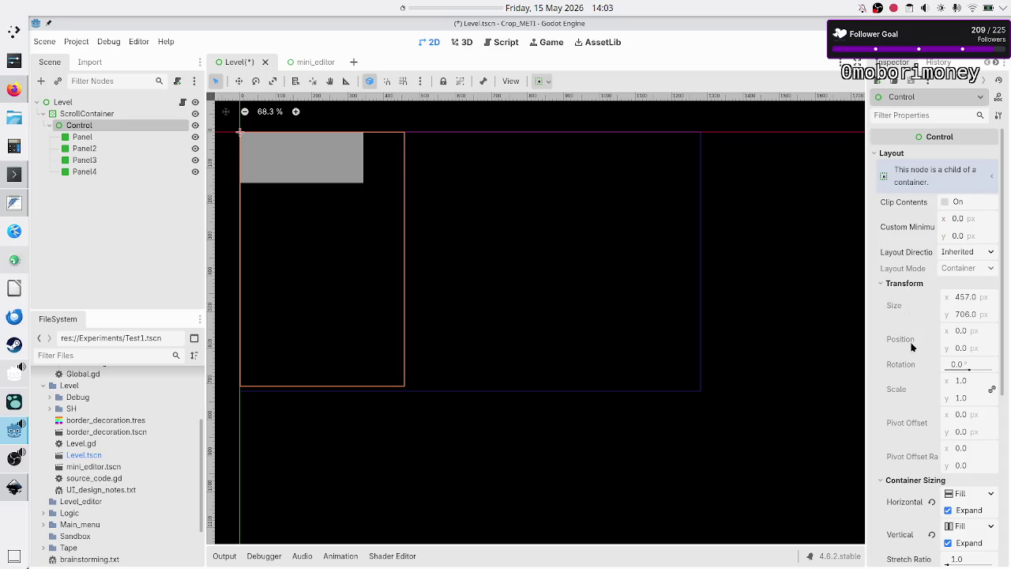
scroll(911, 346, "down", 6)
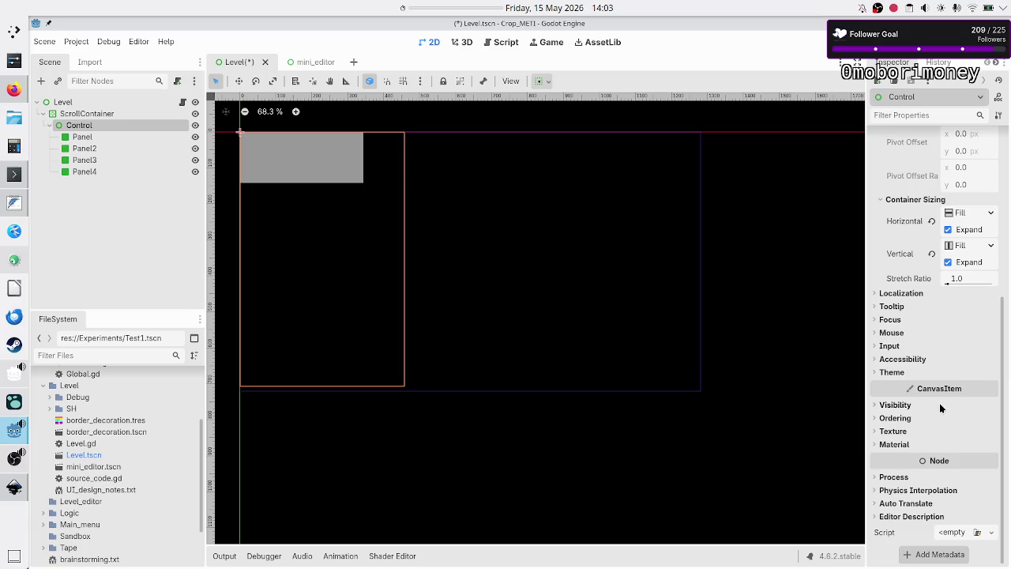
left_click(916, 404)
left_click(917, 405)
left_click(499, 47)
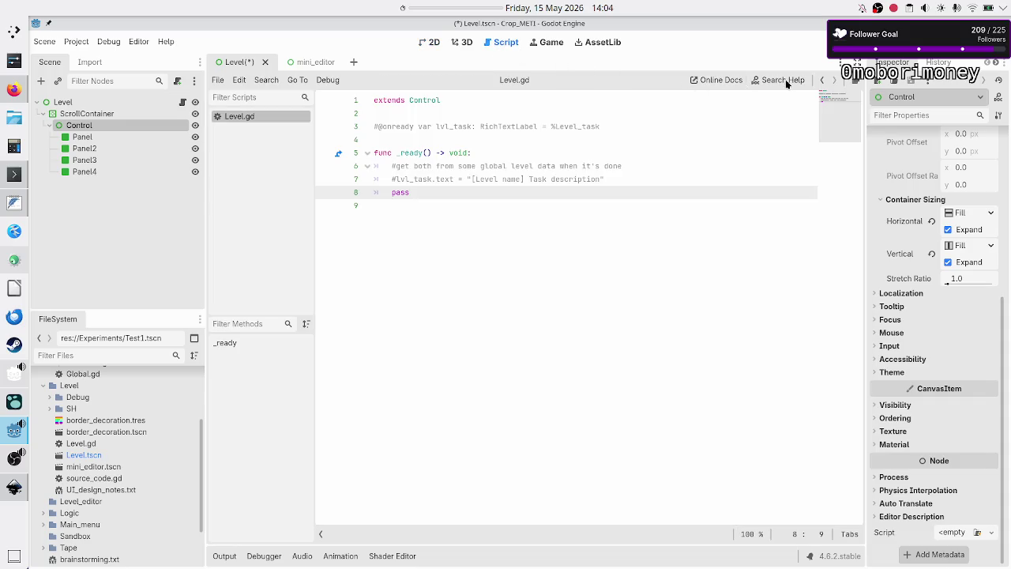
- Search the built-in help for 'fit' and scroll through the results
left_click(785, 79)
type("expand")
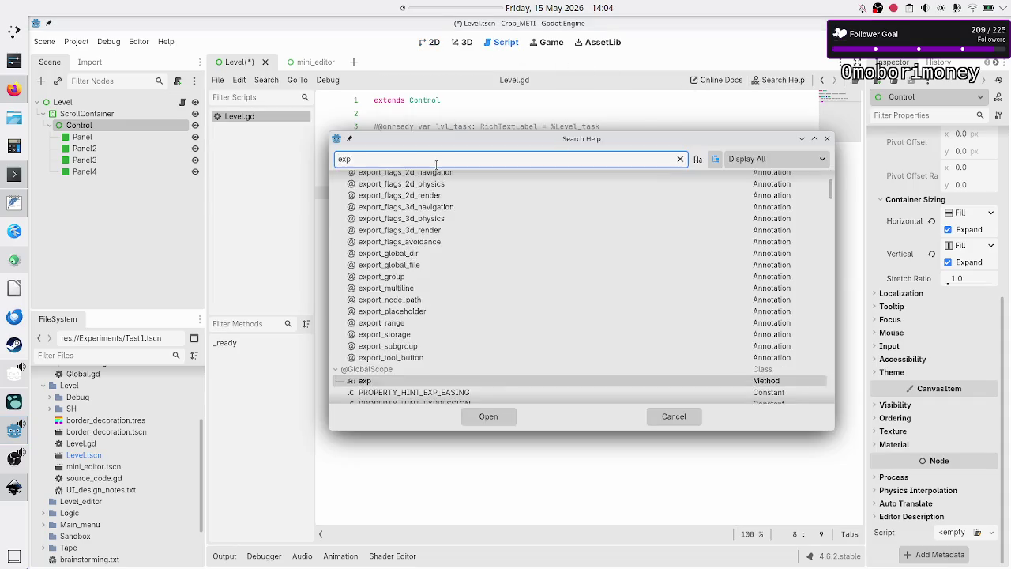
key("BackSpace")
key("BackSpace")
key("BackSpace")
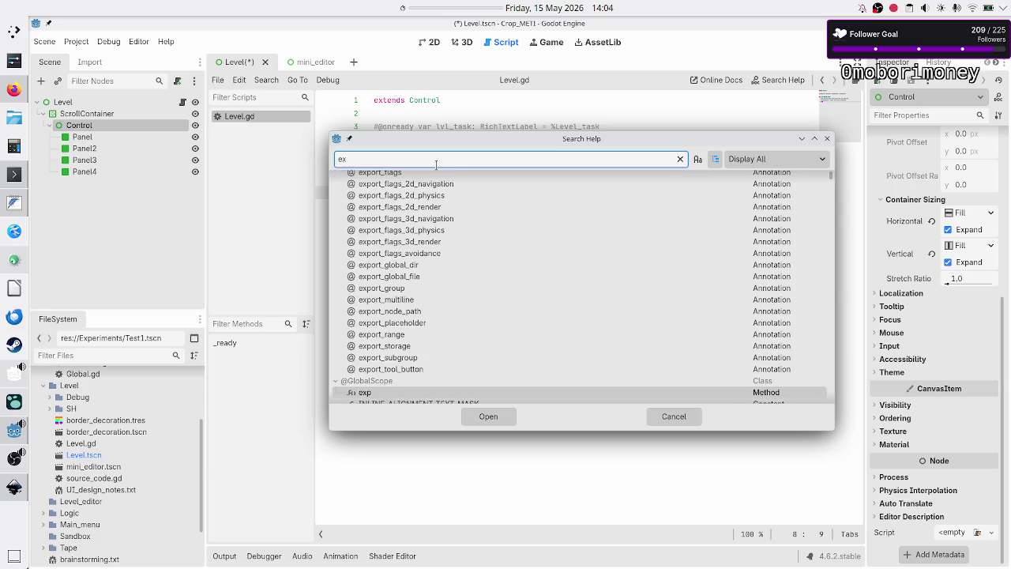
type("fit")
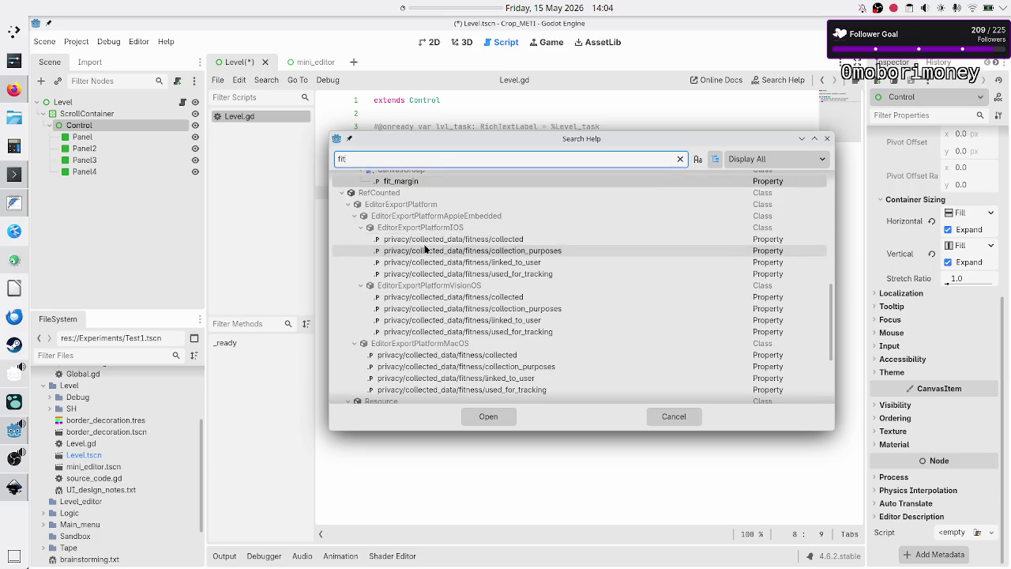
scroll(425, 244, "up", 5)
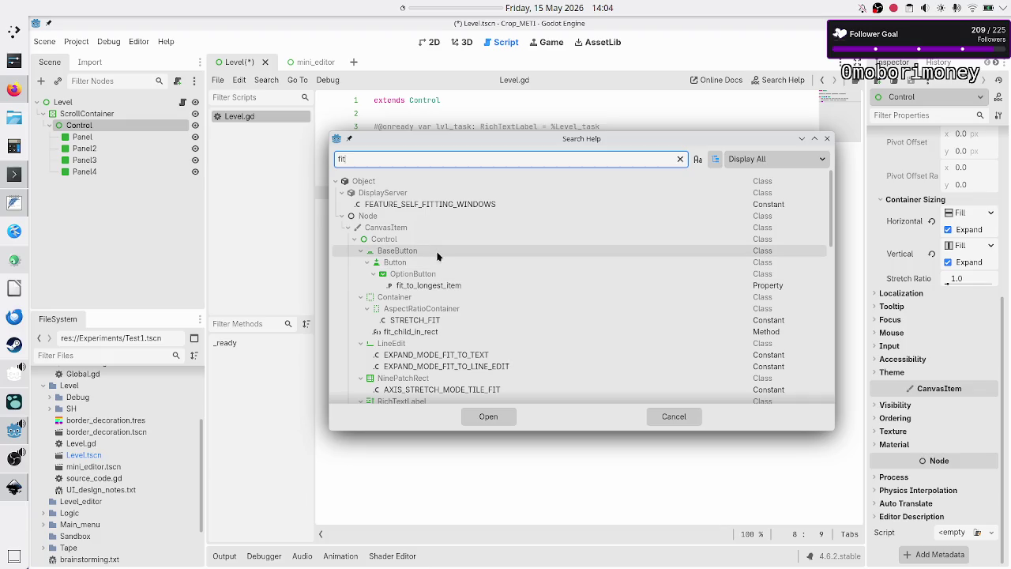
mouse_move(484, 291)
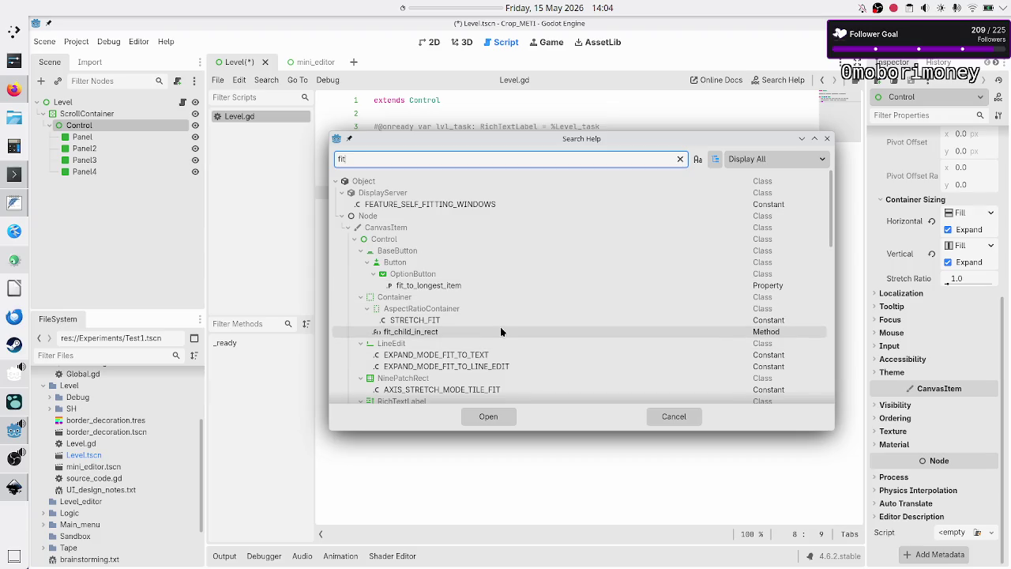
scroll(492, 351, "down", 2)
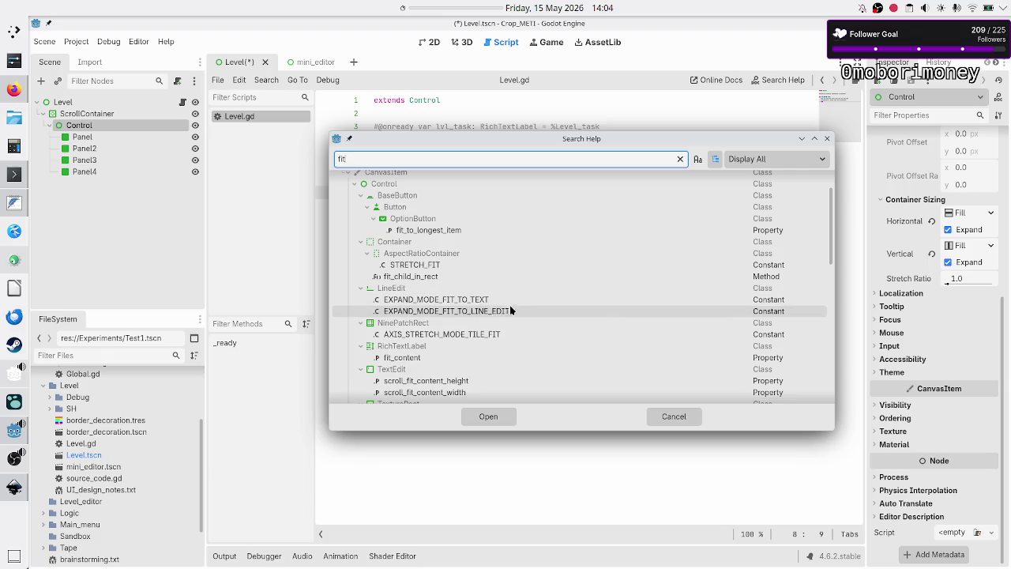
scroll(518, 330, "down", 2)
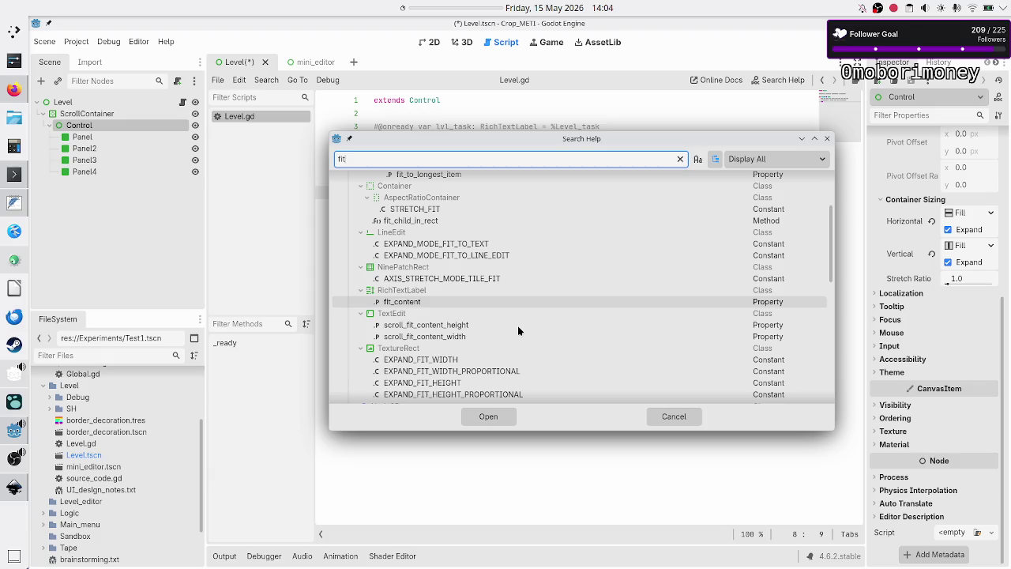
scroll(518, 330, "down", 3)
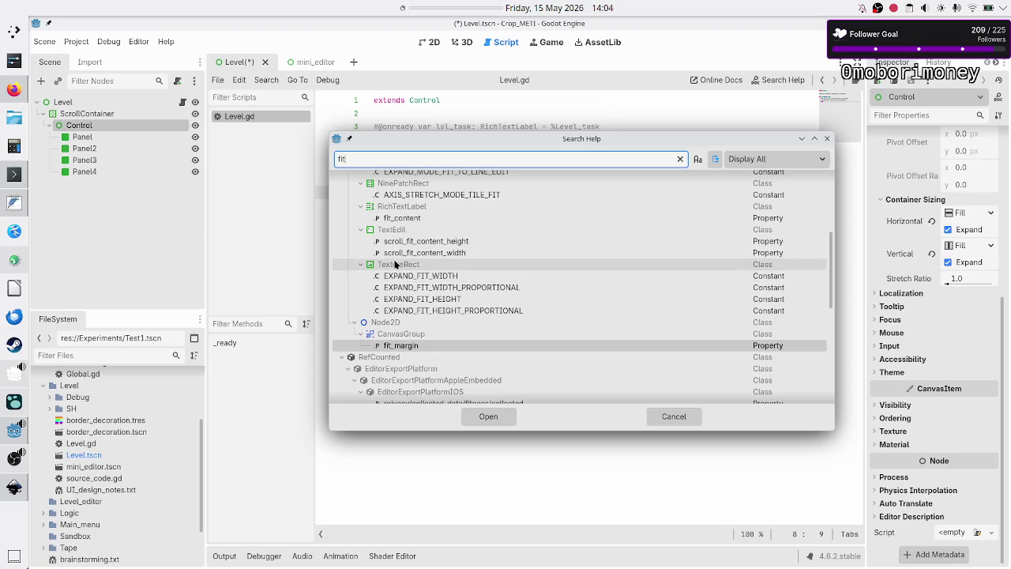
scroll(470, 314, "down", 3)
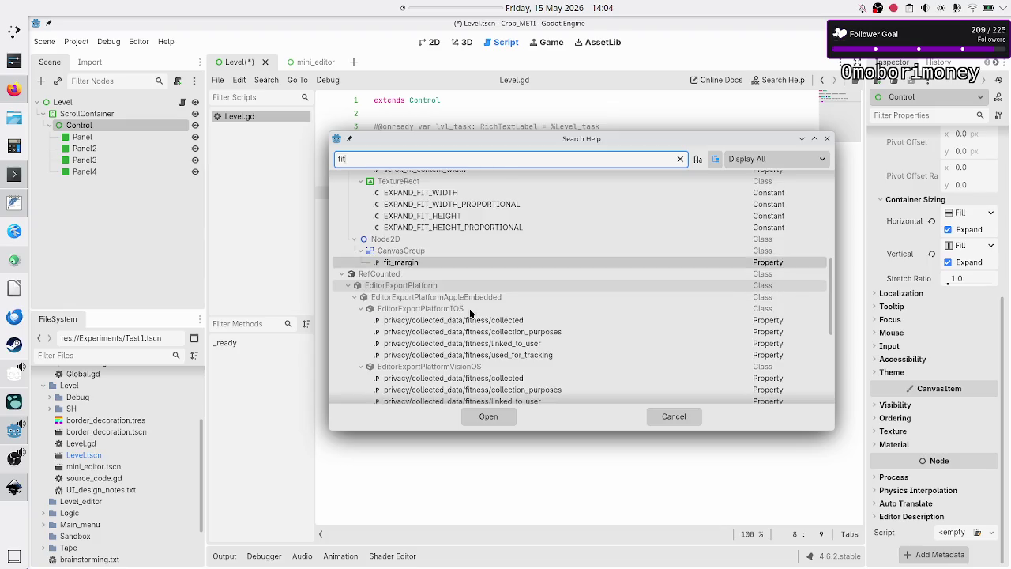
scroll(469, 314, "down", 8)
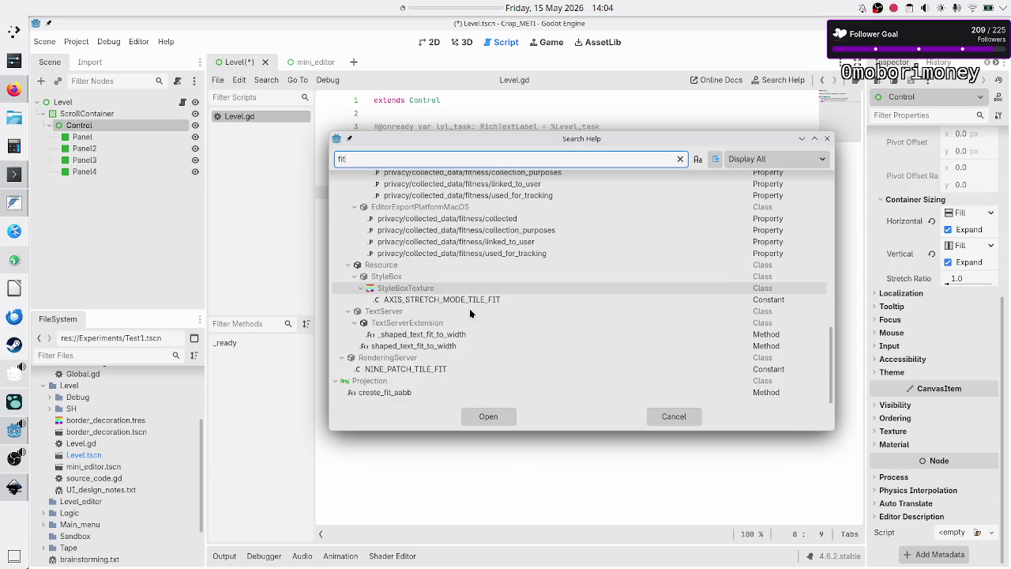
- Close the help search and select the Panel node to inspect its layout
left_click(827, 140)
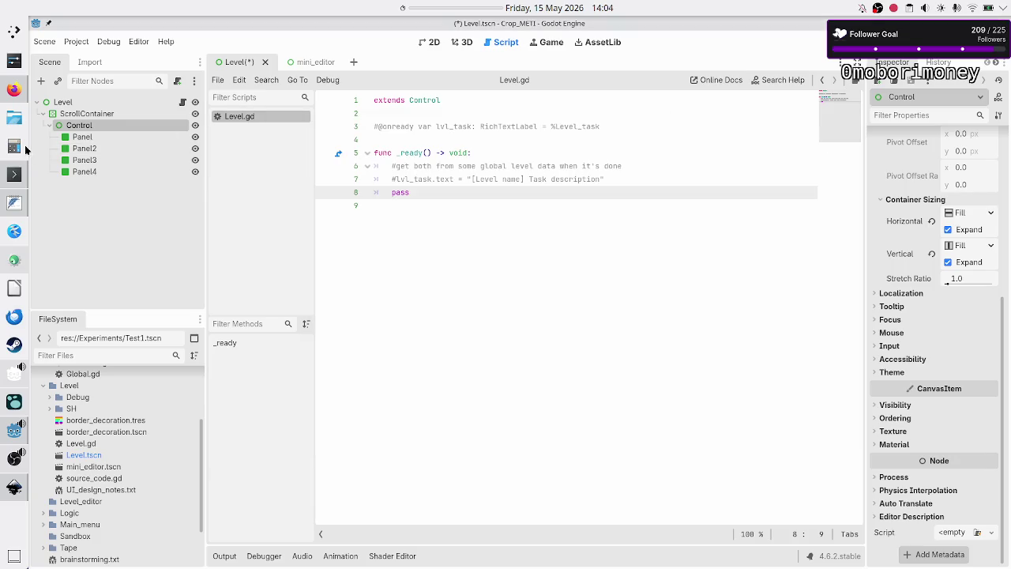
left_click(83, 138)
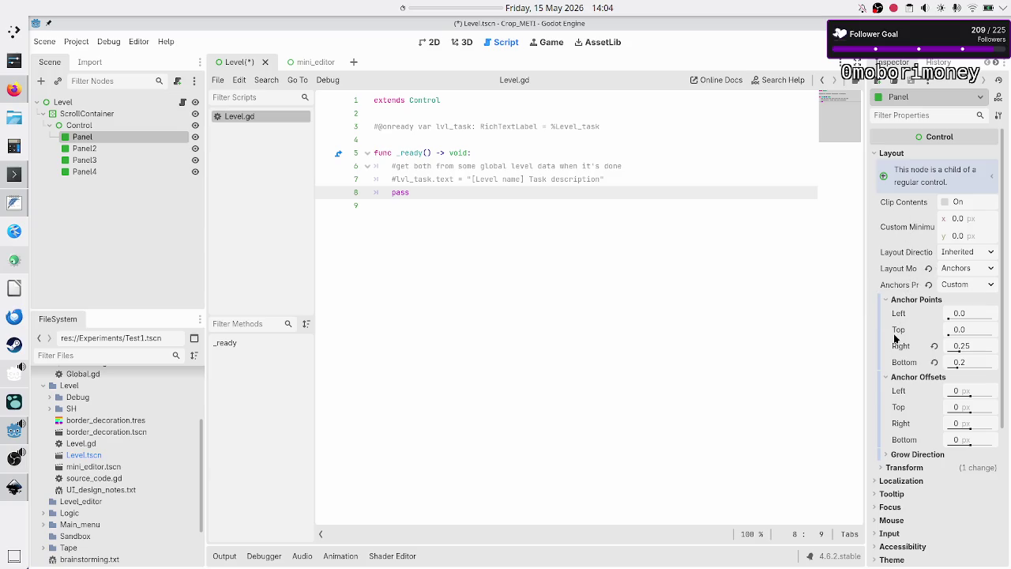
scroll(901, 387, "down", 4)
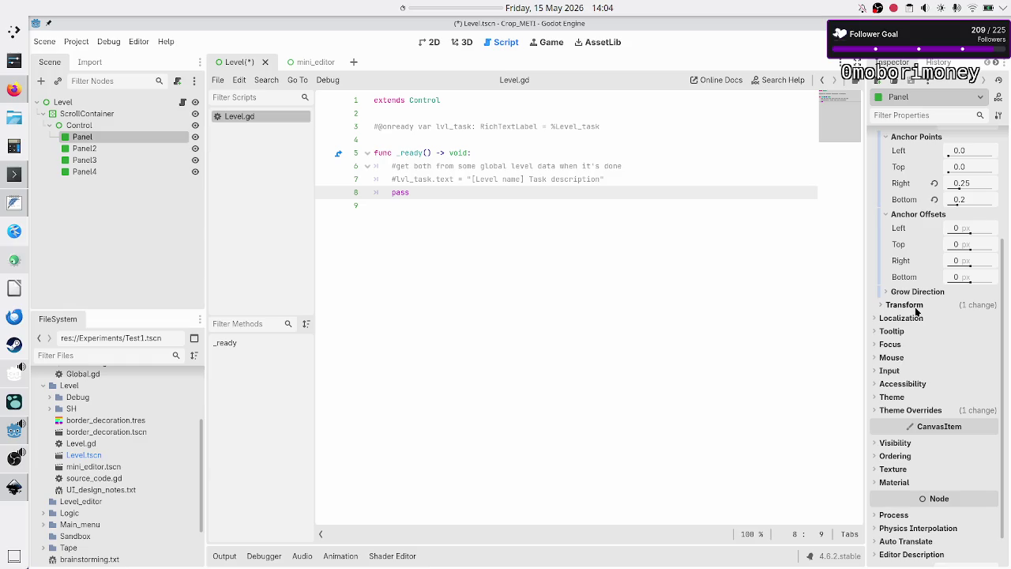
key("alt+Tab")
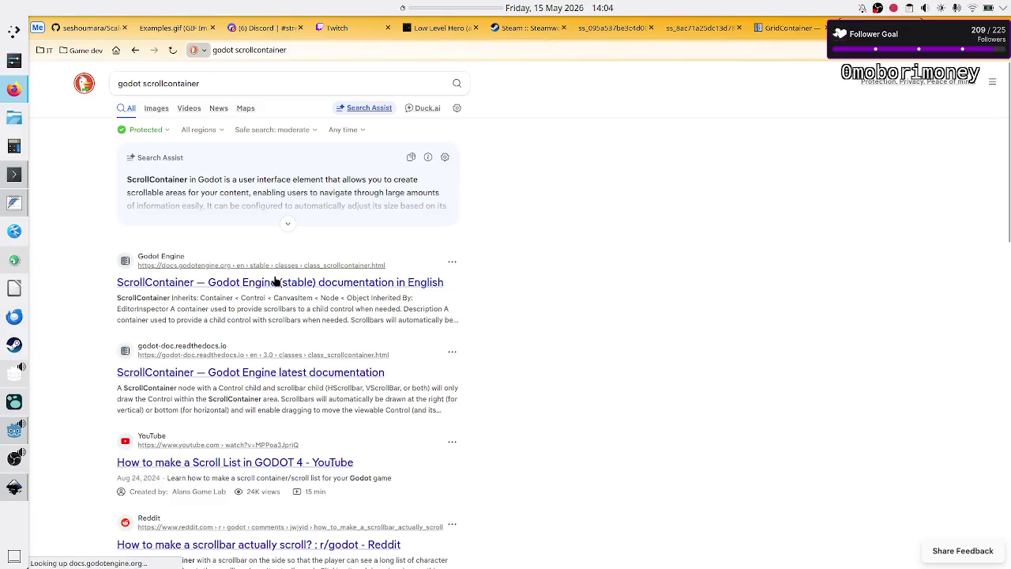
- Open the ScrollContainer class reference and read its scroll mode enumerations
left_click(276, 282)
scroll(539, 330, "down", 10)
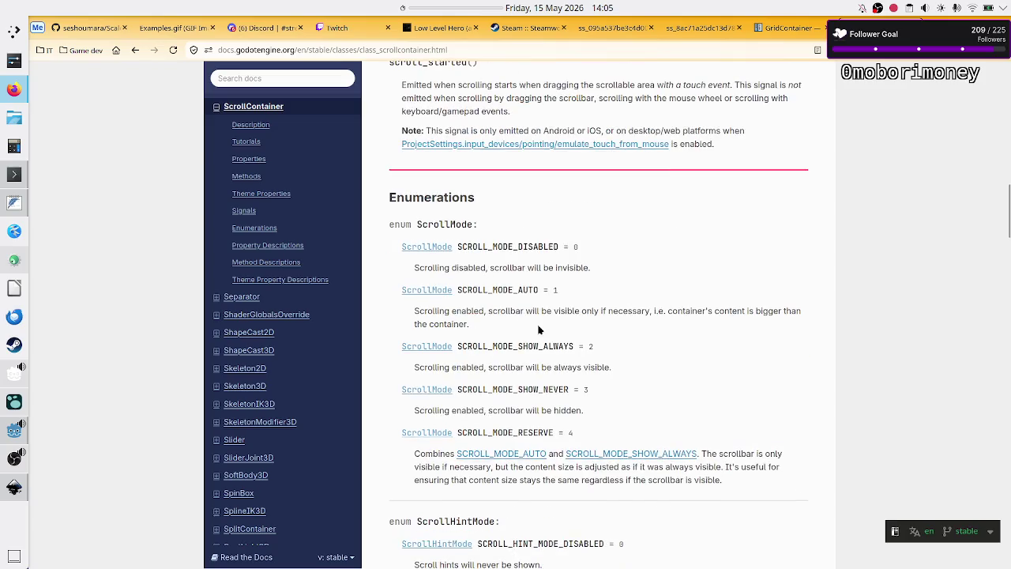
scroll(538, 326, "up", 1)
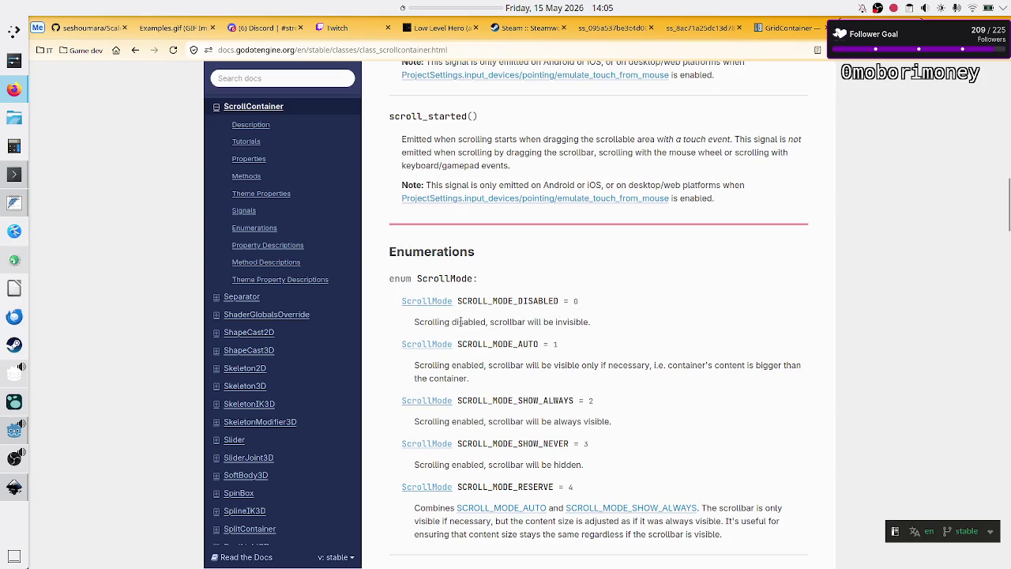
left_click_drag(461, 322, 563, 331)
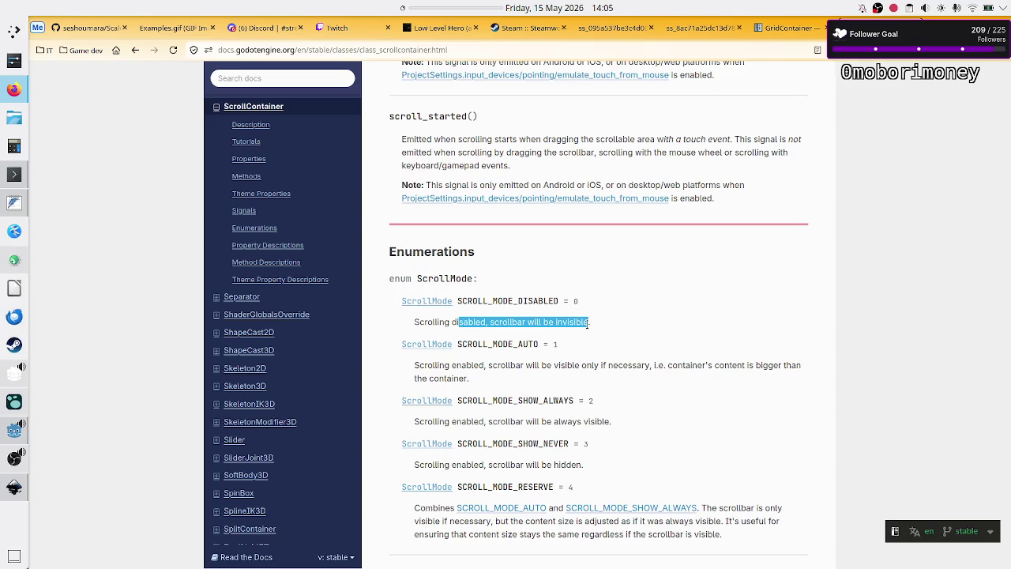
left_click(588, 323)
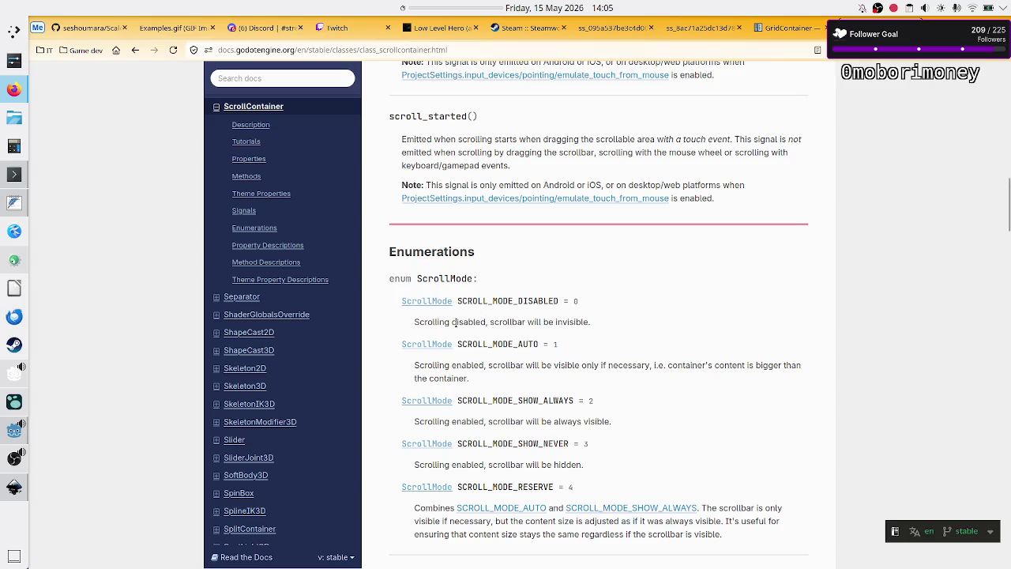
scroll(504, 328, "up", 15)
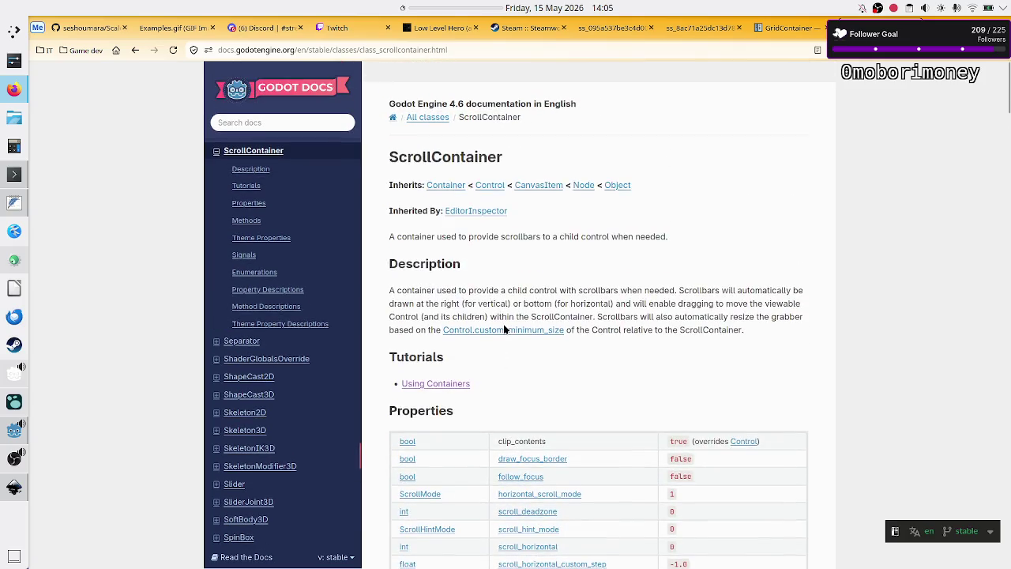
scroll(504, 324, "down", 3)
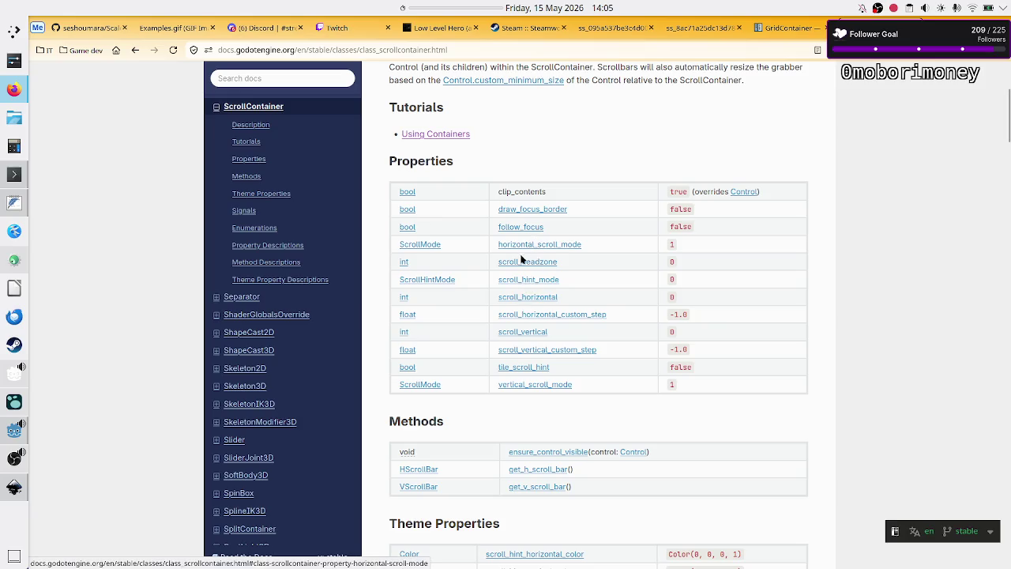
- Read the scroll_vertical property description and its code example using 600
left_click(531, 334)
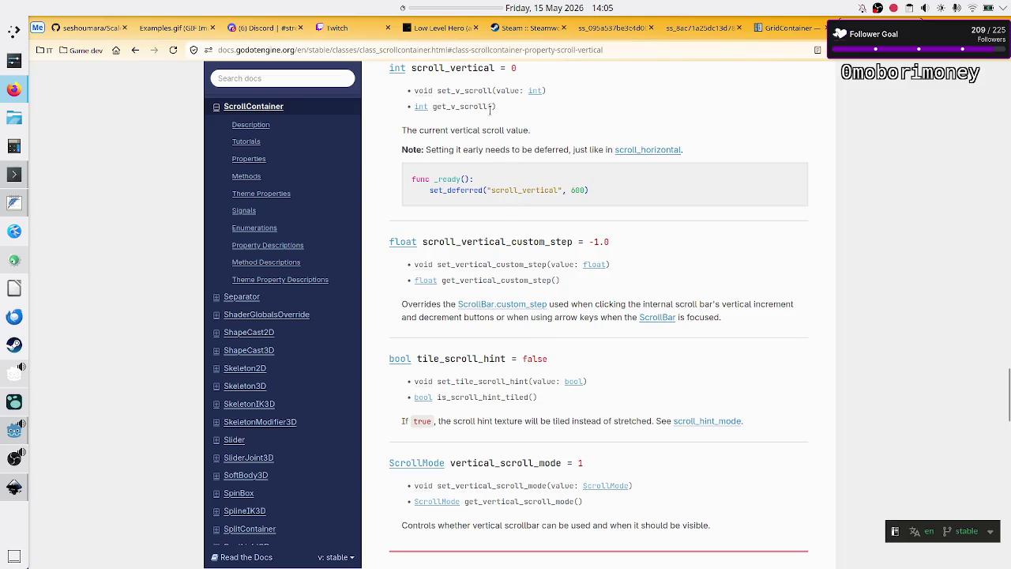
double_click(577, 189)
left_click(576, 190)
scroll(528, 278, "up", 20)
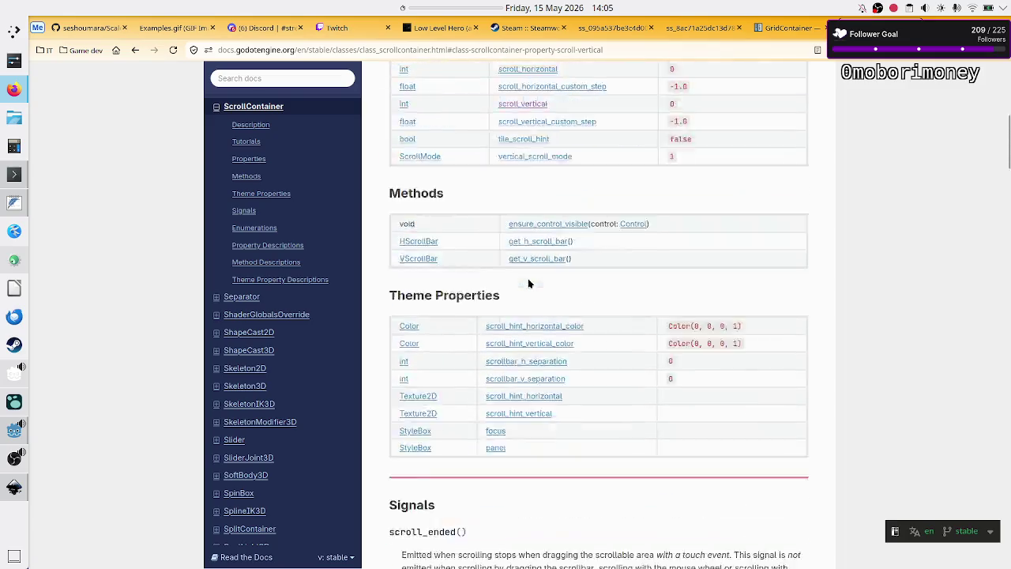
scroll(528, 279, "up", 3)
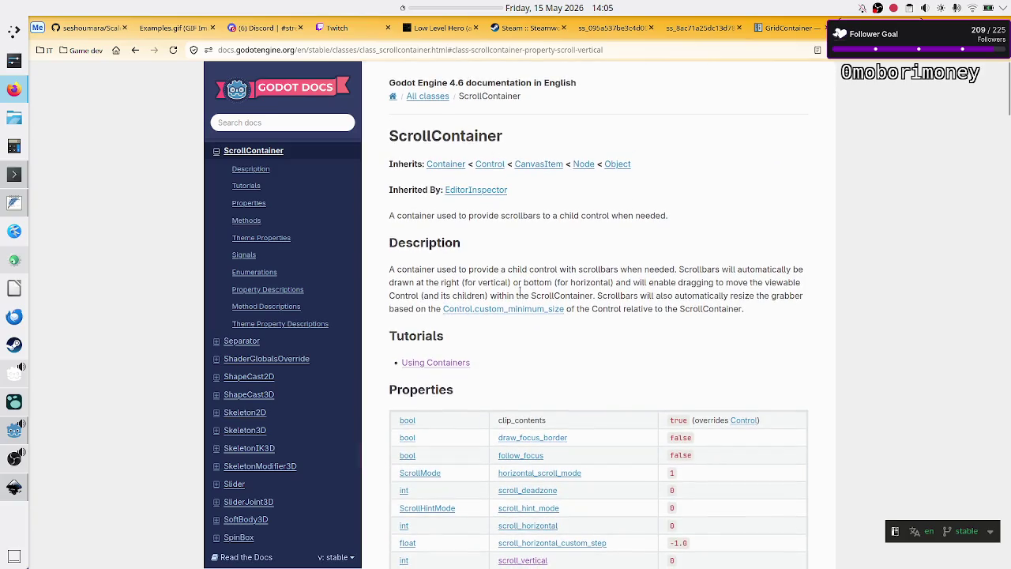
scroll(585, 355, "down", 2)
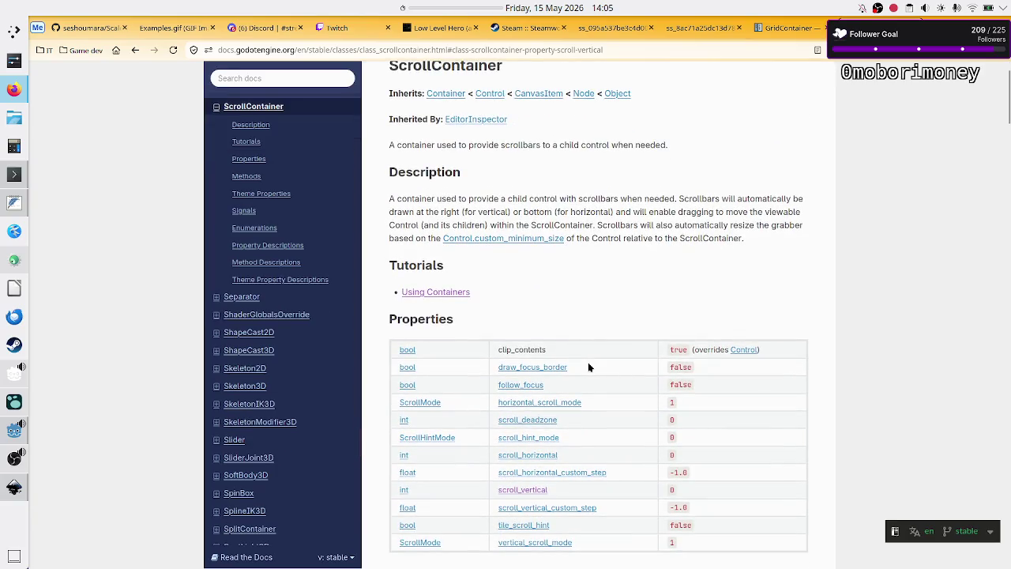
key("alt+Tab")
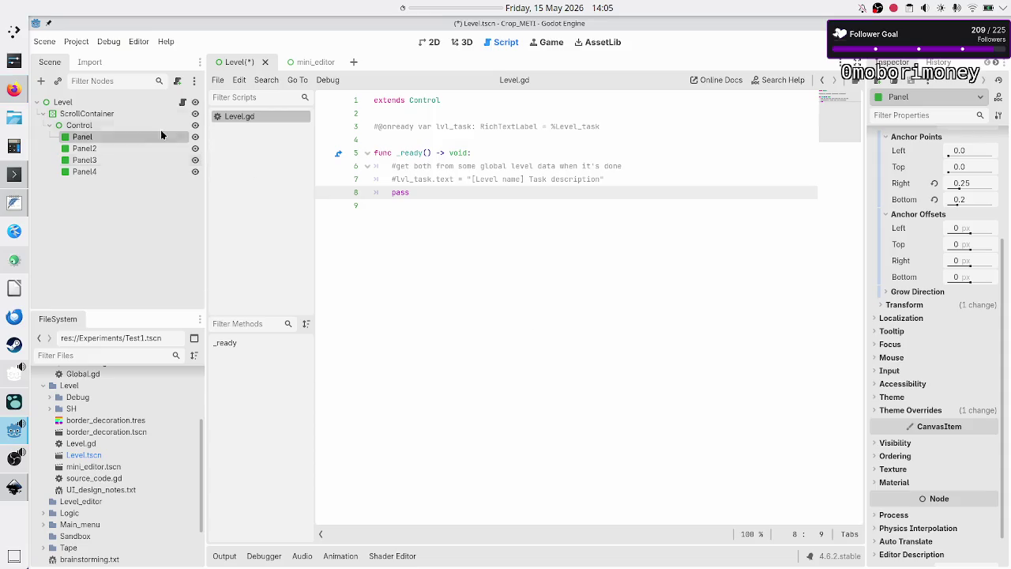
- Hide the original ScrollContainer in the 2D view and add a new ScrollContainer under Level
left_click(45, 113)
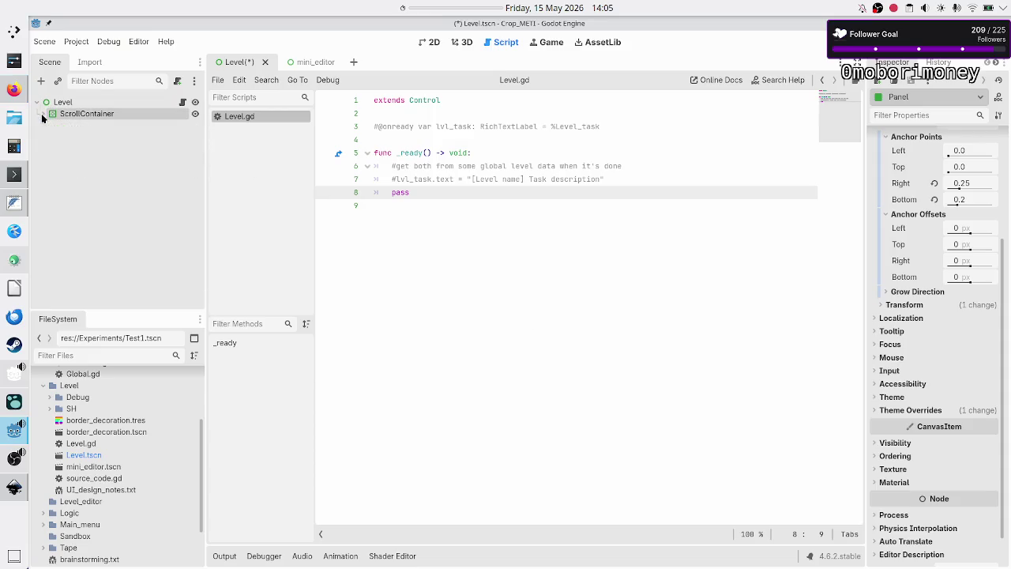
left_click(50, 102)
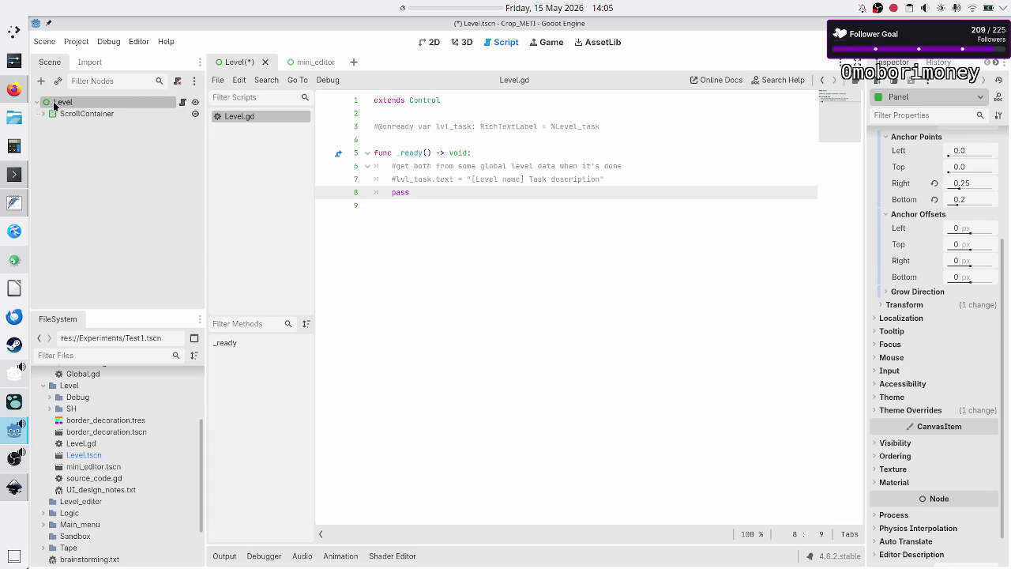
left_click(433, 42)
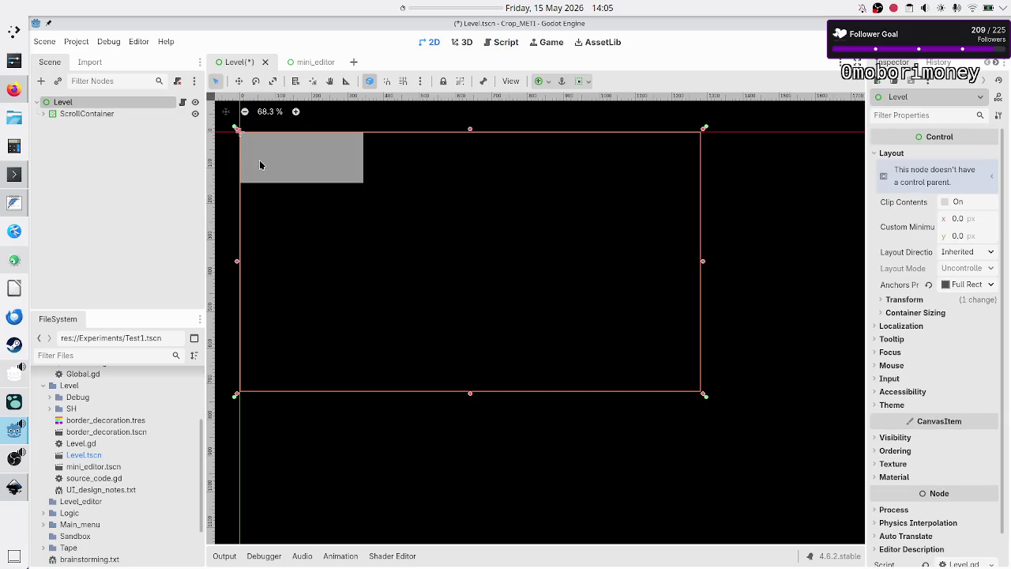
left_click(195, 114)
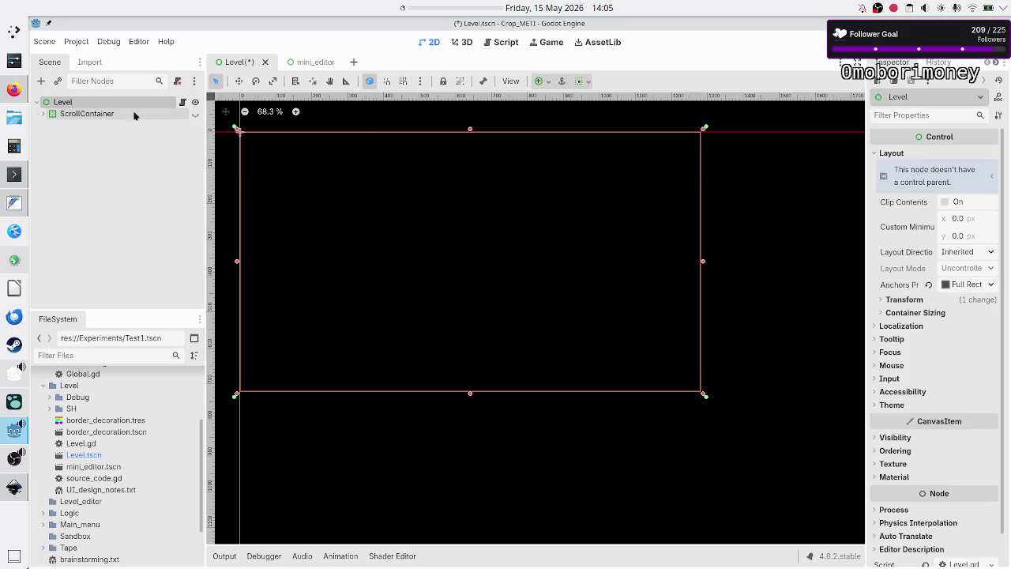
left_click(86, 114)
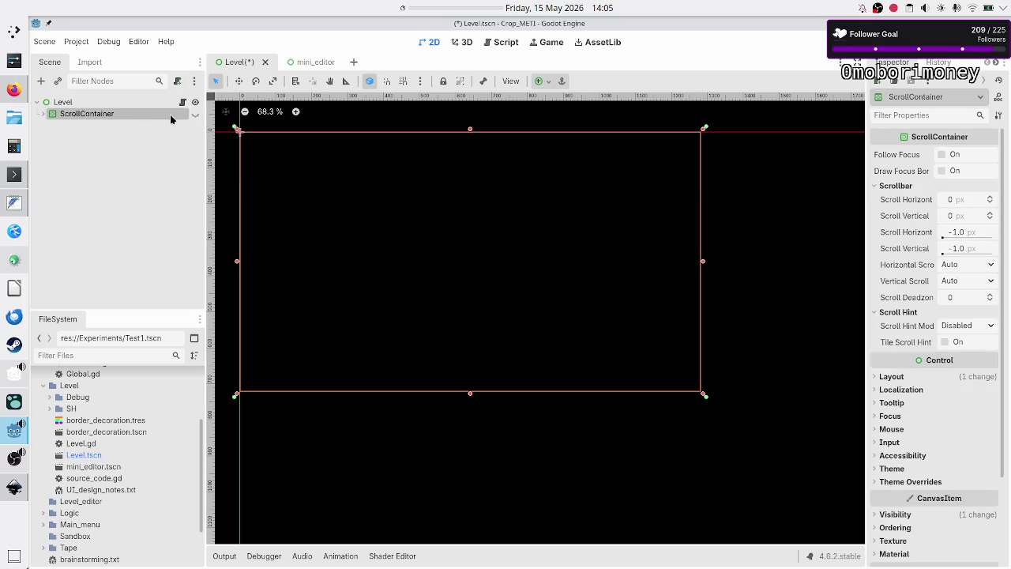
left_click(83, 102)
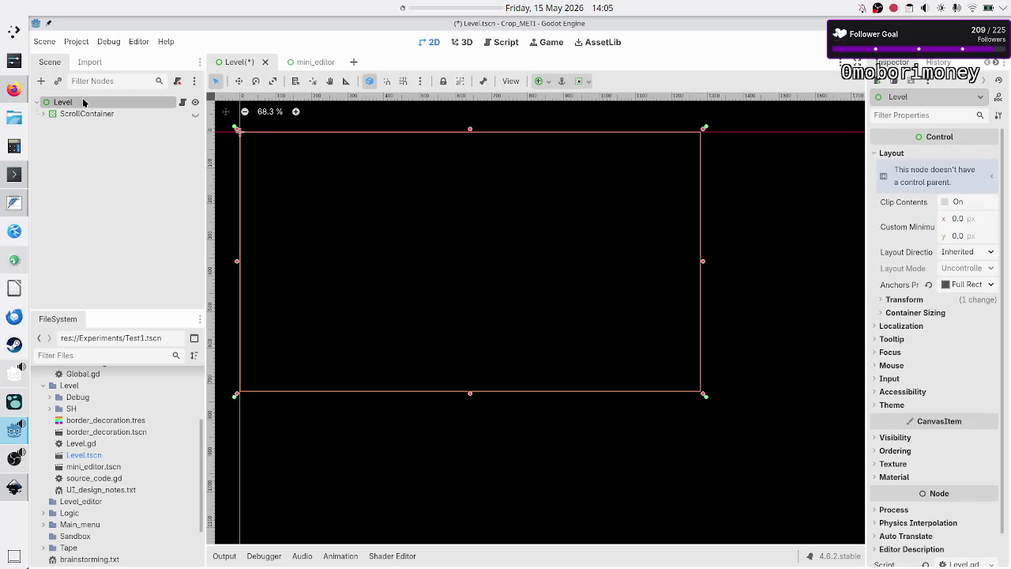
left_click(41, 81)
type("scro")
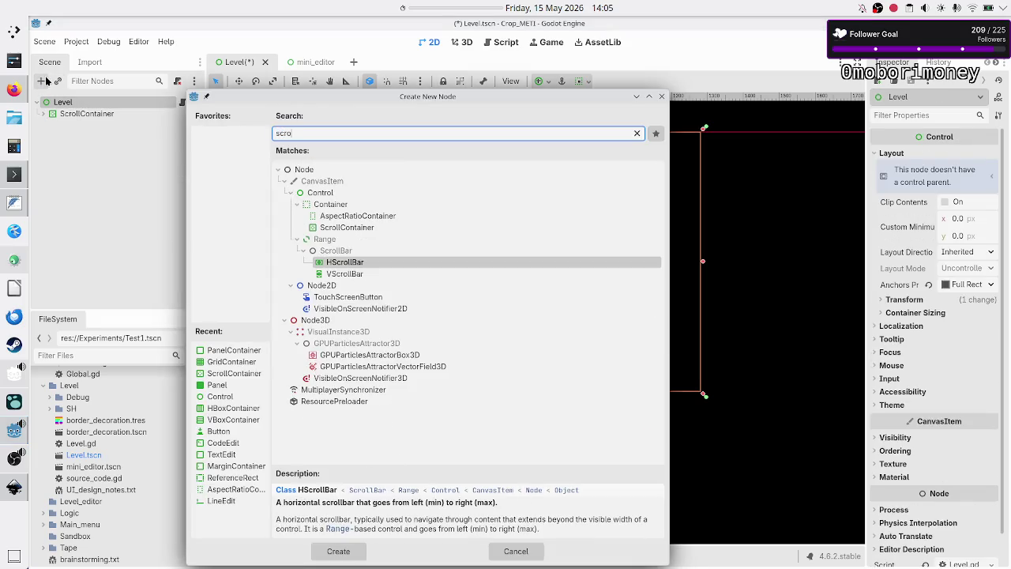
type("ll")
key("Down")
key("Down")
key("Down")
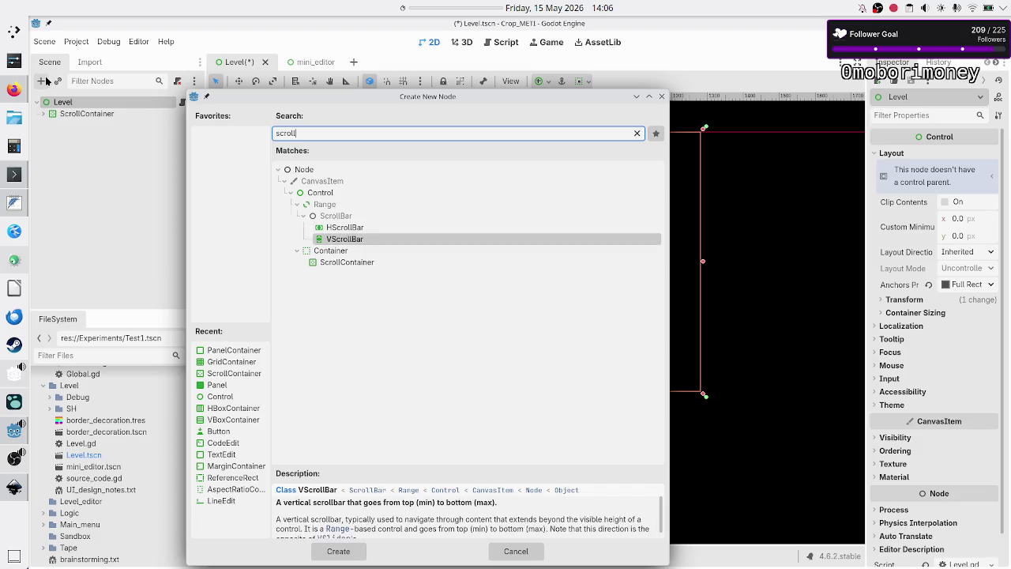
key("Return")
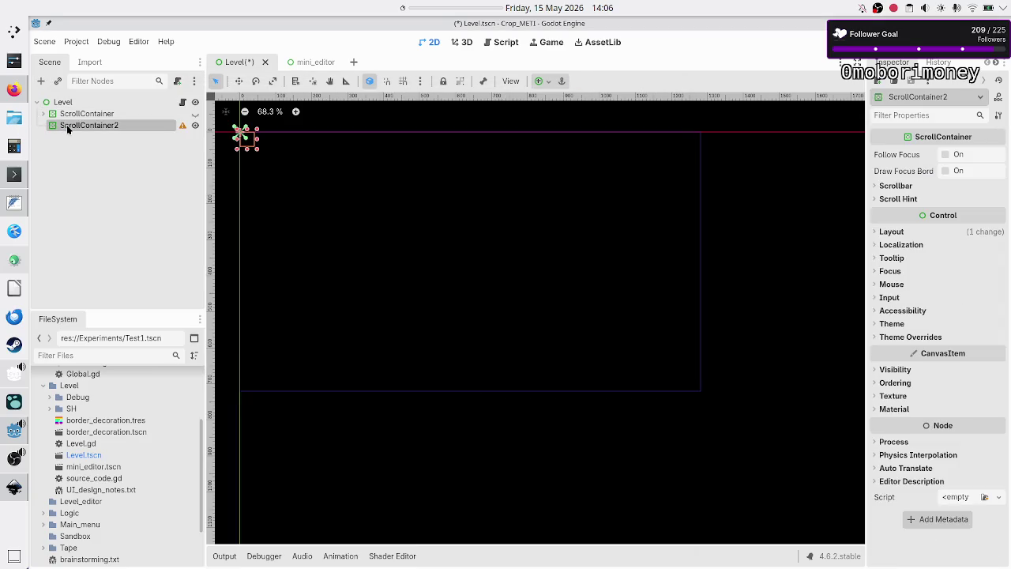
- Add a Panel node inside ScrollContainer2
left_click(42, 84)
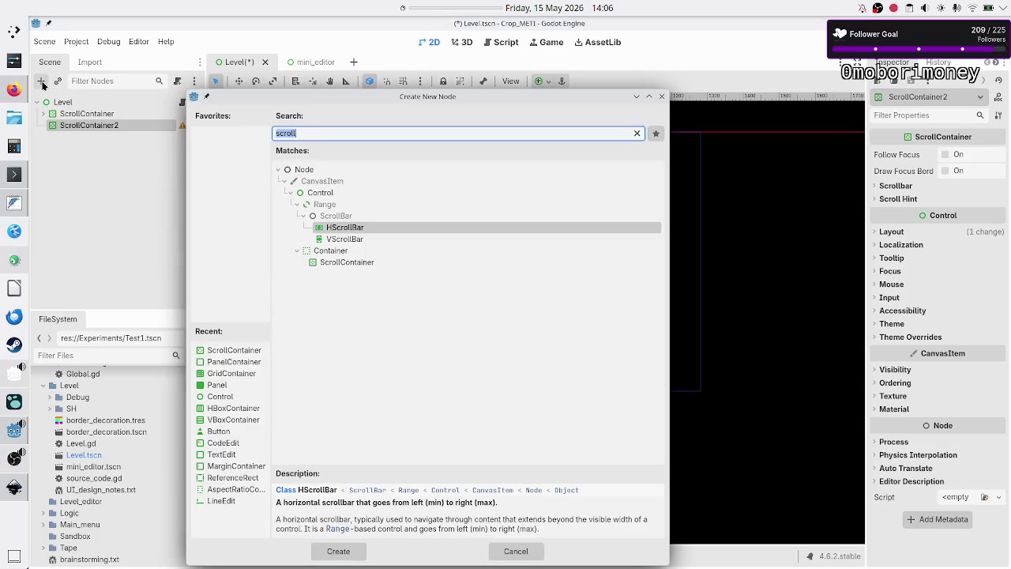
type("panelc")
key("BackSpace")
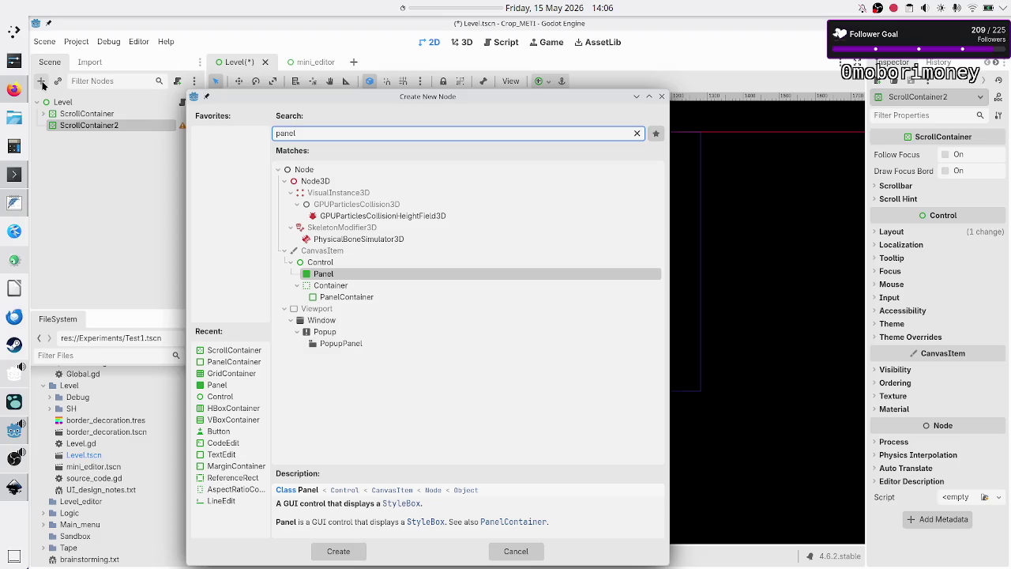
key("Return")
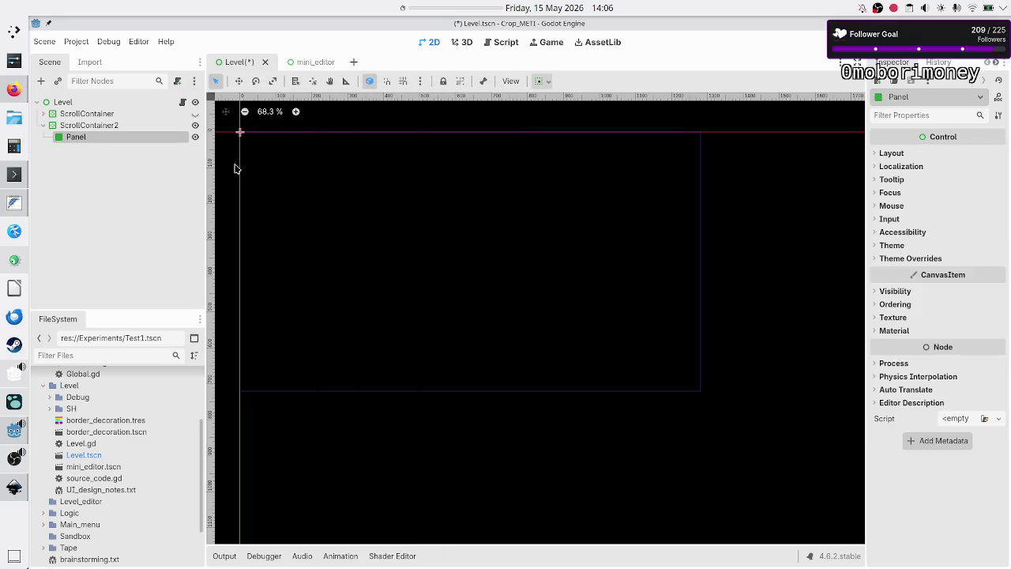
- Enlarge ScrollContainer2 on the canvas by dragging its corner handle
left_click(116, 127)
left_click(108, 139)
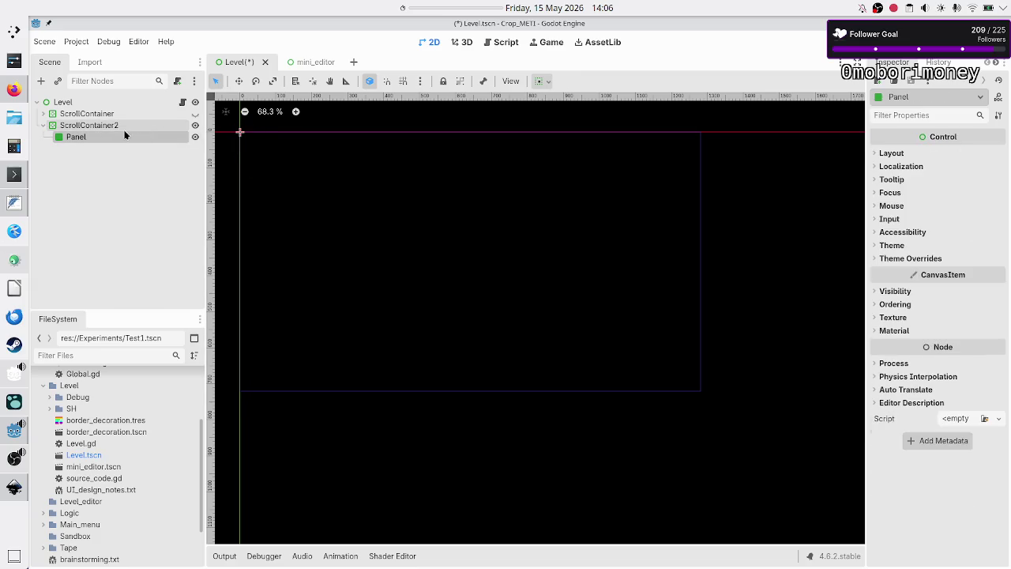
left_click(126, 128)
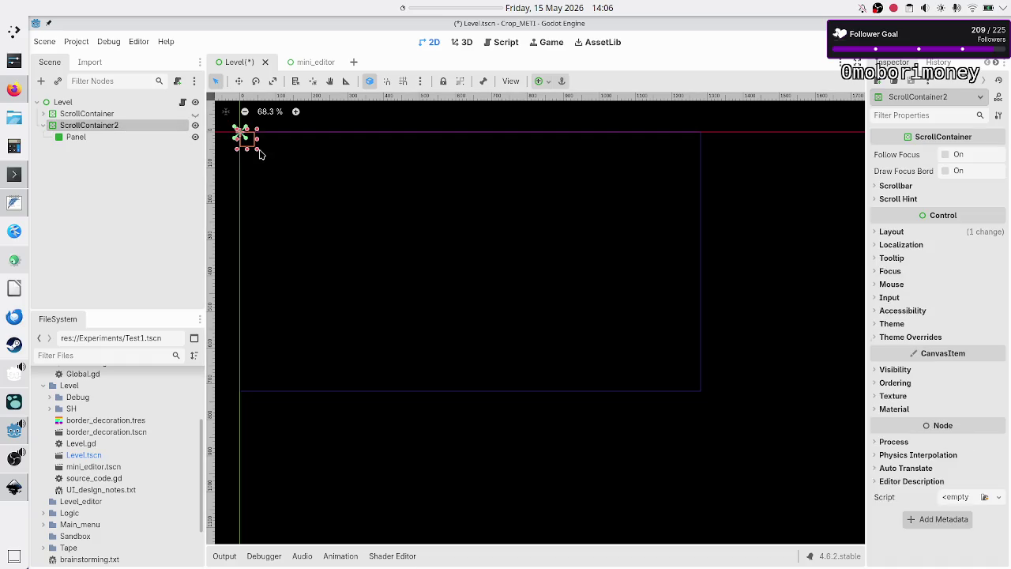
left_click_drag(260, 154, 393, 250)
left_click(98, 136)
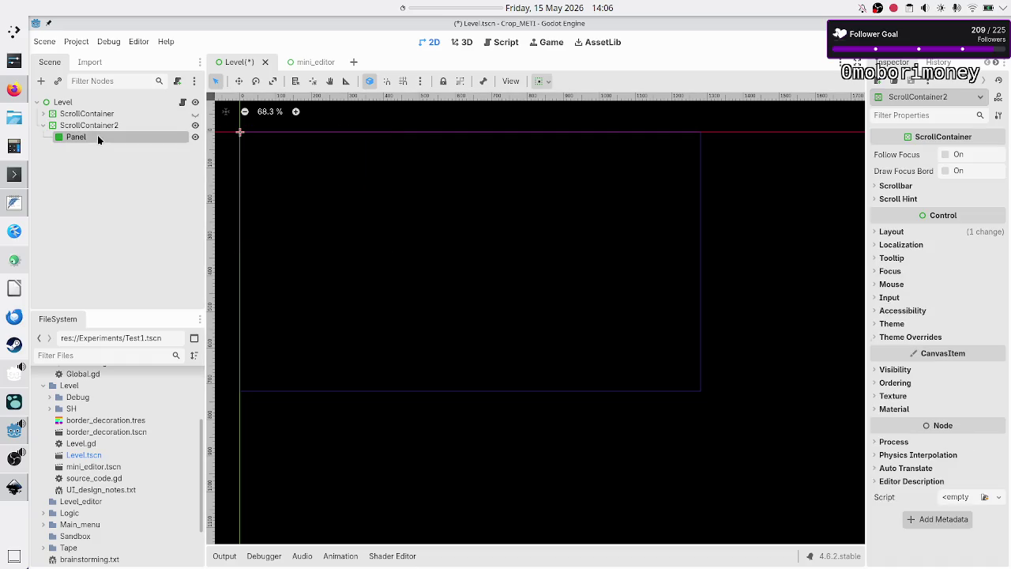
- Set the Panel's Custom Minimum Size height to 2000 px and run the scene to test scrolling
left_click(901, 153)
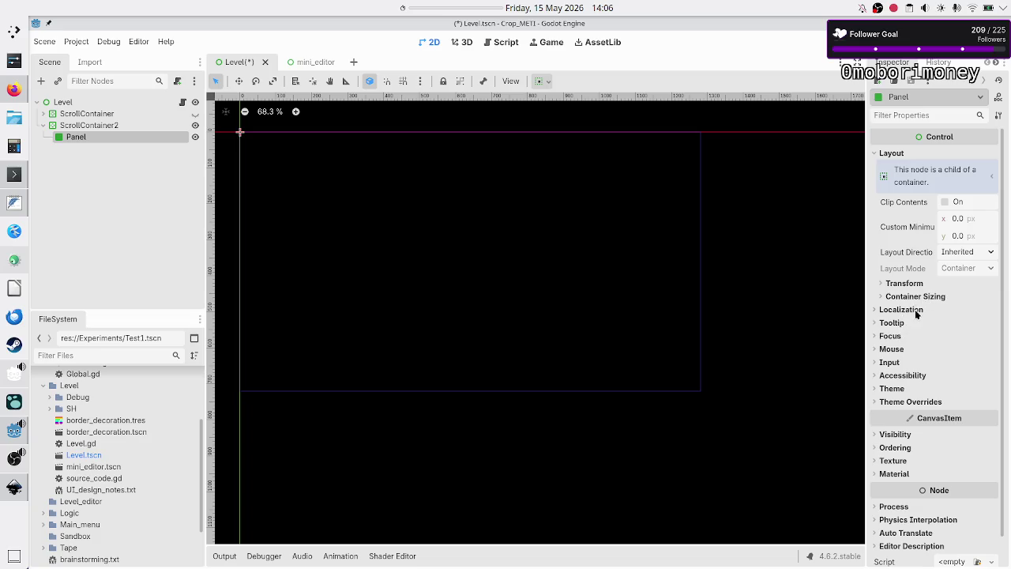
left_click(919, 284)
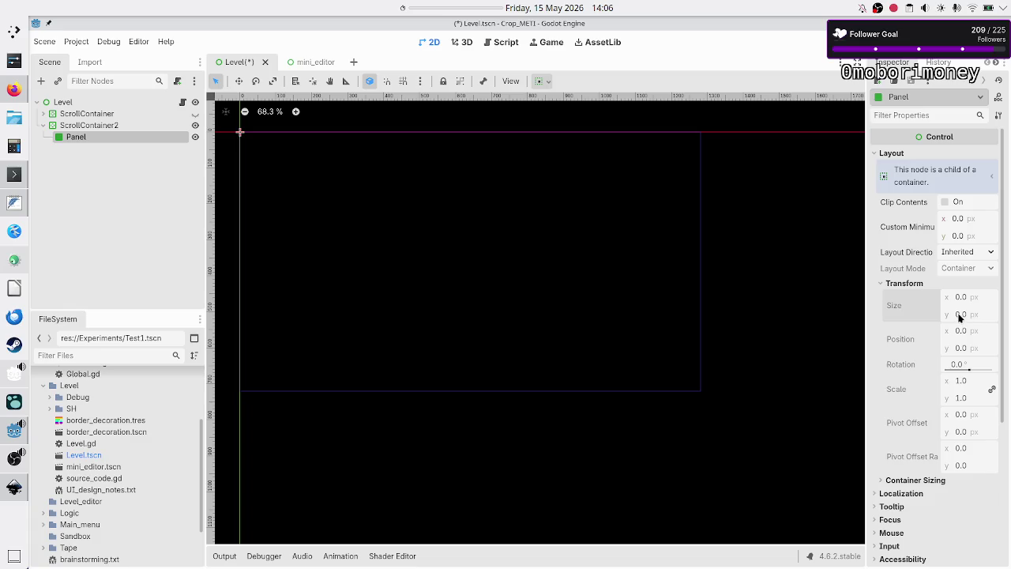
left_click(969, 236)
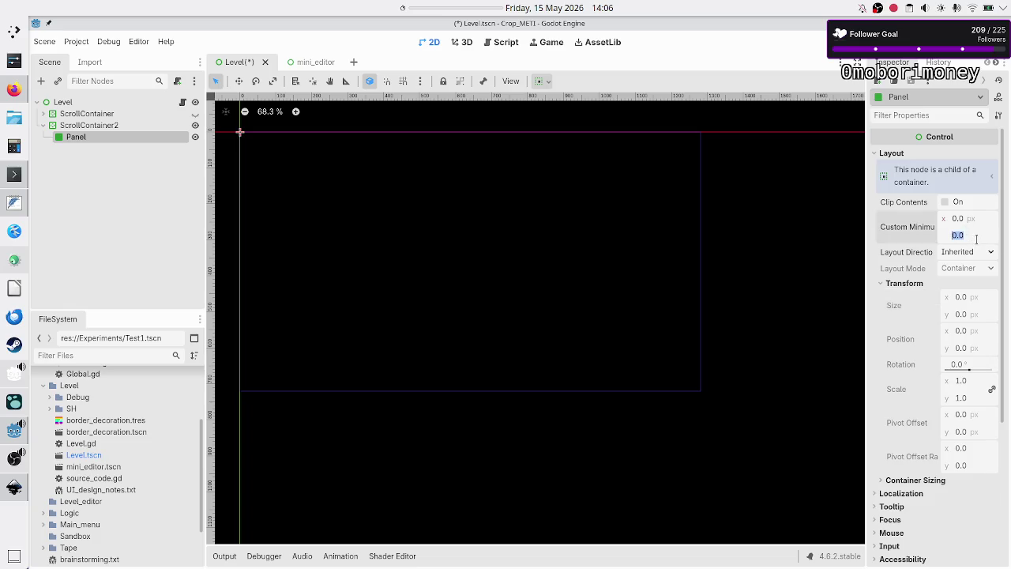
left_click(976, 239)
type("0")
key("Return")
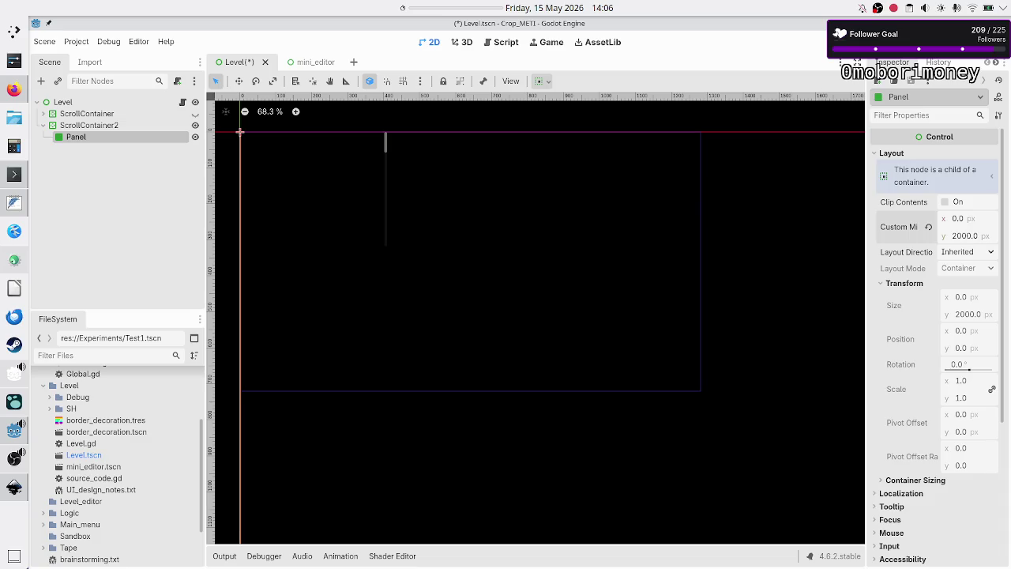
key("F6")
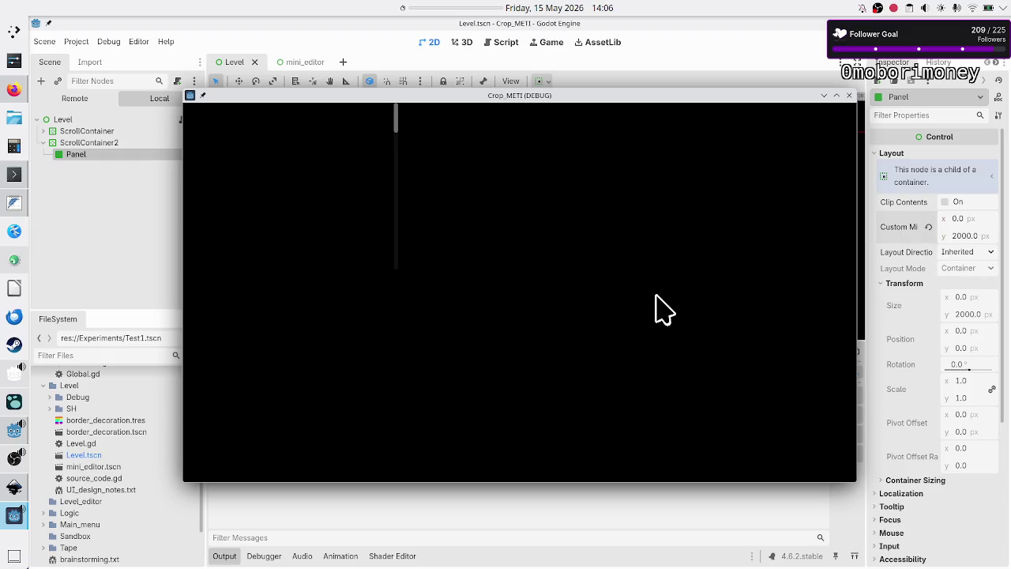
- Scroll the running game's panel down and back up, then close the Crop_METI debug window
left_click_drag(397, 124, 411, 260)
mouse_move(398, 261)
left_mouse_down()
mouse_move(395, 64)
mouse_move(400, 113)
left_mouse_up()
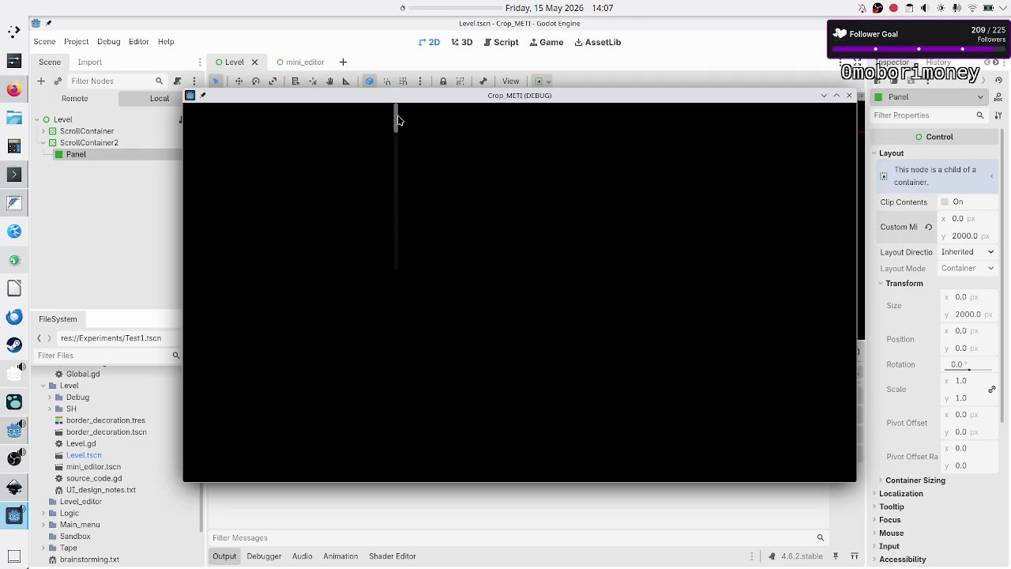
left_click(849, 94)
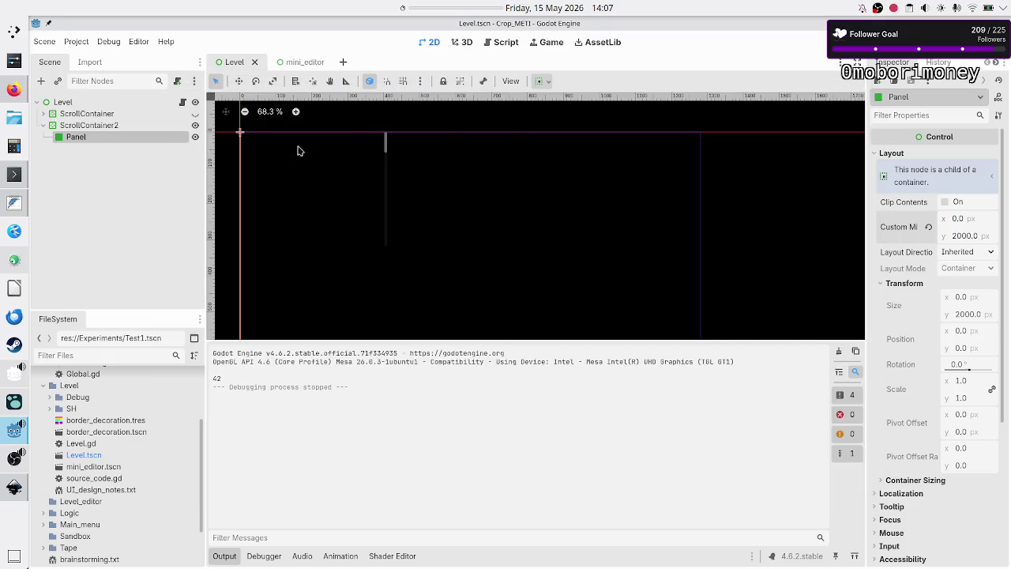
scroll(940, 358, "down", 5)
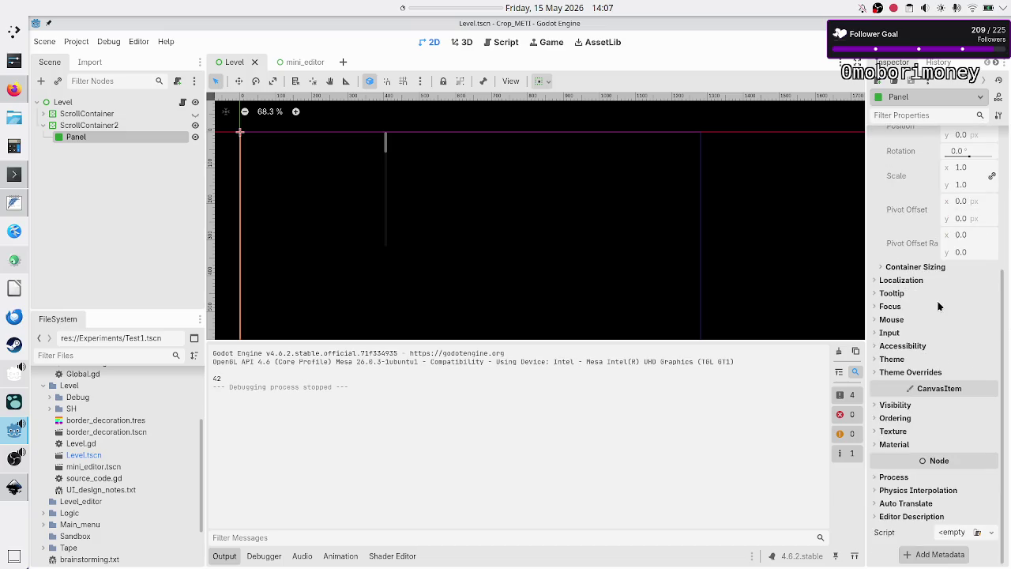
- Give the Panel a new StyleBoxFlat as its Theme Overrides panel style
left_click(914, 374)
left_click(935, 386)
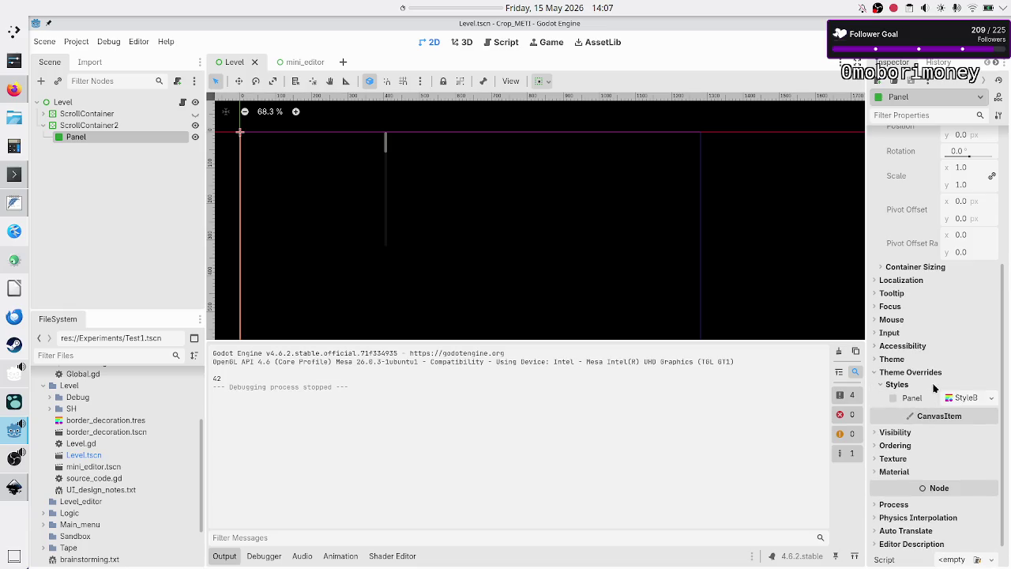
left_click(994, 403)
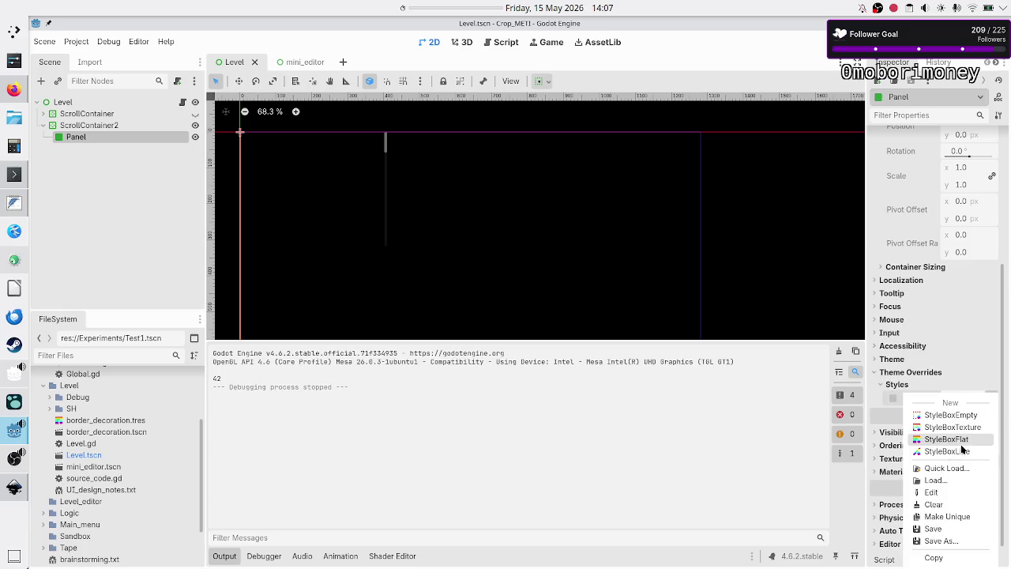
left_click(973, 440)
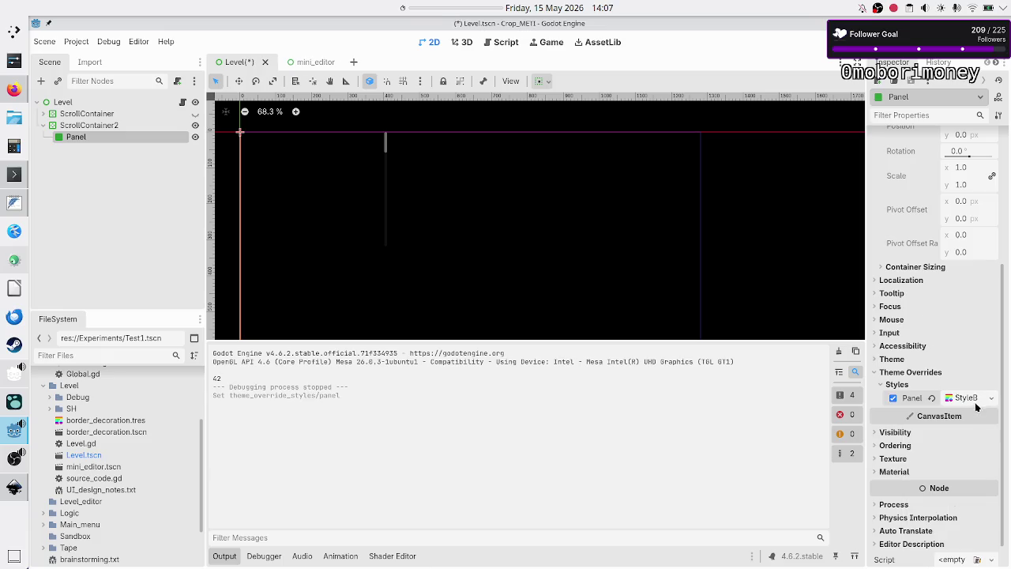
left_click(994, 402)
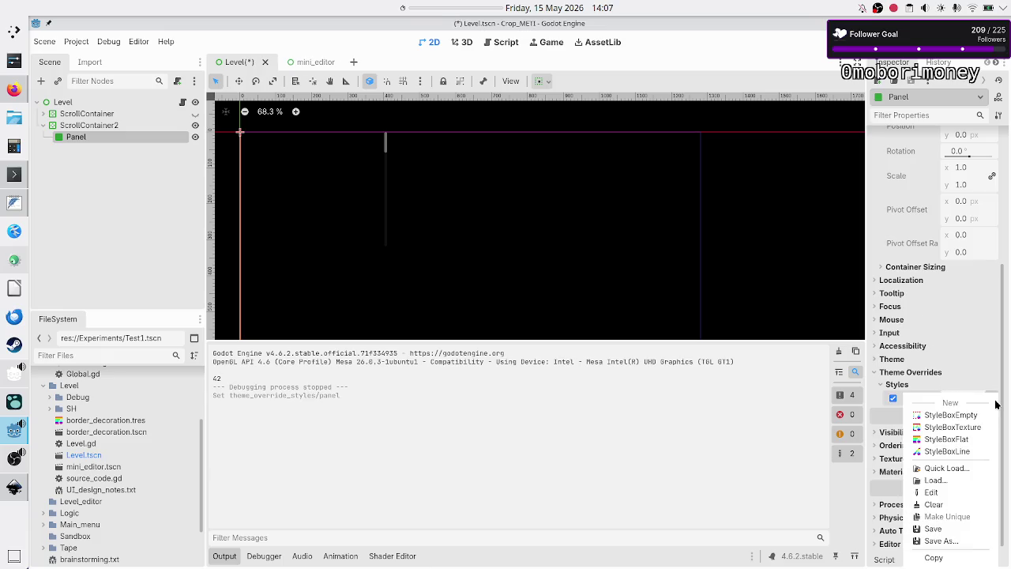
left_click(979, 440)
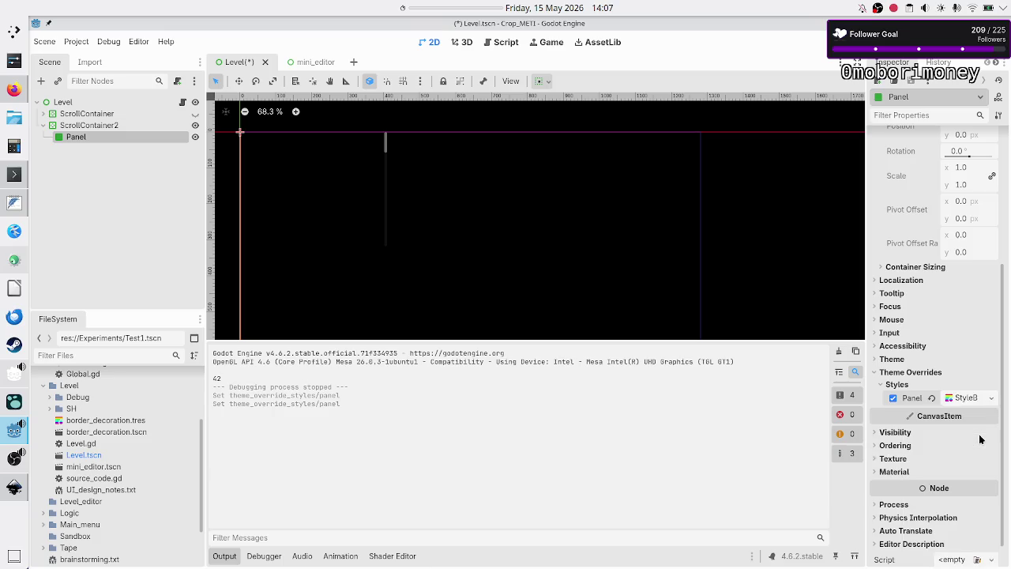
left_click(960, 399)
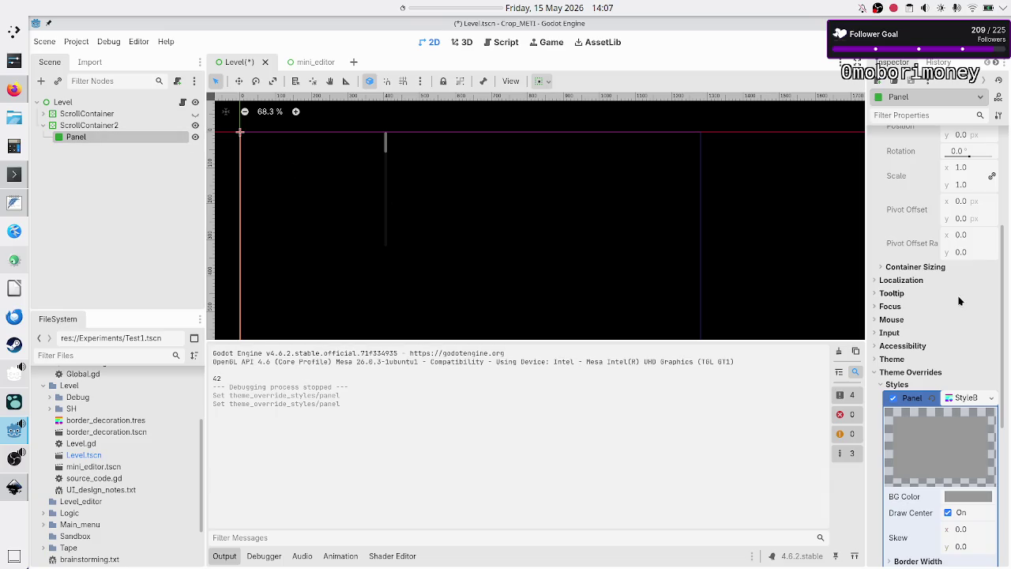
- Turn on Horizontal Expand in the Panel's Container Sizing so it fills the width
scroll(938, 286, "up", 5)
scroll(931, 345, "down", 5)
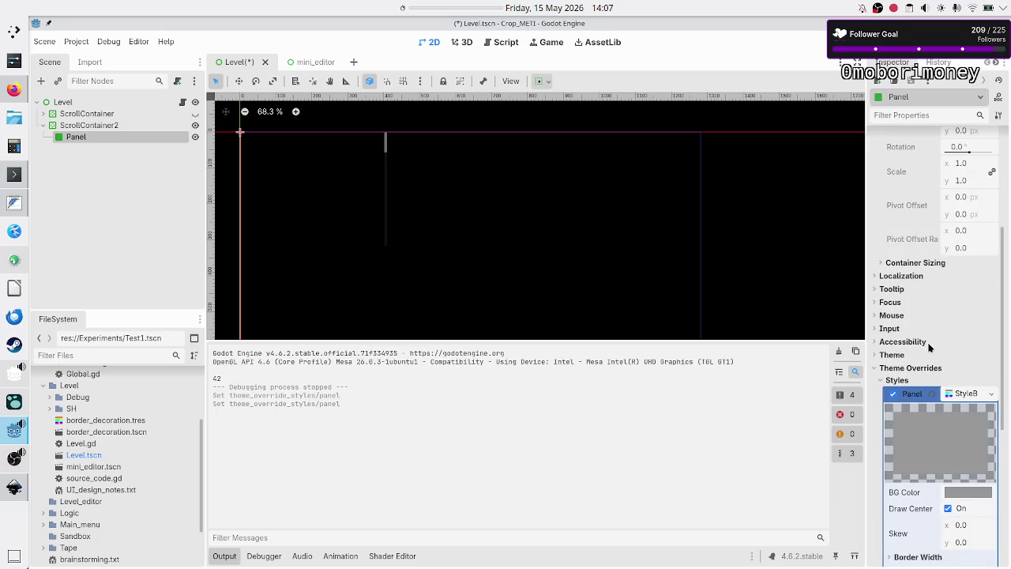
left_click(929, 261)
left_click(968, 293)
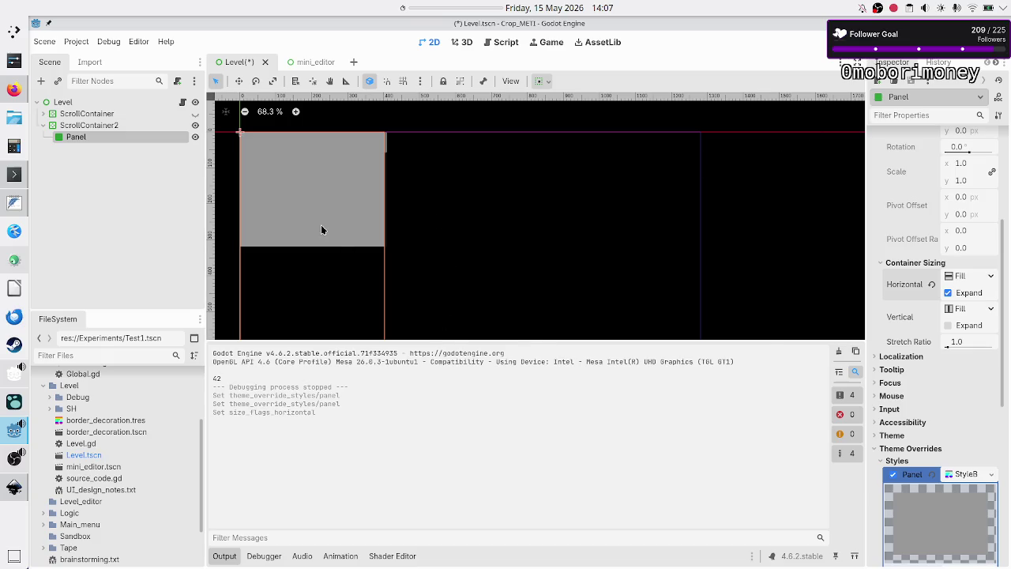
left_click(113, 125, "ctrl")
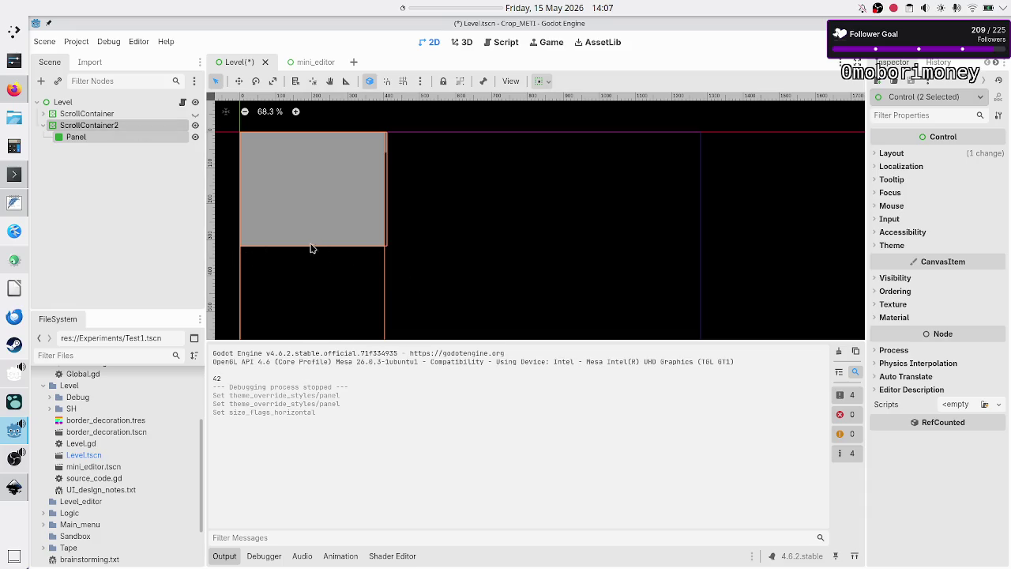
left_click(229, 558)
scroll(376, 377, "down", 3)
scroll(376, 377, "down", 4)
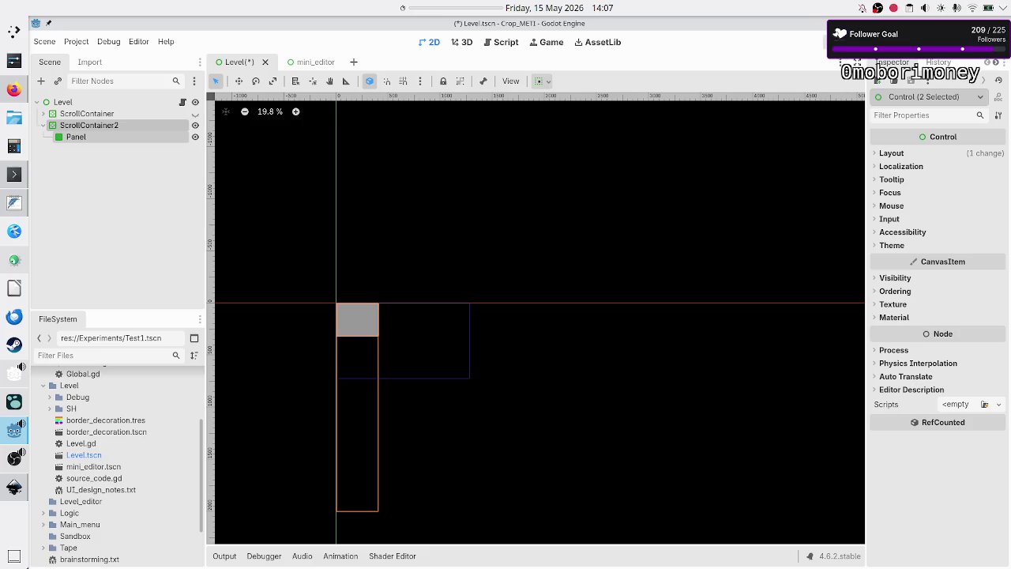
key("F5")
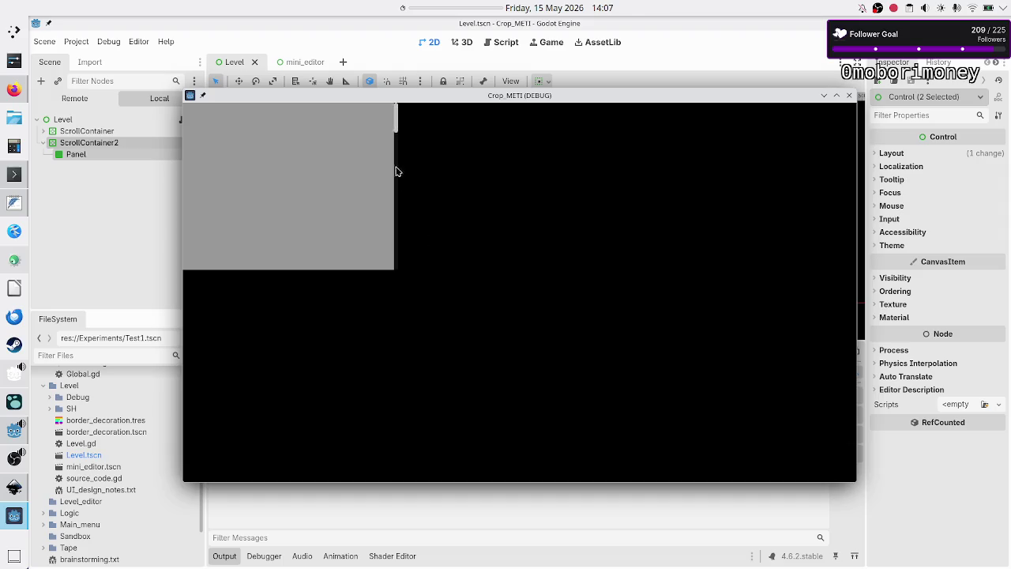
left_click_drag(398, 126, 401, 279)
left_click(849, 98)
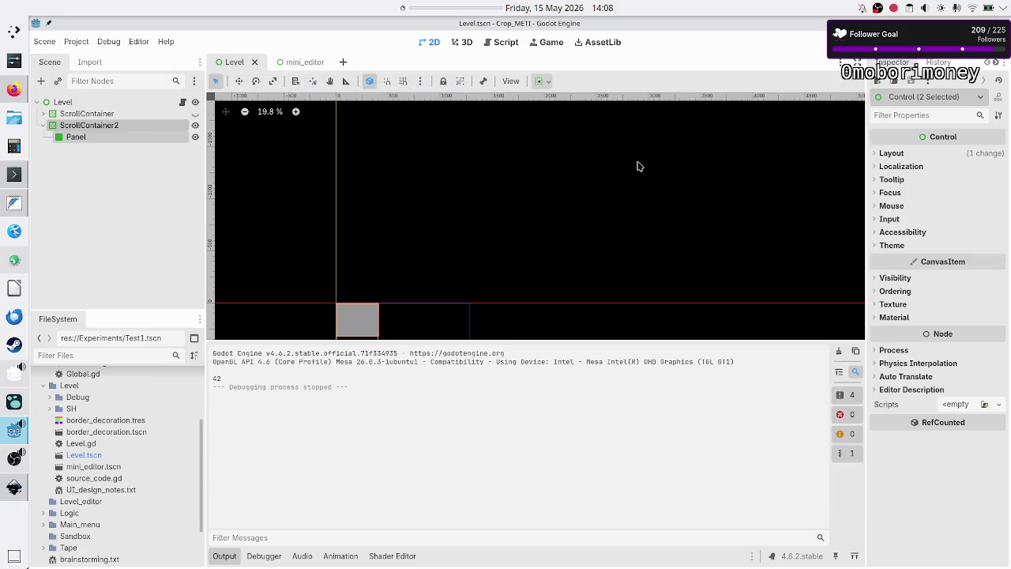
left_click(93, 138)
left_click(226, 559)
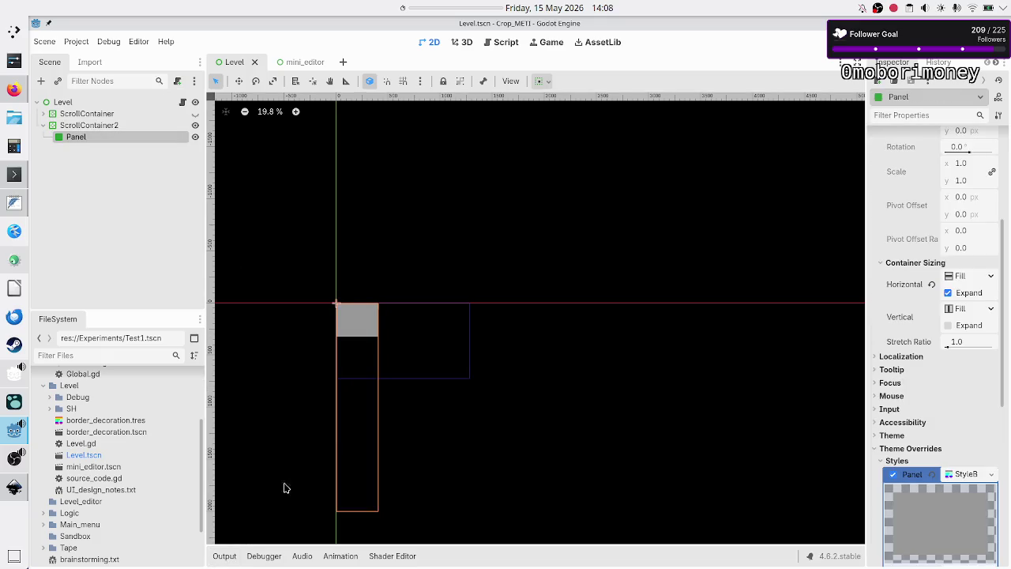
- Add a Button node as a child of the Panel
left_click(40, 82)
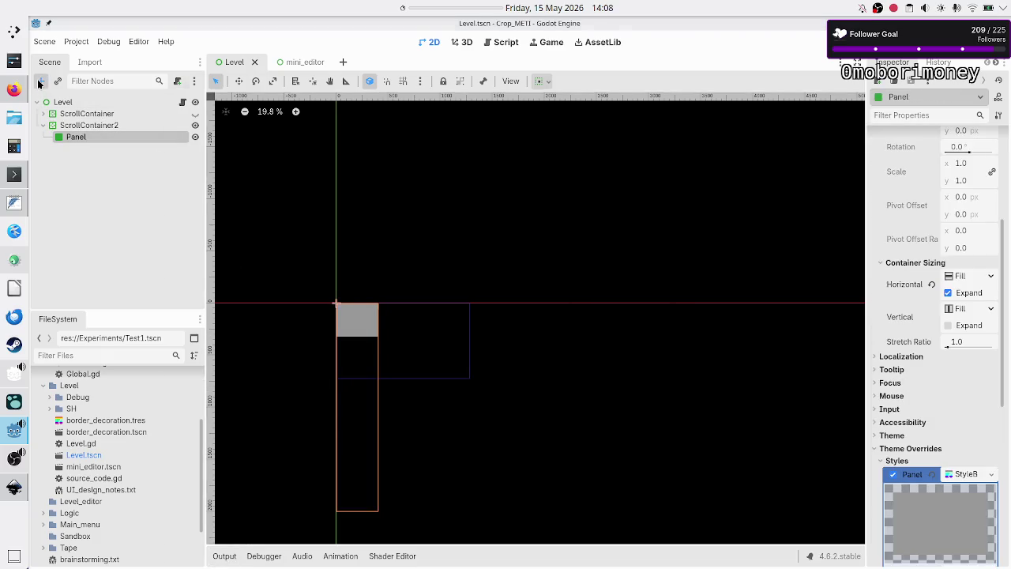
type("butt")
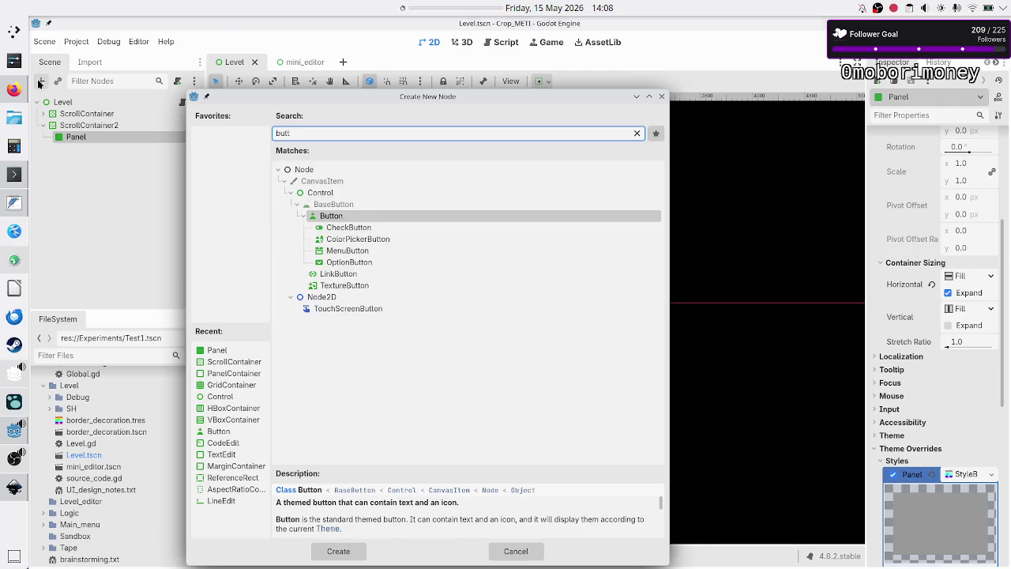
key("Return")
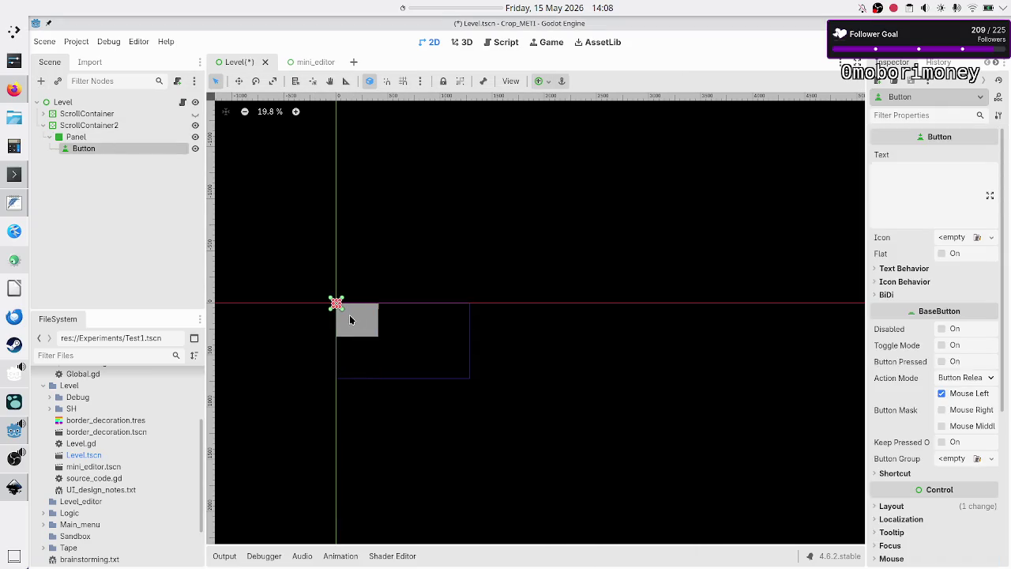
left_click_drag(344, 314, 372, 338)
key("ctrl+z")
- Anchor the Button with the Bottom Wide preset and give it a 100 px minimum height
left_click(549, 80)
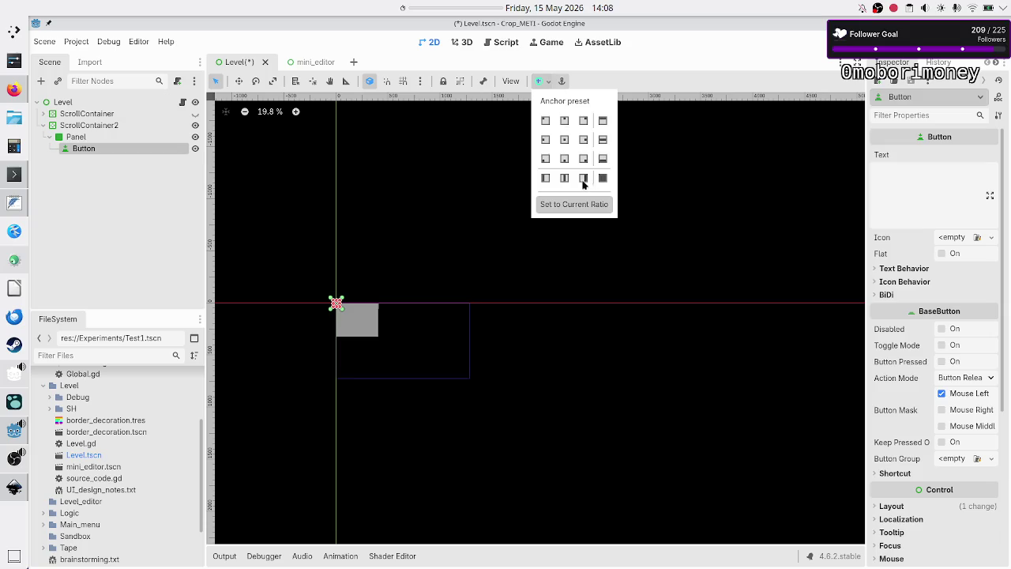
left_click(604, 162)
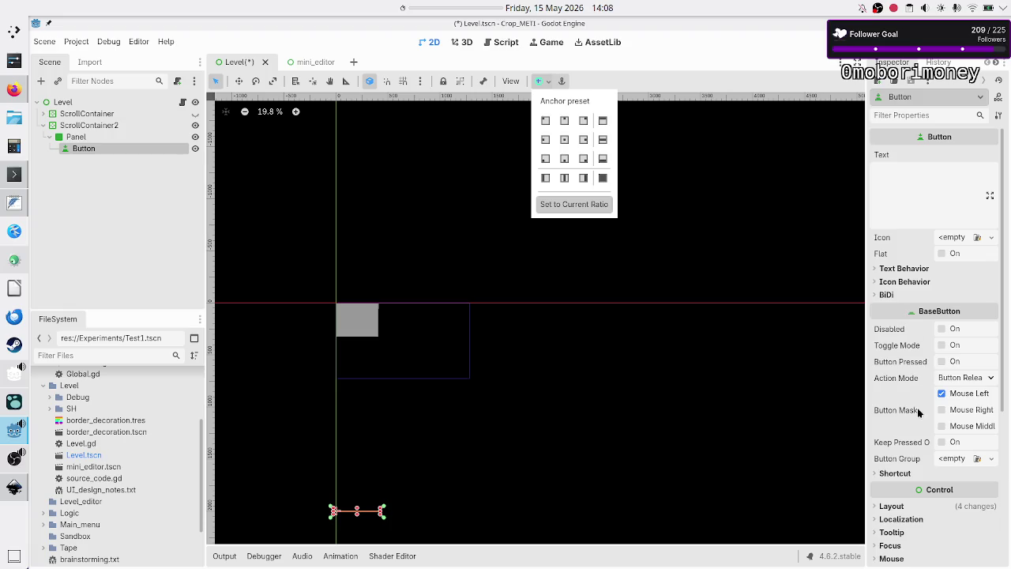
left_click(899, 505)
left_click(899, 505)
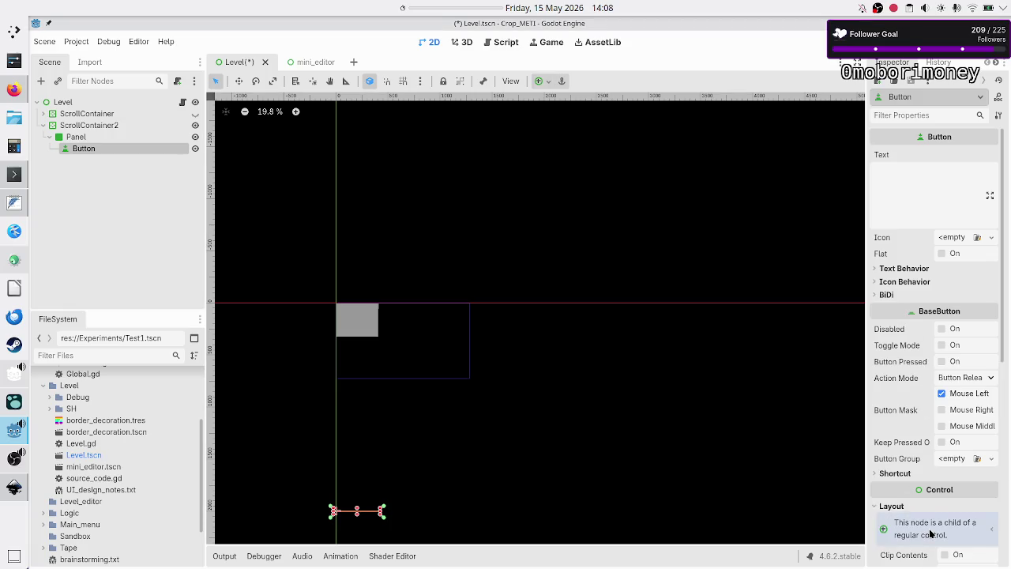
scroll(931, 534, "down", 1)
left_click(961, 534)
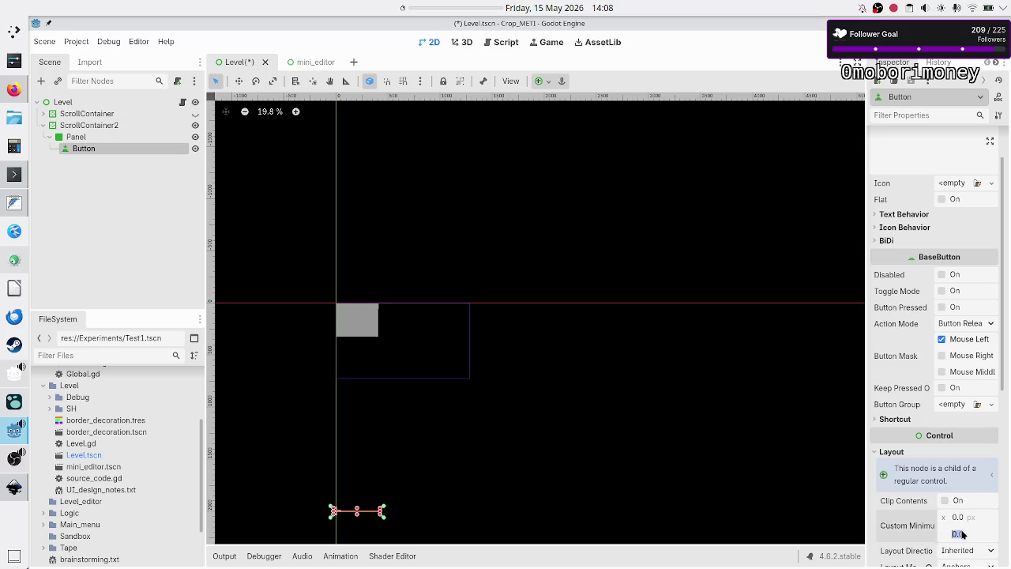
type("50")
key("Return")
left_click(962, 534)
type("100")
key("Return")
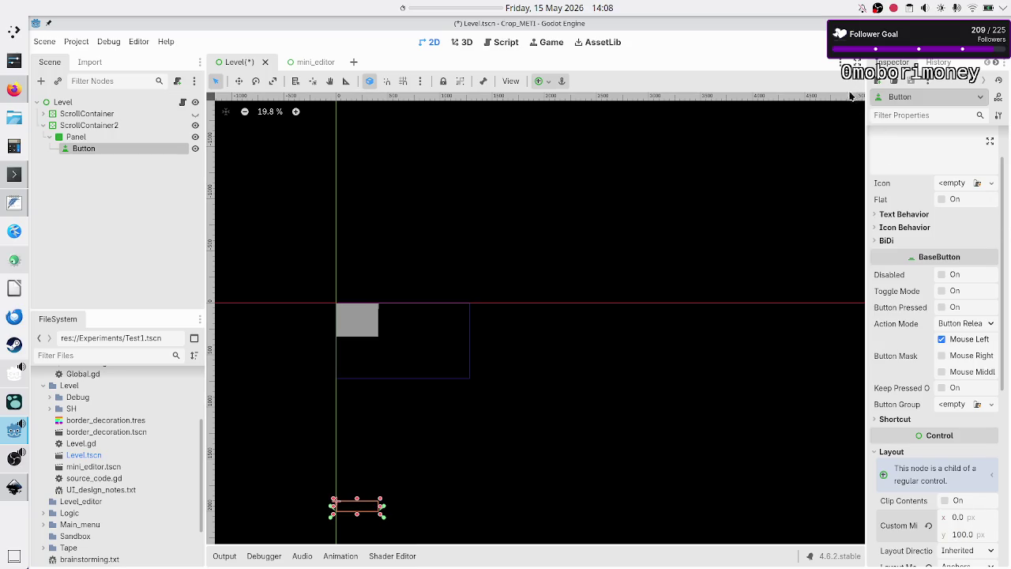
- Save and run the scene, scroll the panel, then close the game window
left_click(825, 41)
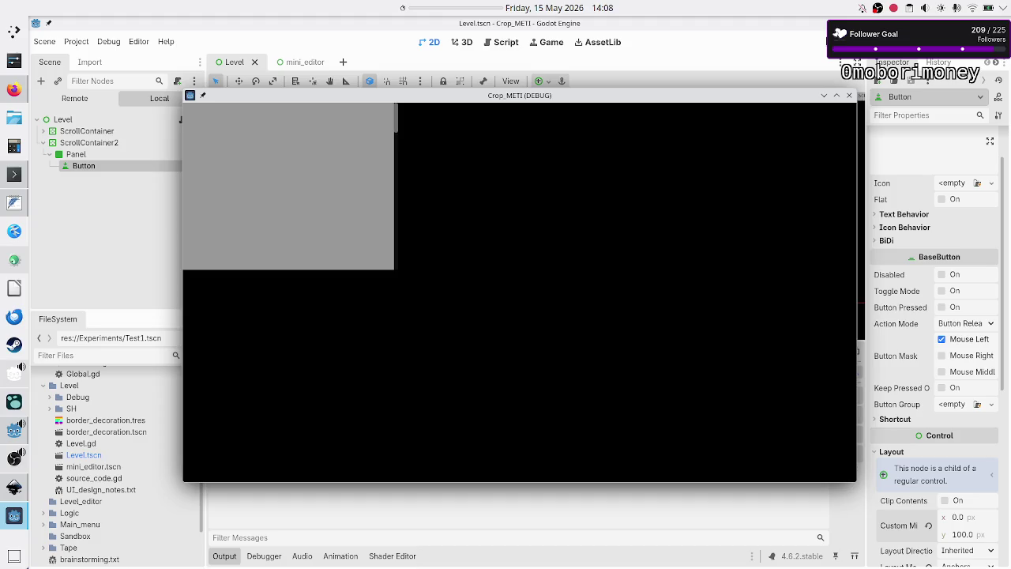
left_click_drag(398, 121, 402, 269)
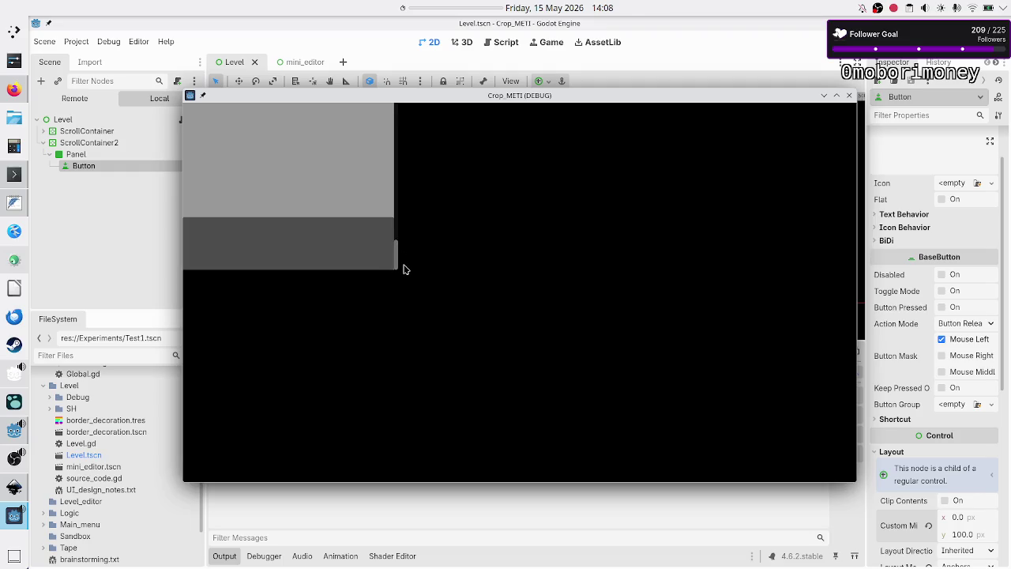
left_click(849, 96)
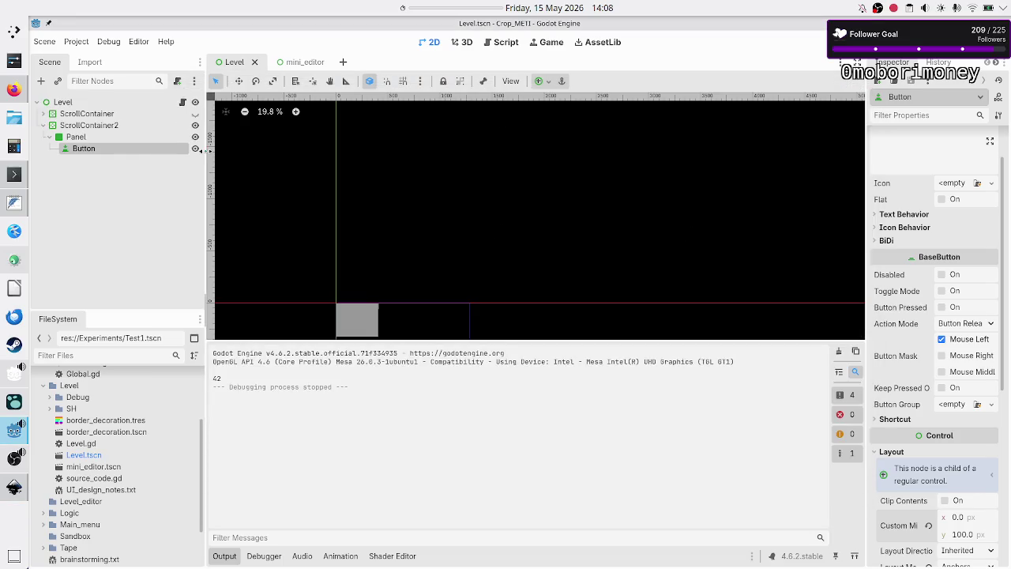
left_click(73, 137)
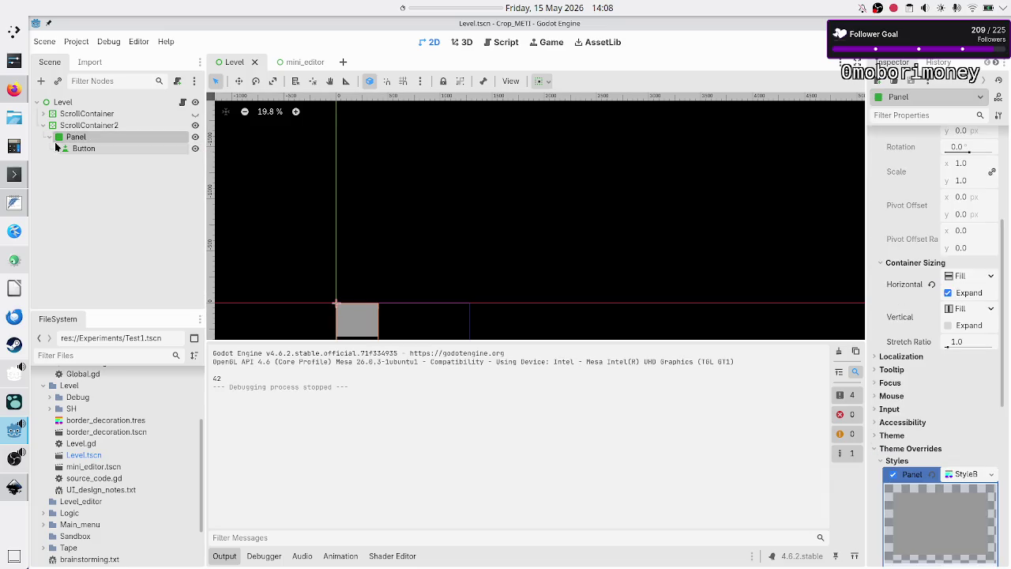
- Check the Panel's Layout settings, hide the Output panel, and select ScrollContainer
left_click(49, 137)
scroll(898, 245, "up", 5)
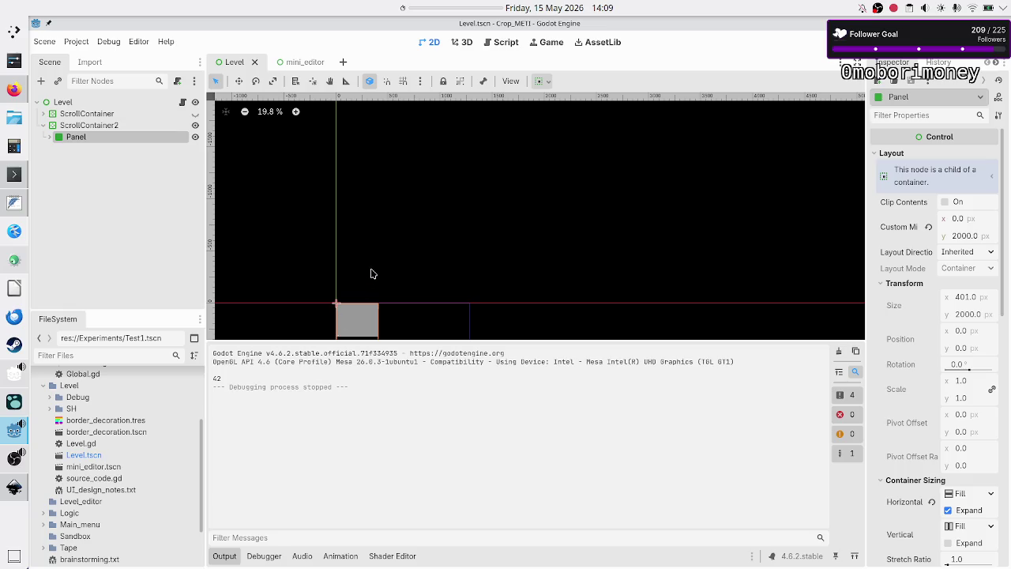
scroll(372, 273, "down", 1)
left_click(225, 557)
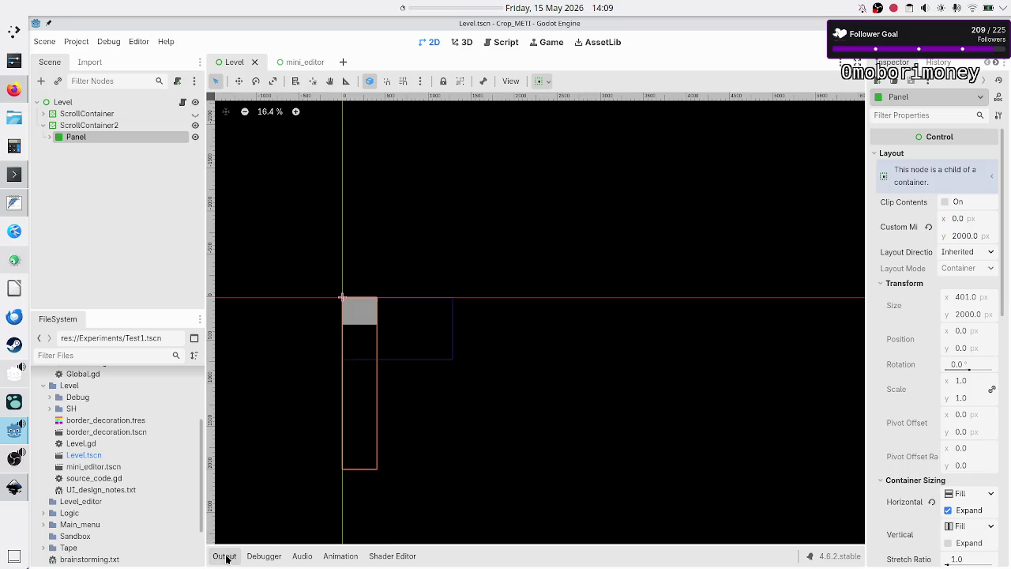
left_click(78, 119)
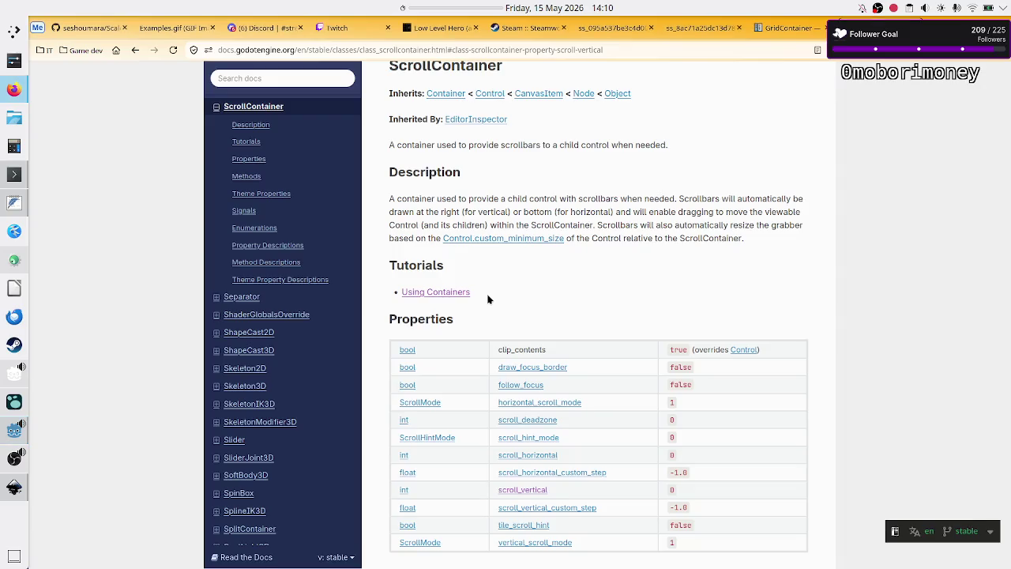
- Cycle through Inkscape and Firefox with Alt+Tab back to the Godot editor
key("alt+Tab")
key("alt+Tab")
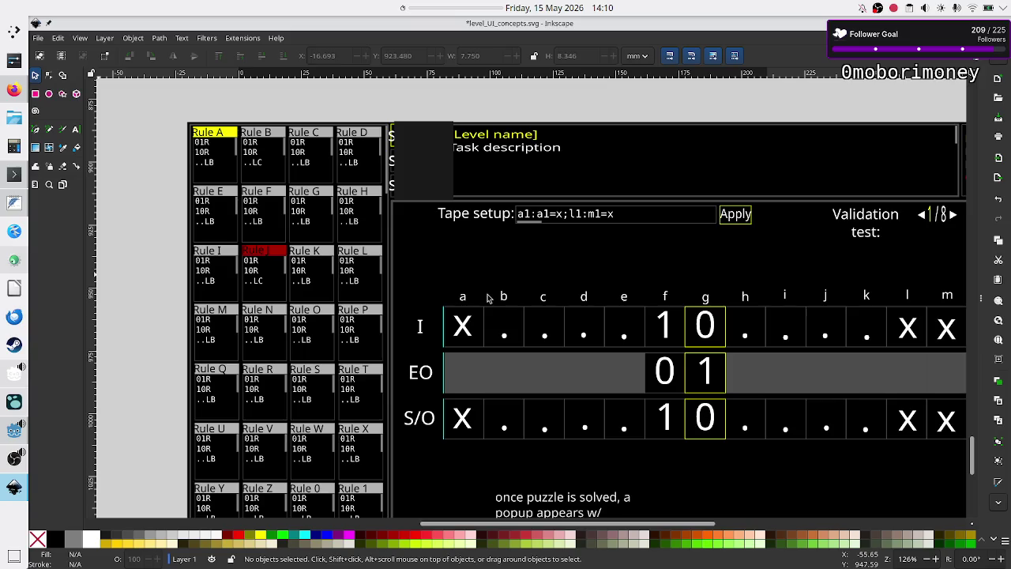
key("alt+Tab")
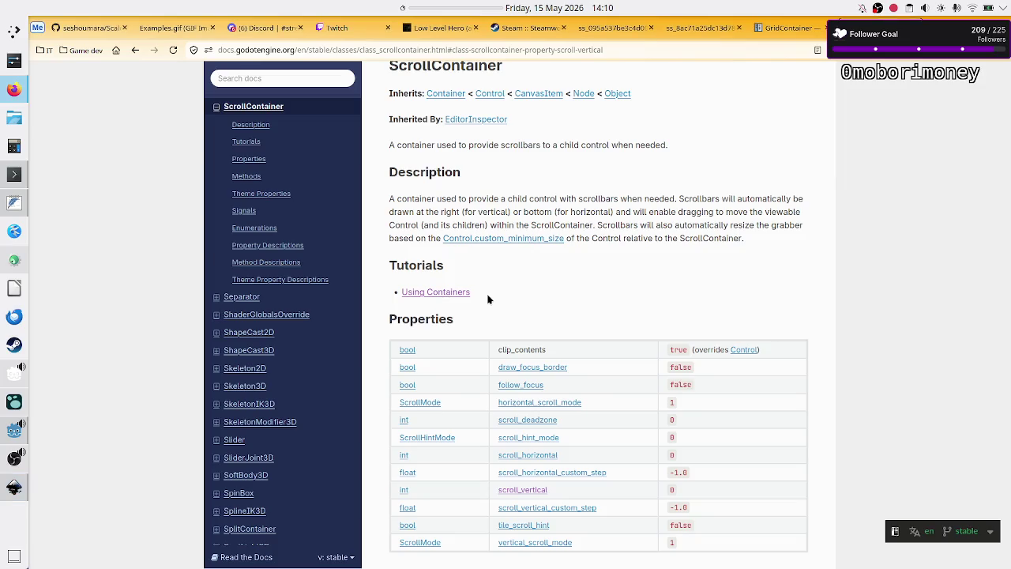
key("alt+Tab")
key("alt+Tab")
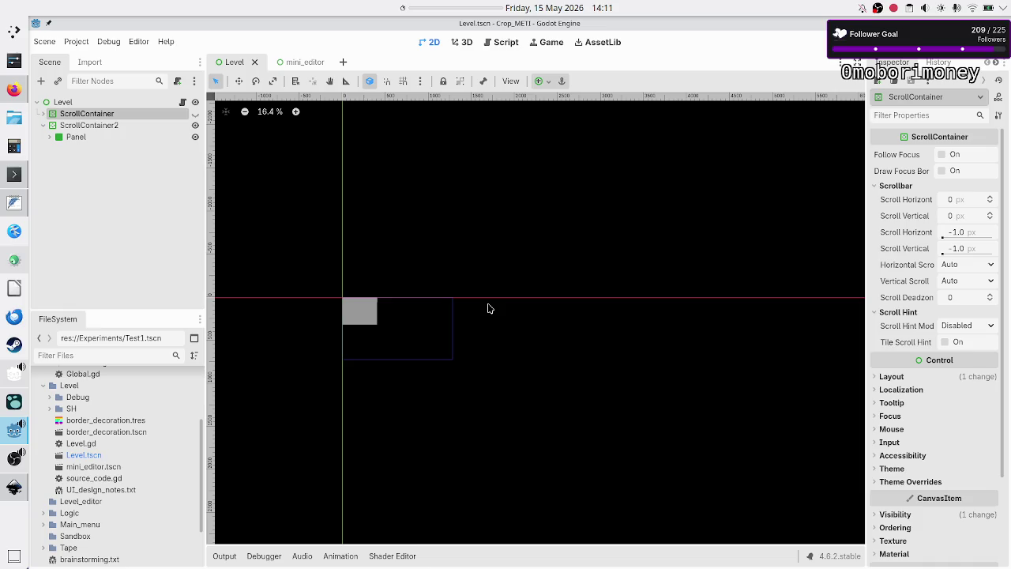
- Inspect the 401 × 2000 px Panel inside ScrollContainer2 on the canvas, then Alt+Tab away
left_click(489, 308)
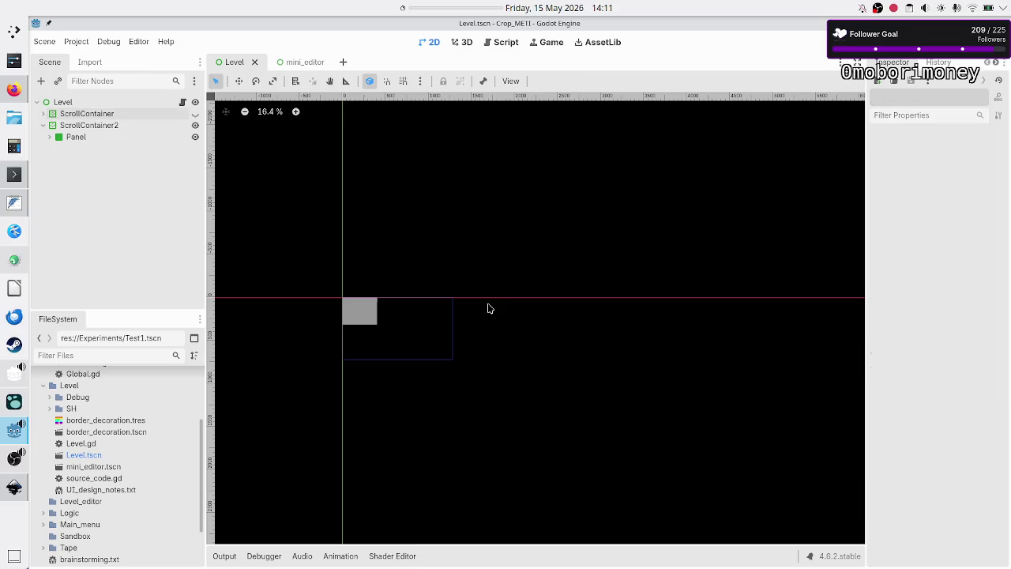
scroll(628, 308, "down", 2)
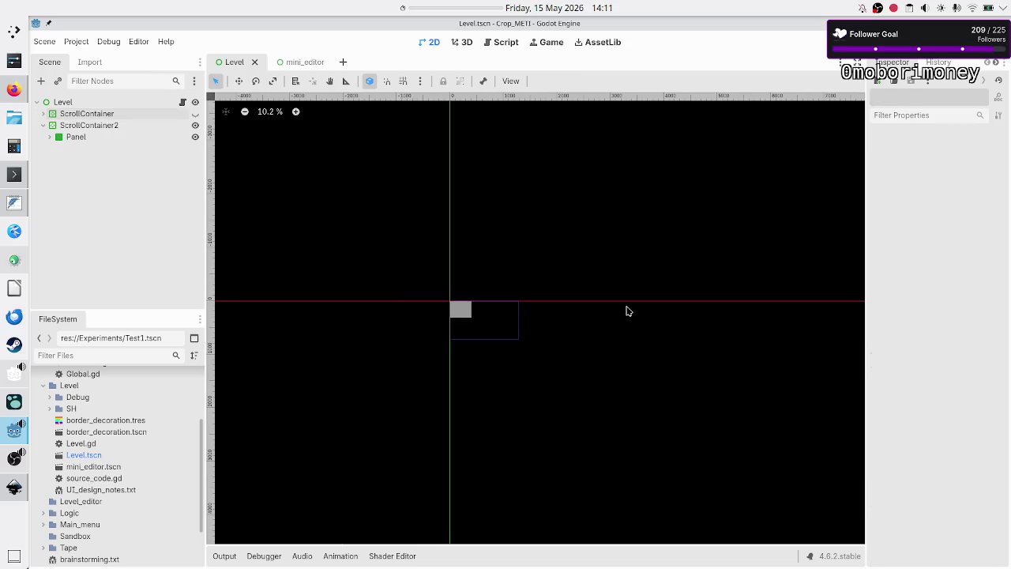
scroll(628, 310, "up", 4)
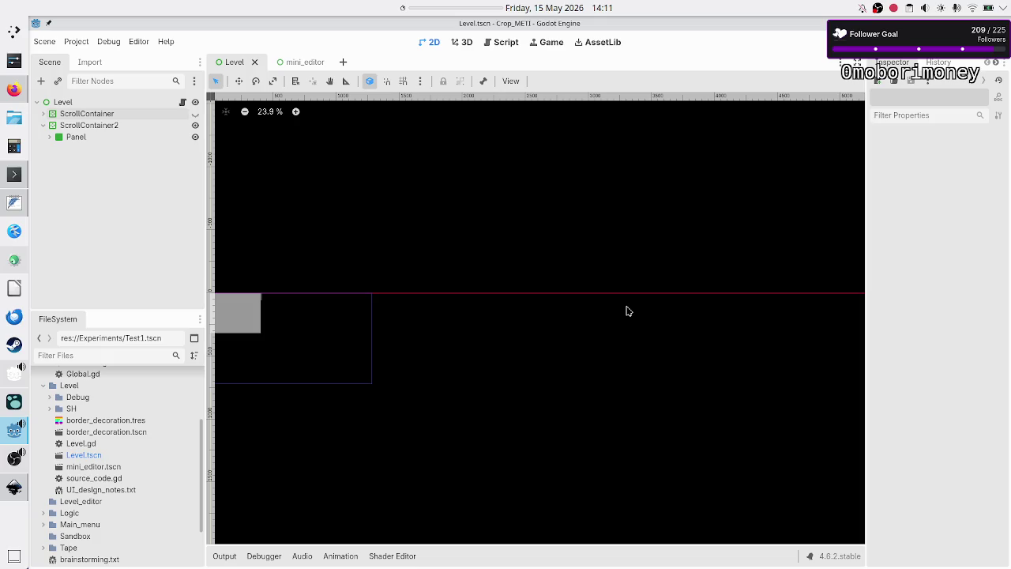
scroll(504, 332, "down", 1)
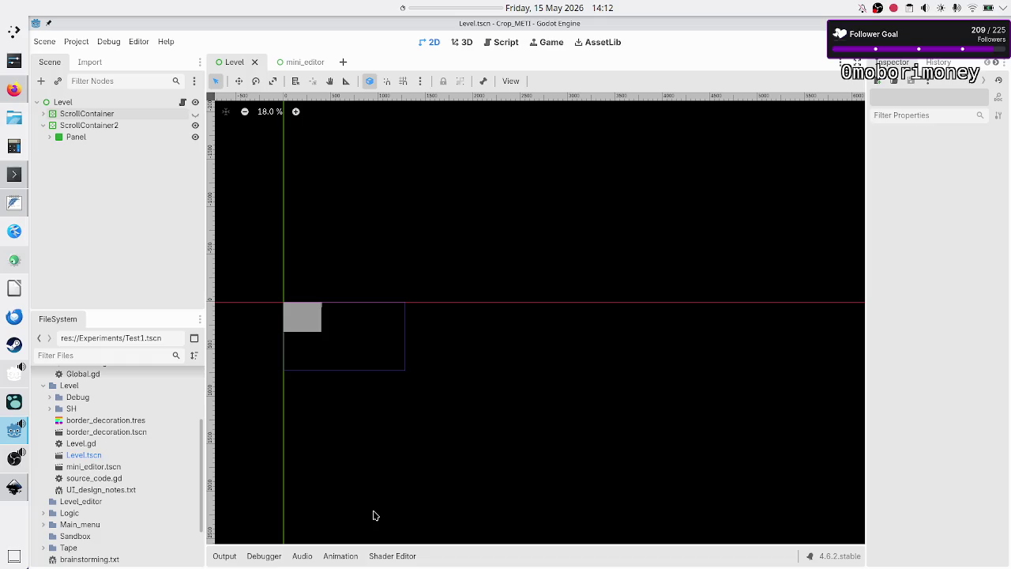
scroll(338, 354, "up", 3)
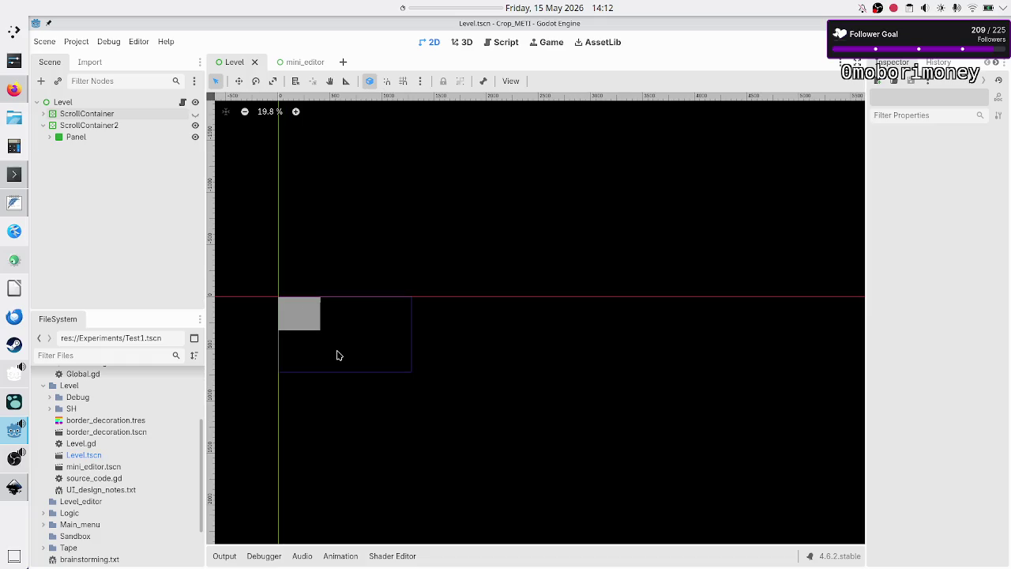
scroll(338, 354, "up", 1)
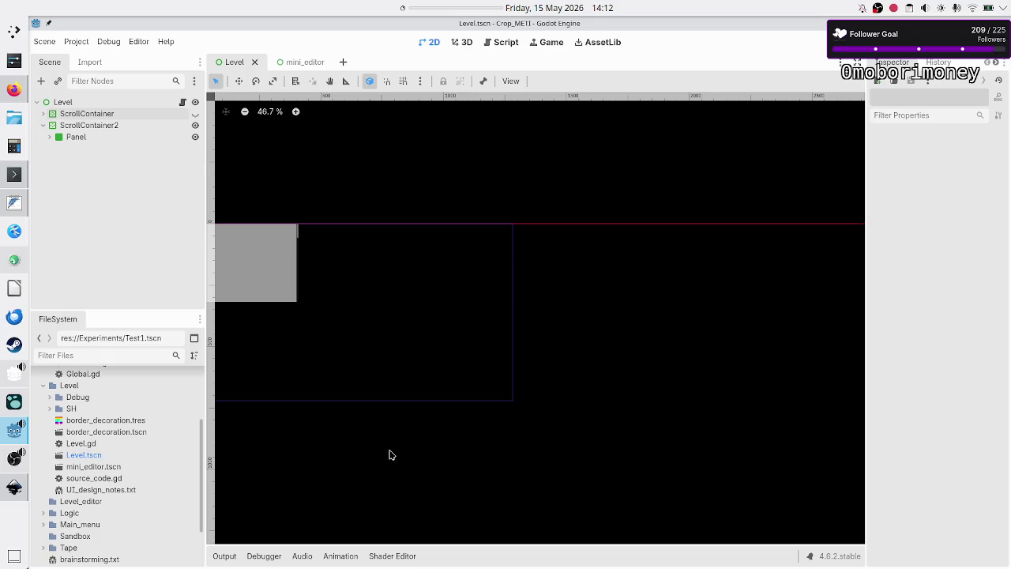
scroll(466, 447, "down", 2)
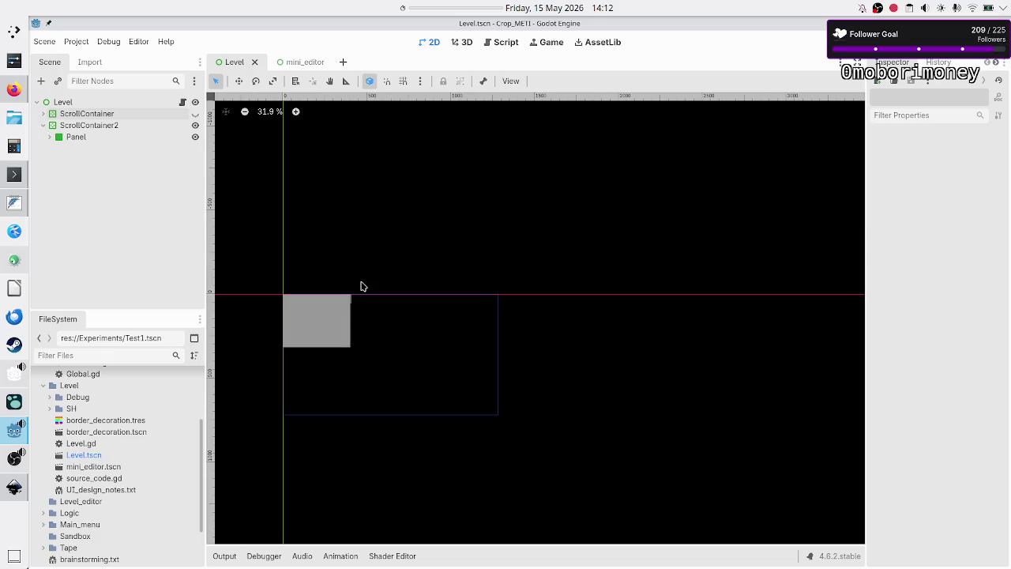
left_click(118, 125)
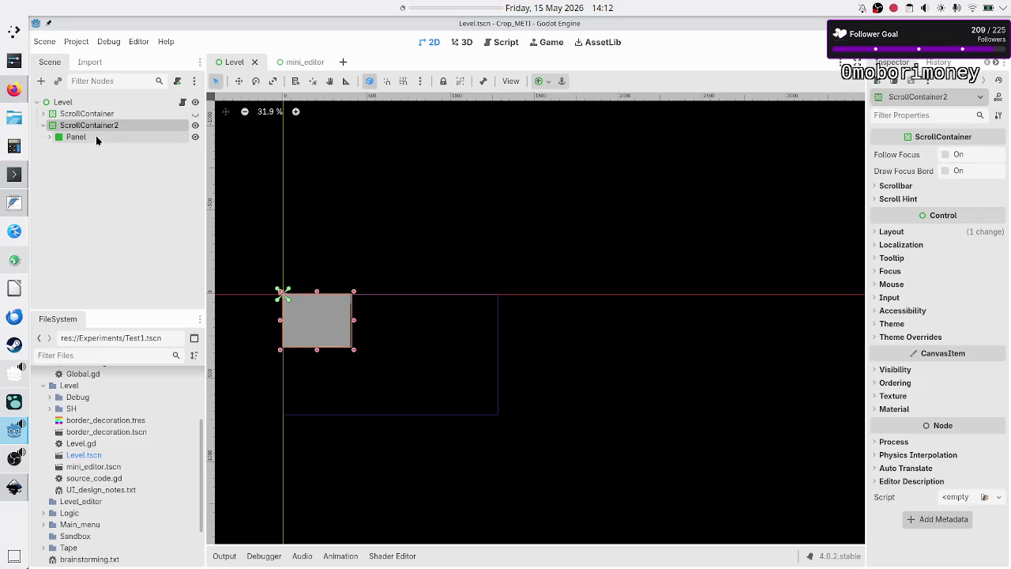
left_click(79, 138)
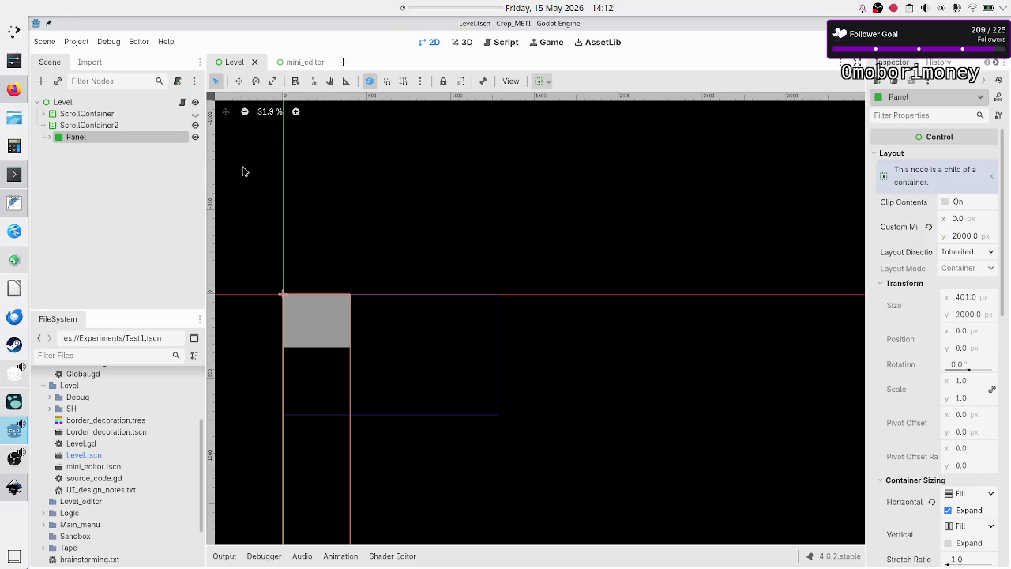
key("alt+Tab")
key("alt+Tab")
key("alt+Tab")
key("alt+Tab")
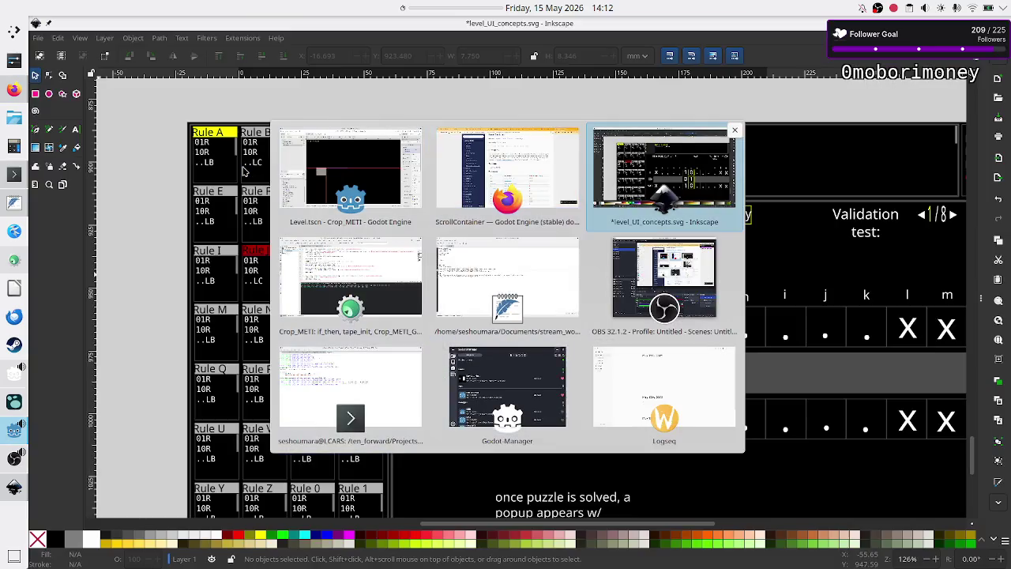
- Review the rule boxes in the level_UI_concepts.svg mockup, then return to Godot
scroll(251, 315, "down", 5)
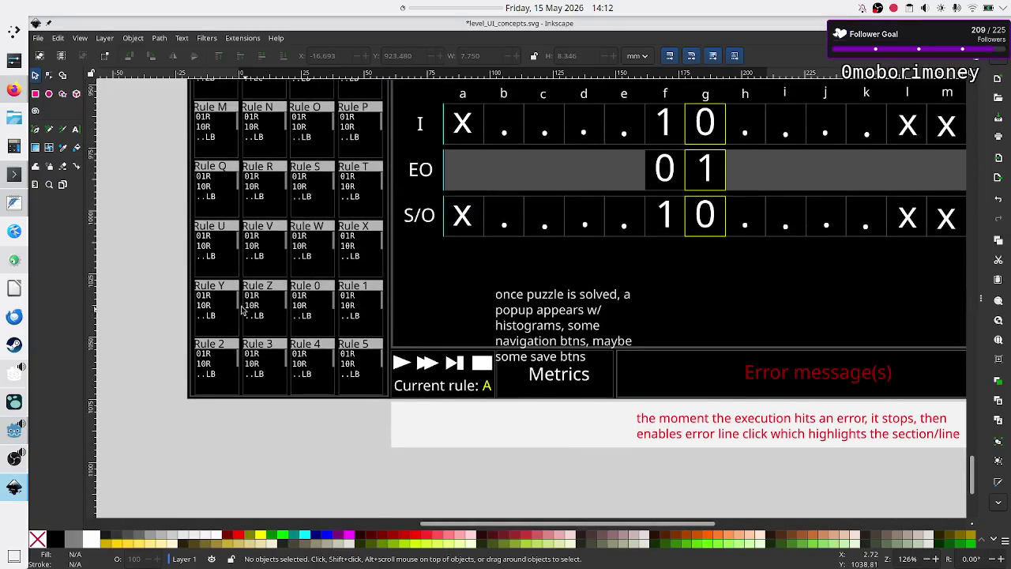
mouse_move(163, 275)
left_mouse_down()
mouse_move(267, 300)
mouse_move(392, 407)
left_mouse_up()
left_click_drag(372, 404, 388, 404)
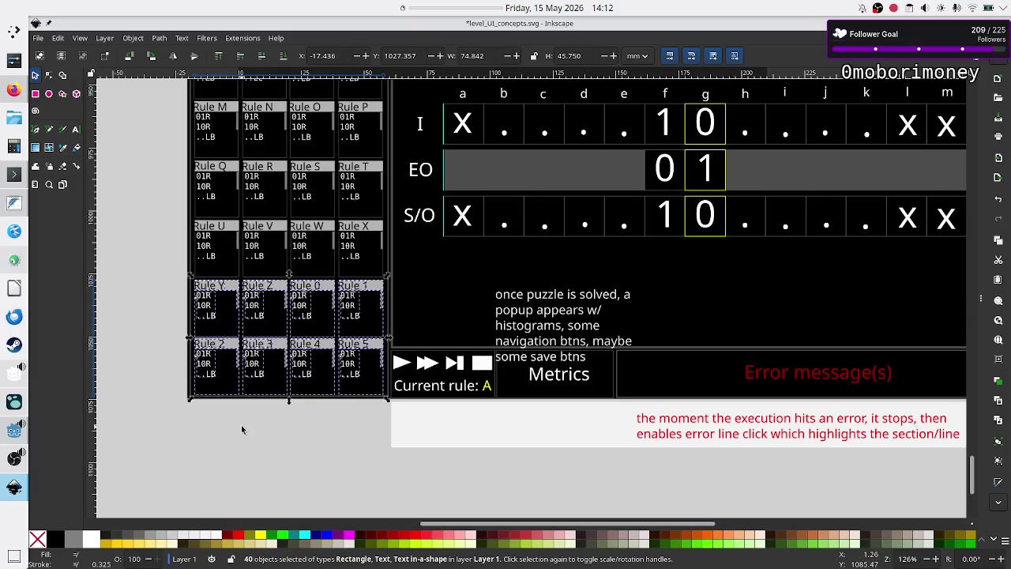
key("Escape")
scroll(242, 429, "up", 5)
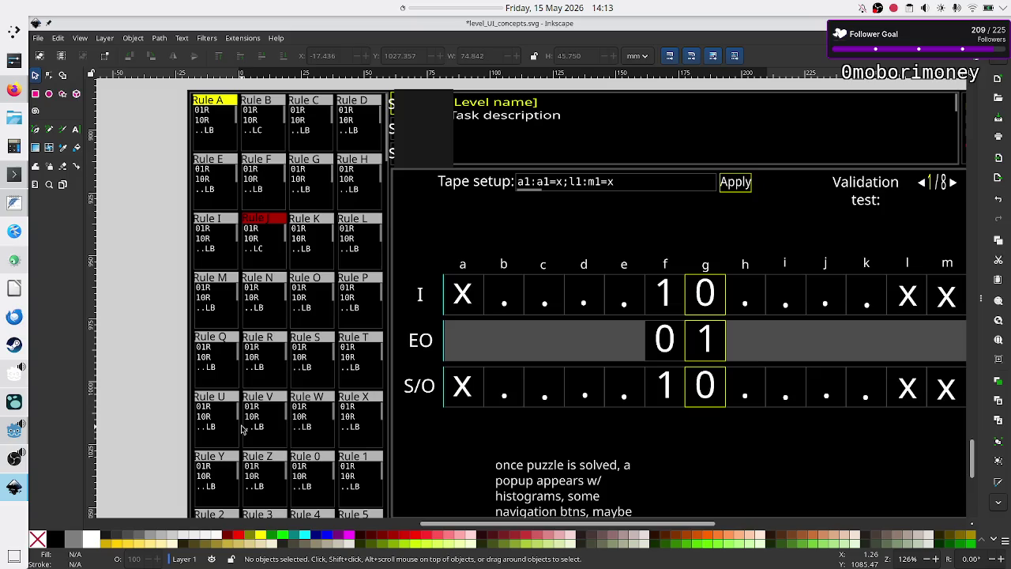
key("alt+Tab")
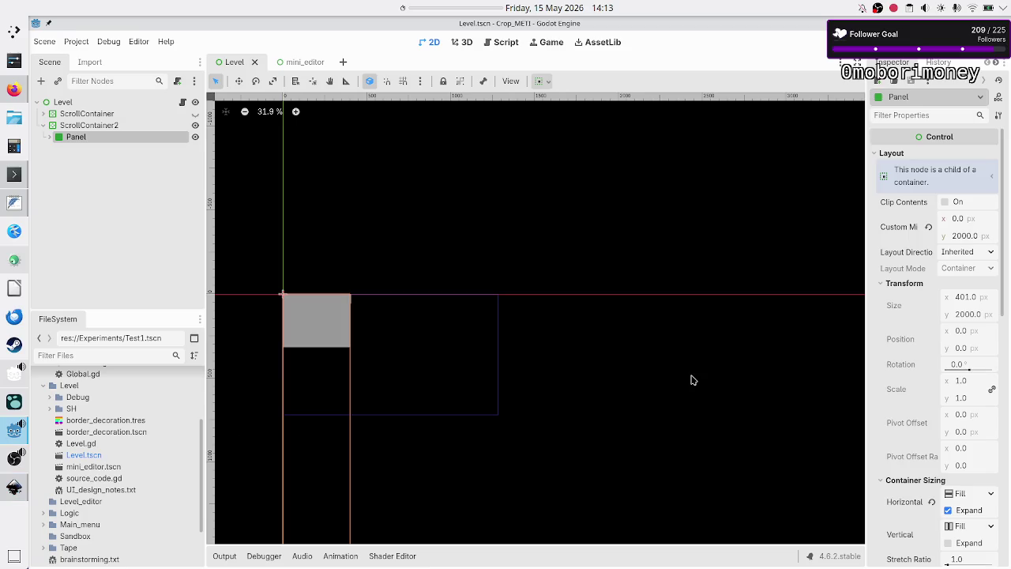
- Change the Panel's minimum height from 2000, trying 1400 and 100, settling on 1000 px
left_click(965, 236)
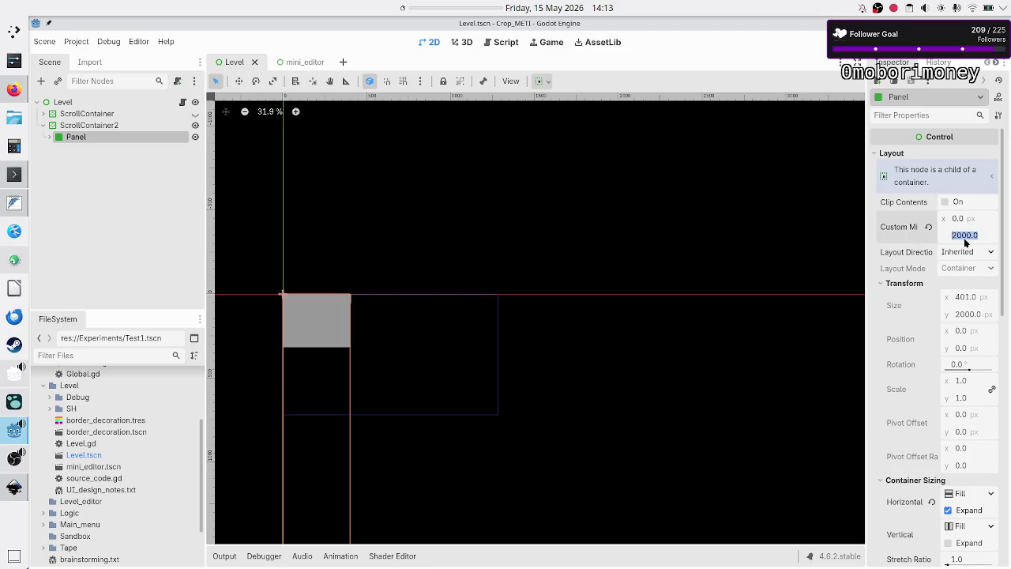
key("Return")
left_click(953, 236)
key("BackSpace")
type("1400")
key("Return")
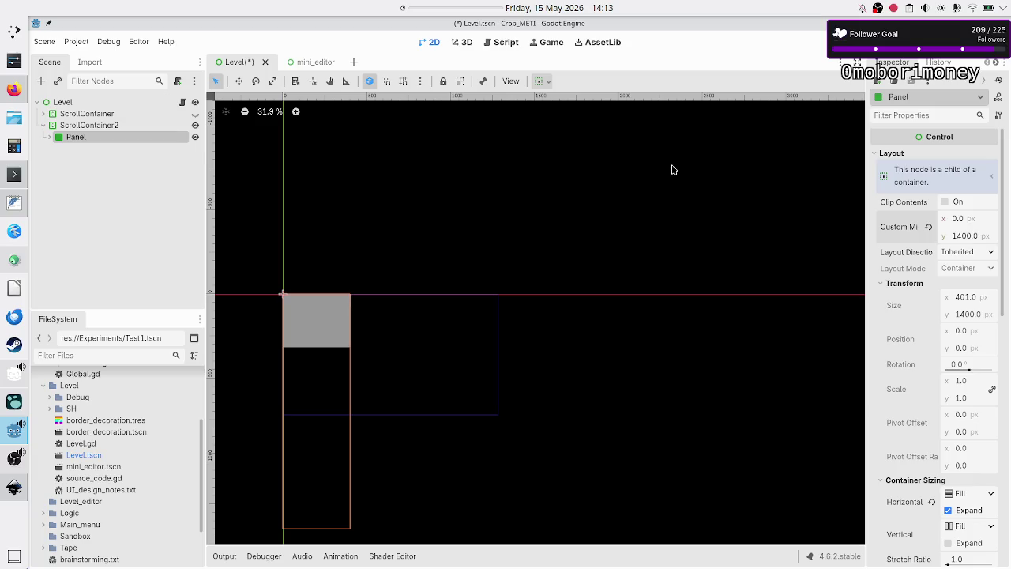
left_click(965, 238)
type("100")
key("Return")
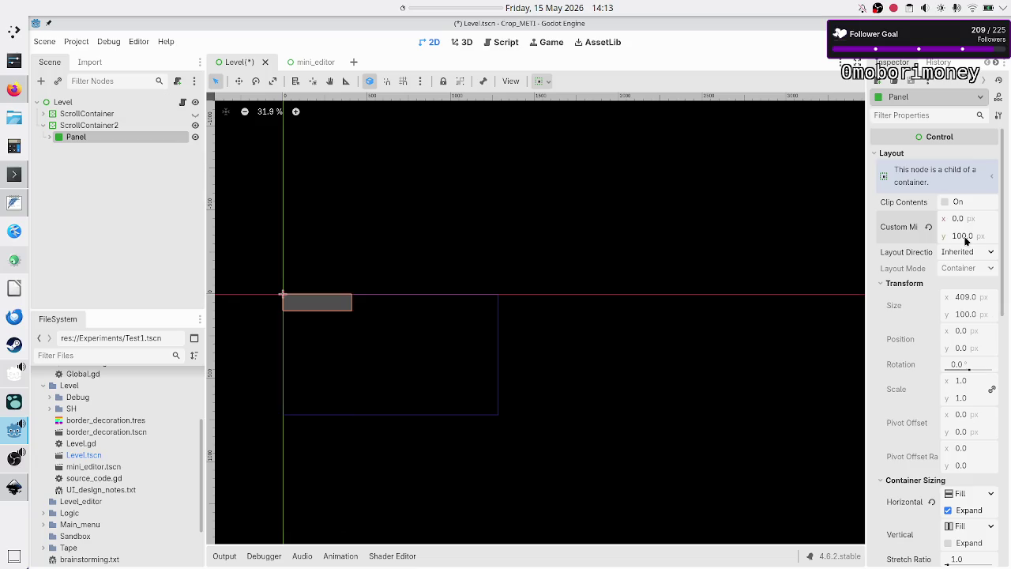
left_click(982, 237)
type("1000")
key("Return")
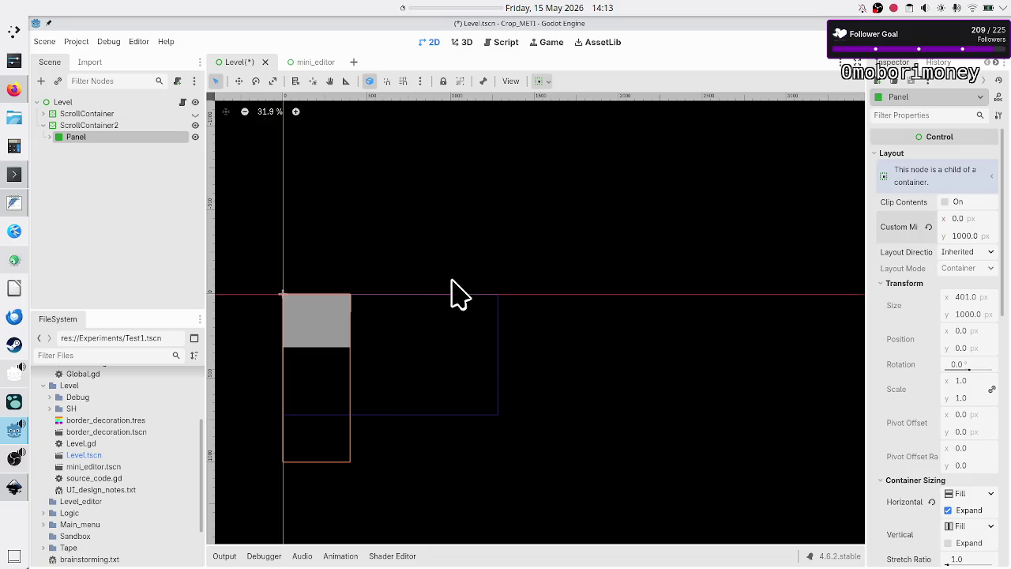
left_click(83, 41)
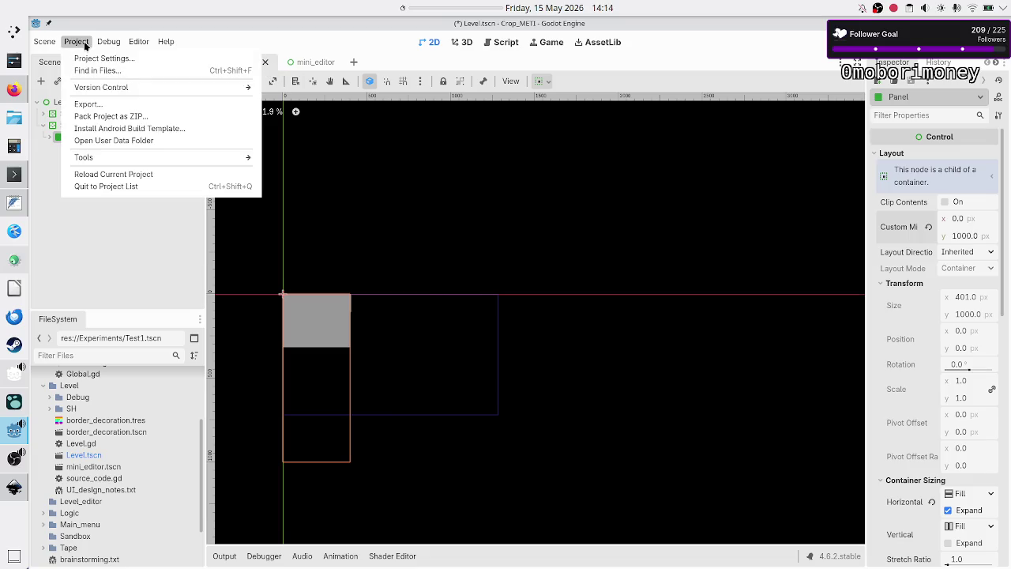
- Open Project Settings at Display > Window to check the 1280 × 720 viewport size
left_click(86, 61)
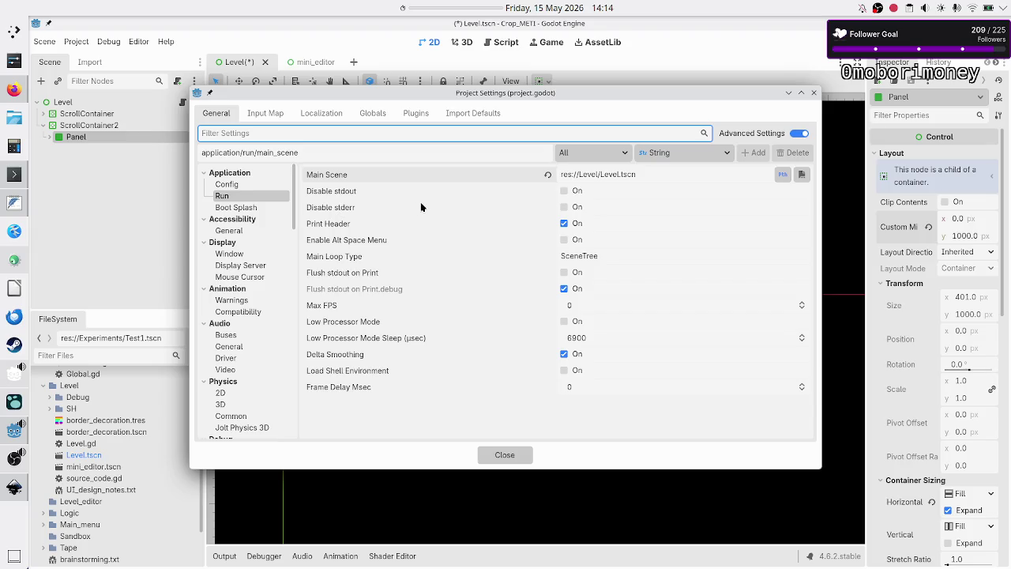
left_click(237, 253)
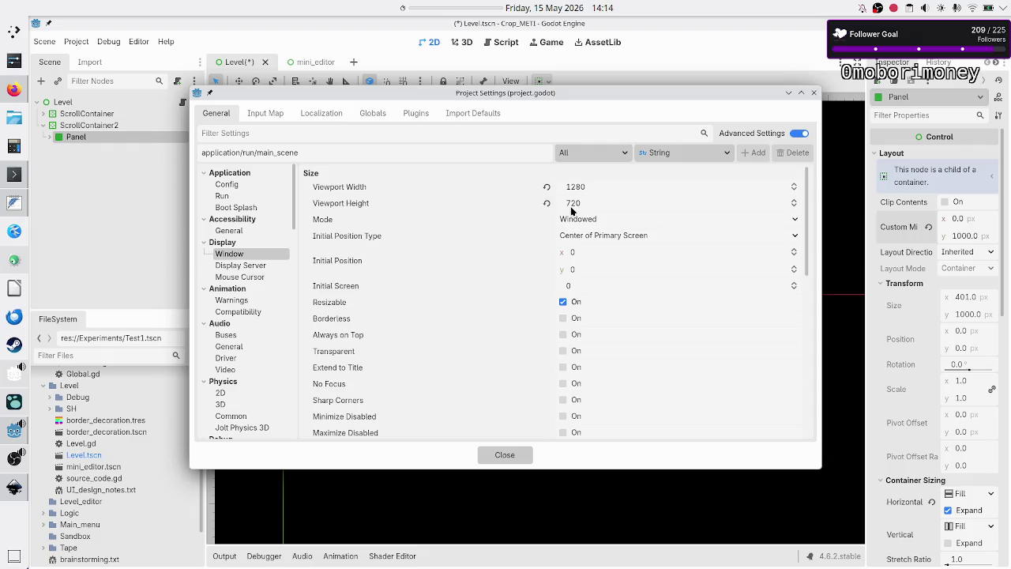
left_click(605, 203)
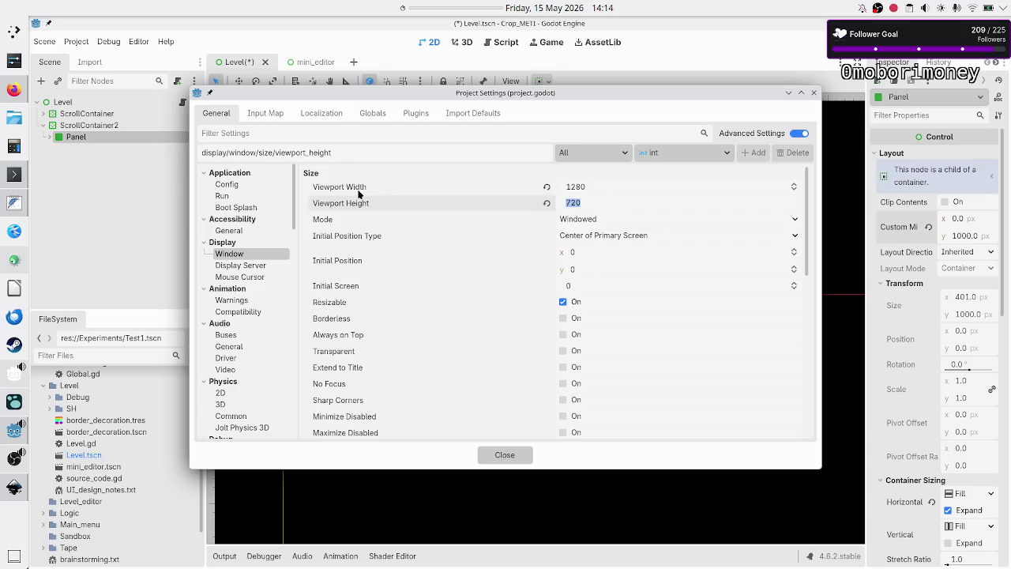
left_click(13, 36)
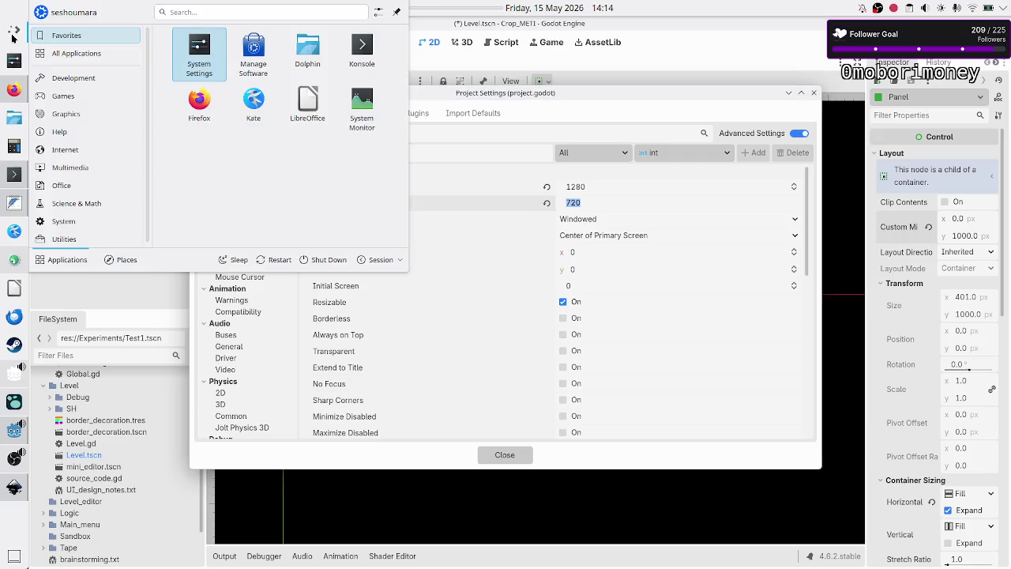
- Check the 1920×1080 resolution in KDE Display Configuration, then close Godot's Project Settings
type("displ")
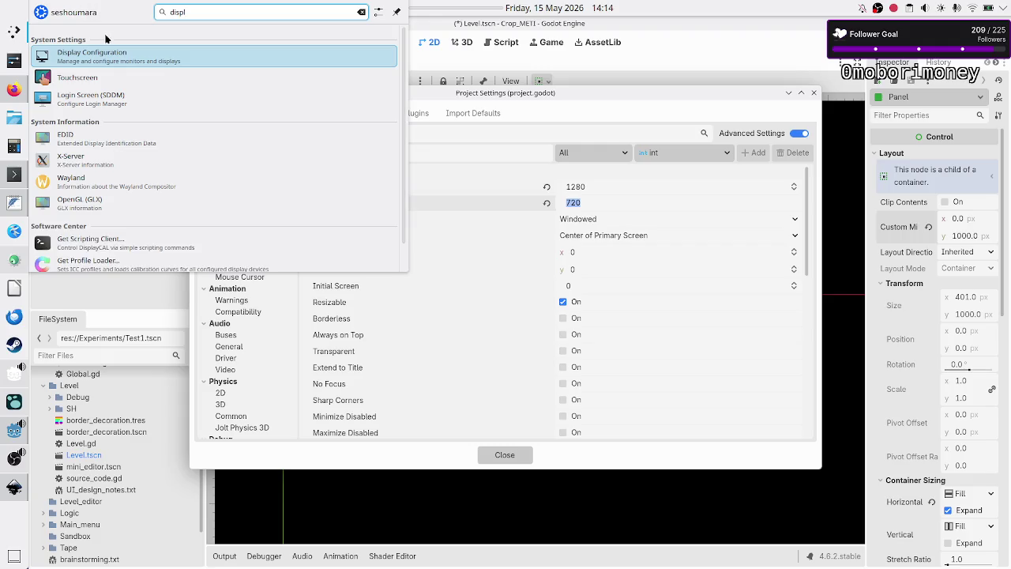
left_click(106, 56)
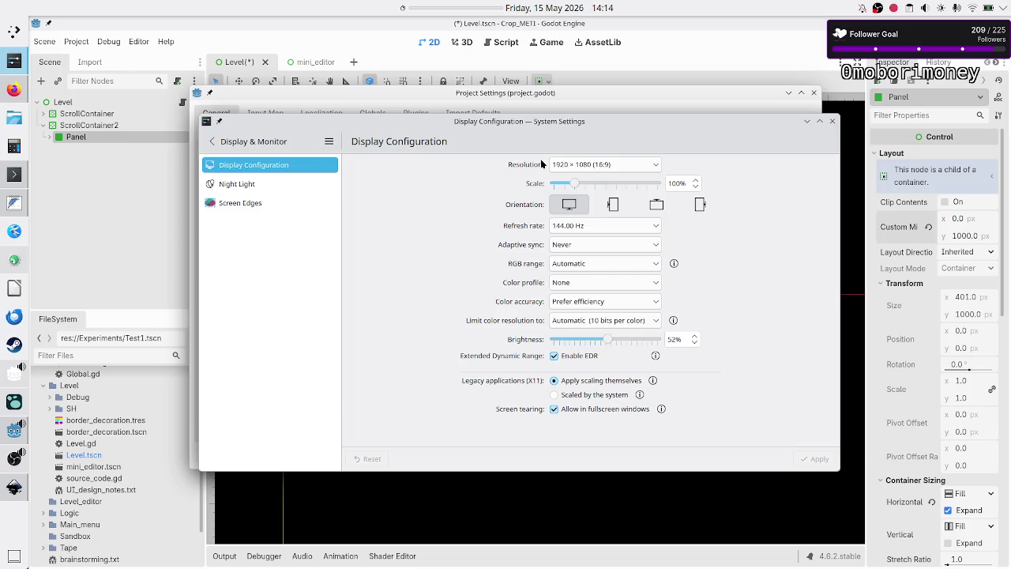
left_click(832, 121)
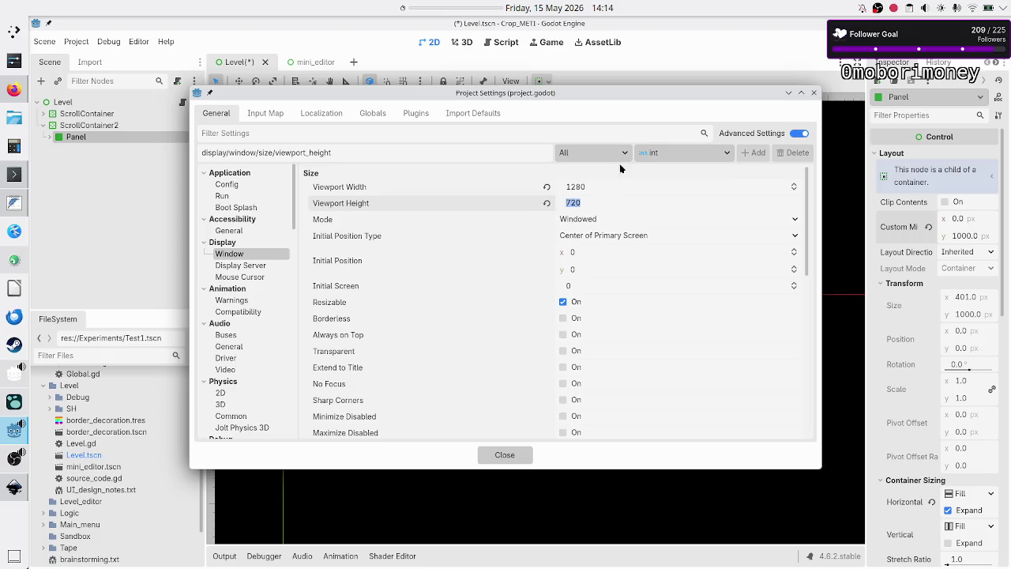
left_click(816, 95)
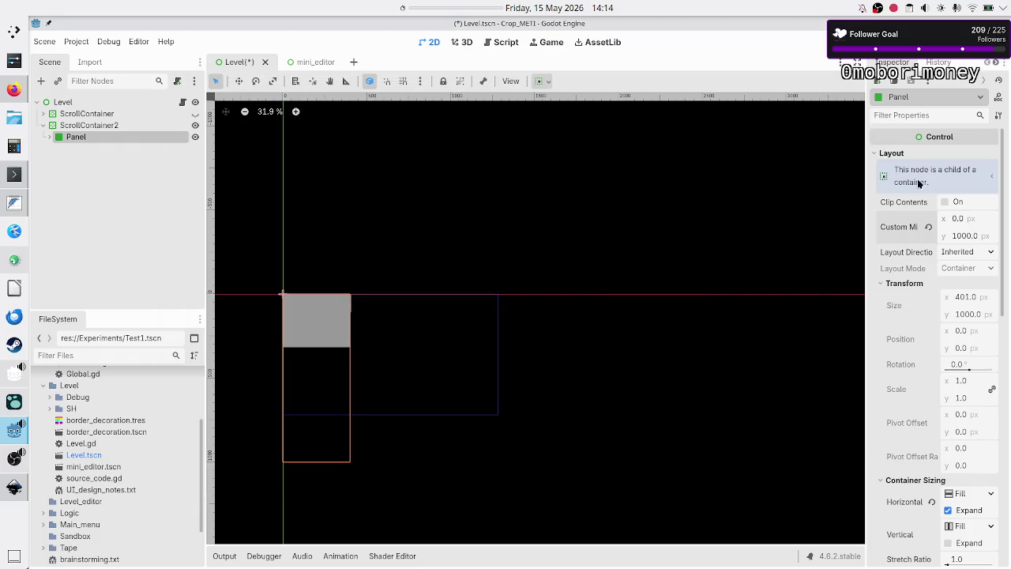
- Enter 1200 in the Panel's Custom Minimum Size y field in the Inspector
left_click(972, 241)
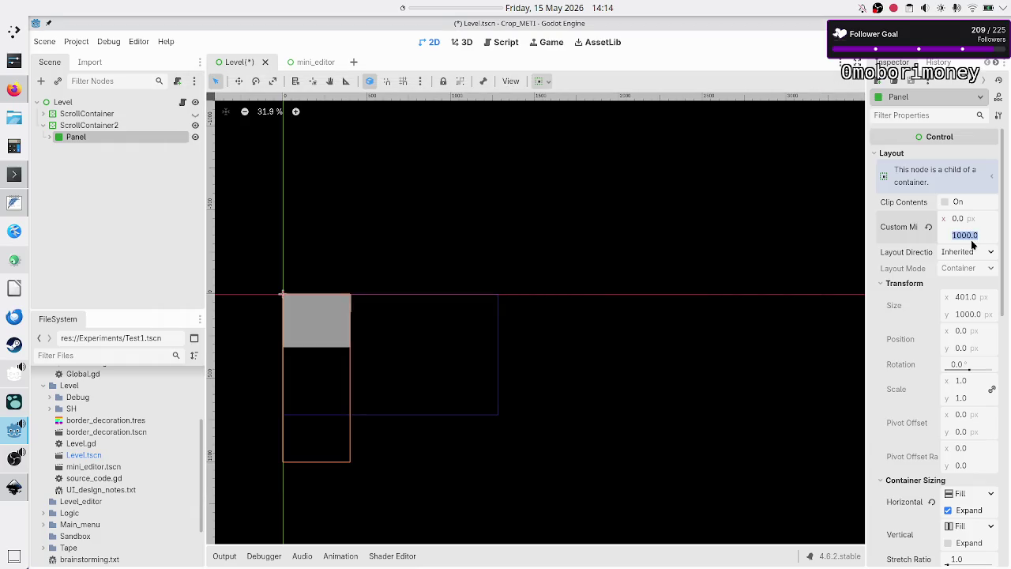
type("10")
key("BackSpace")
type("200")
key("BackSpace")
key("BackSpace")
type("200")
key("Return")
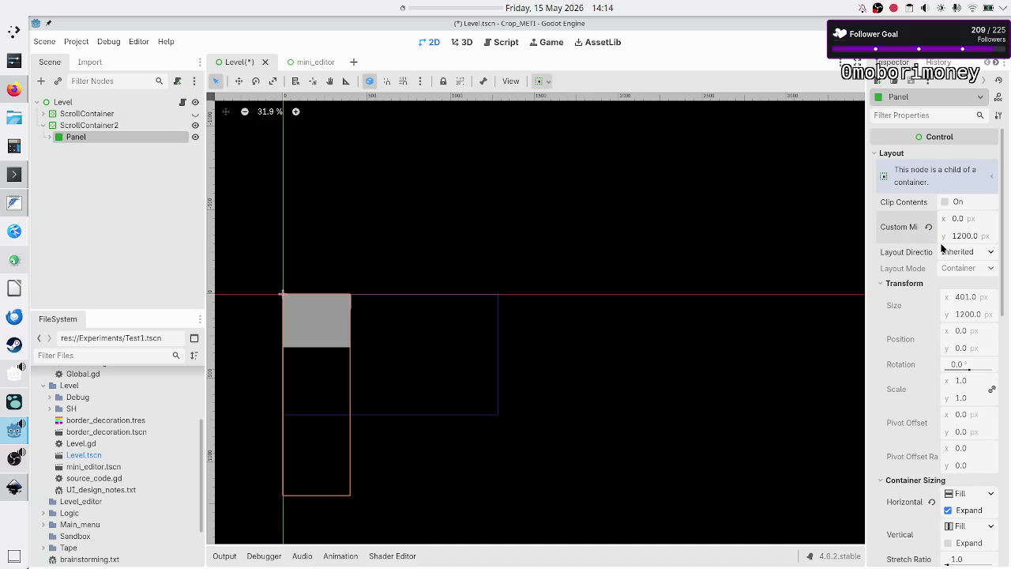
key("alt+Tab")
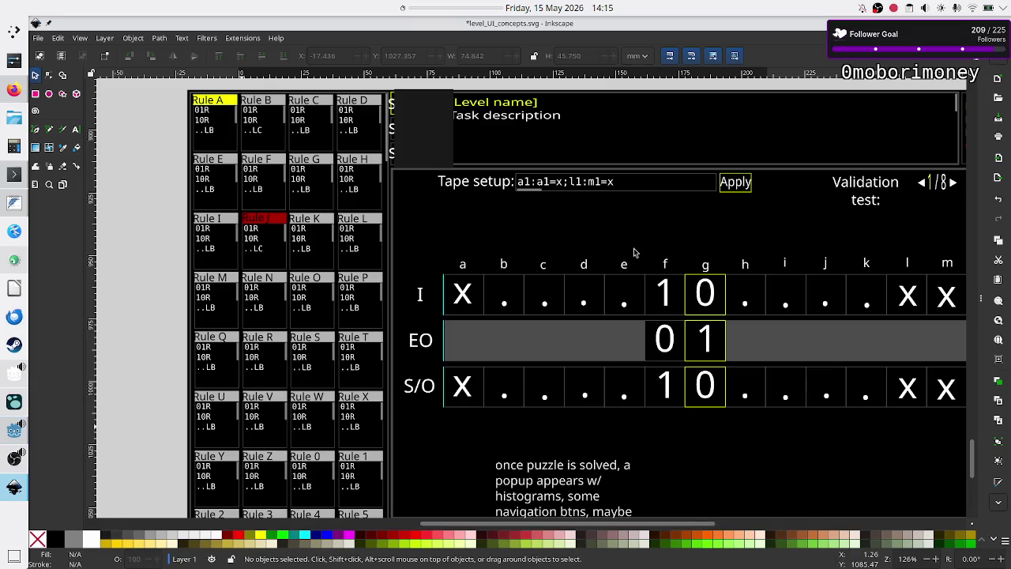
- Start a DuckDuckGo search for 'what's the biggest' in a new Firefox tab
left_click(14, 94)
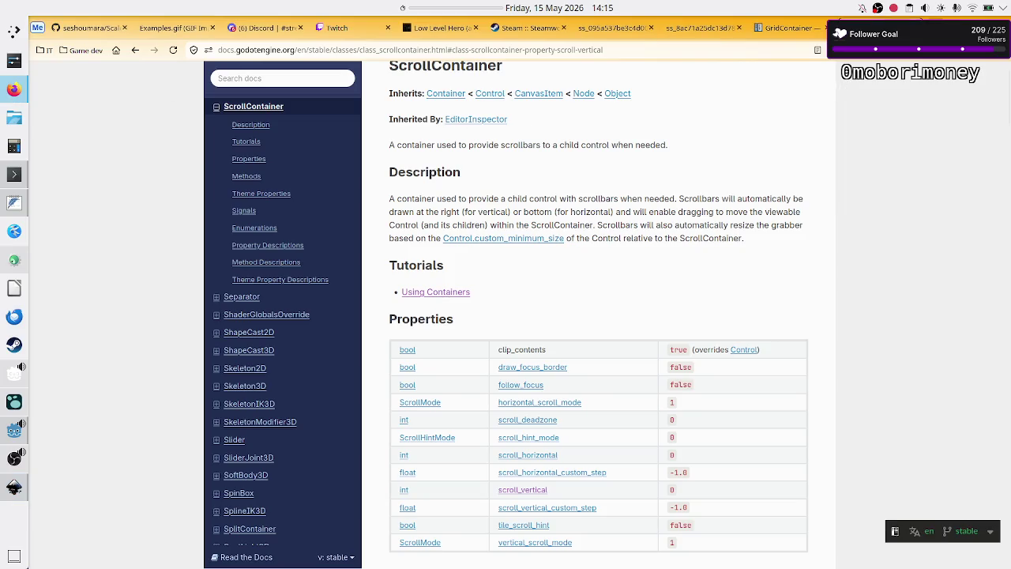
key("ctrl+t")
left_click(494, 188)
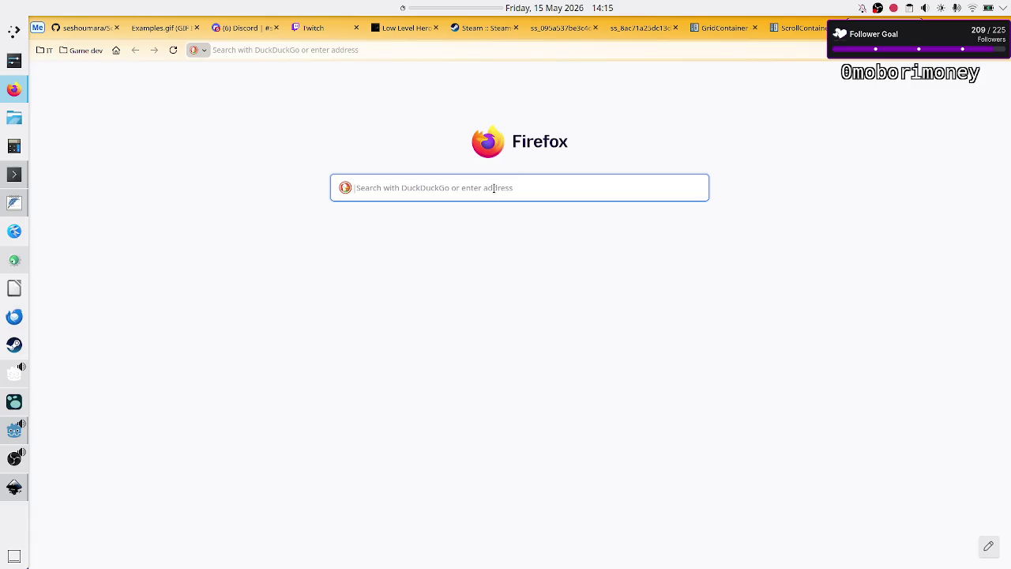
type("what'")
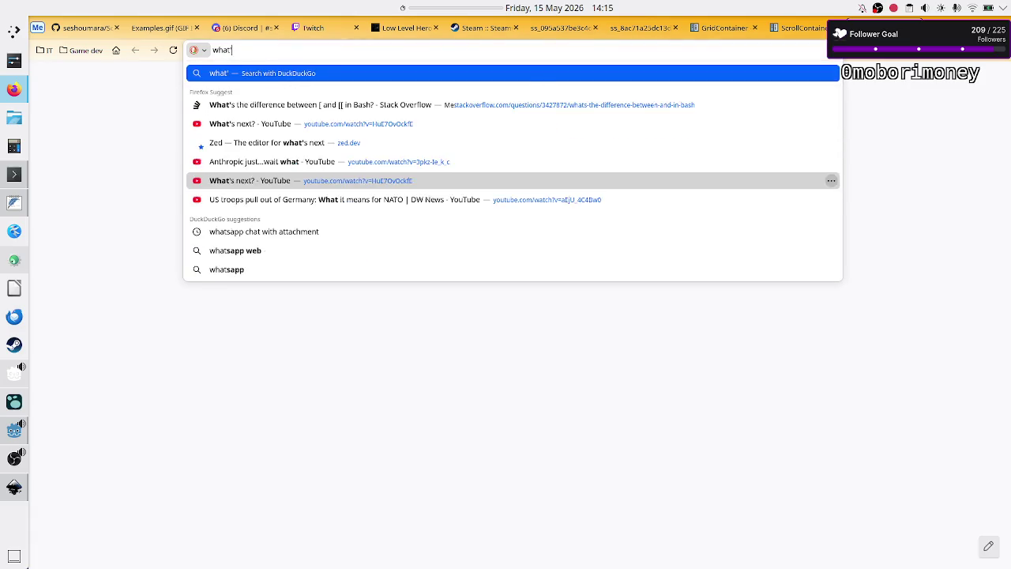
type("s the biggest")
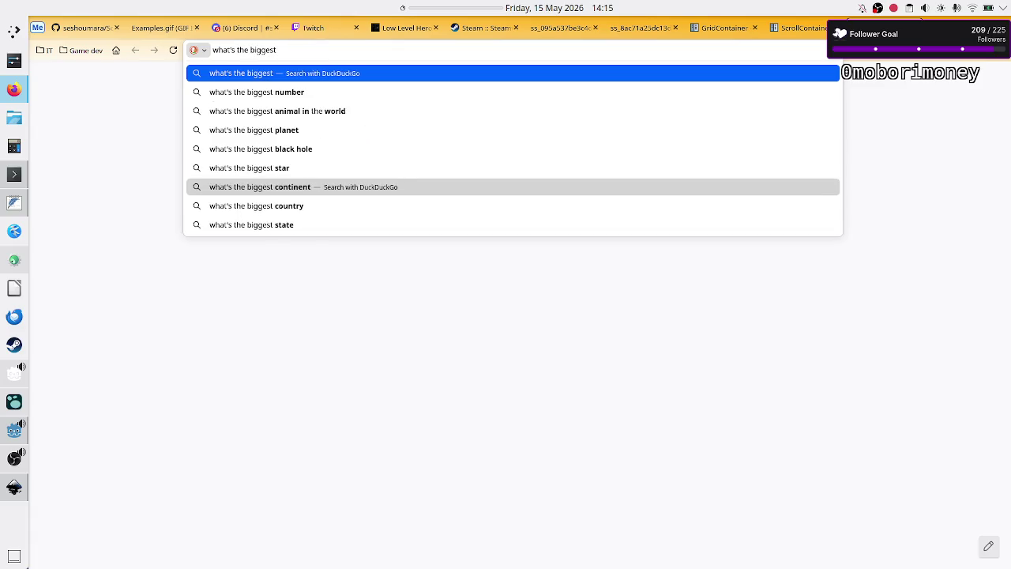
left_click(495, 187)
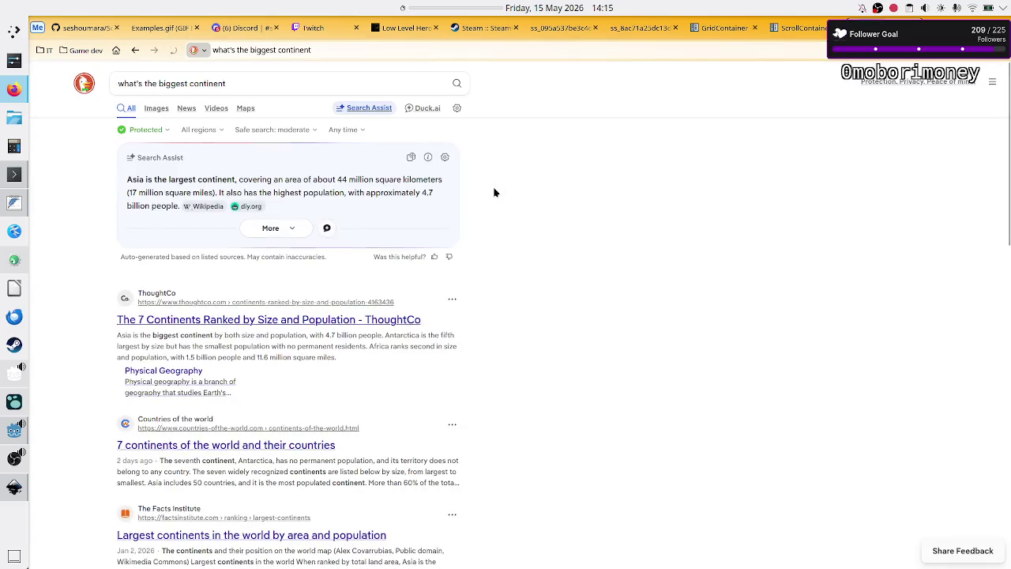
- Change the query to 'what's the biggest height of all monitors on the market?' and select the 57 inches answer
left_click(435, 50)
left_click(435, 50)
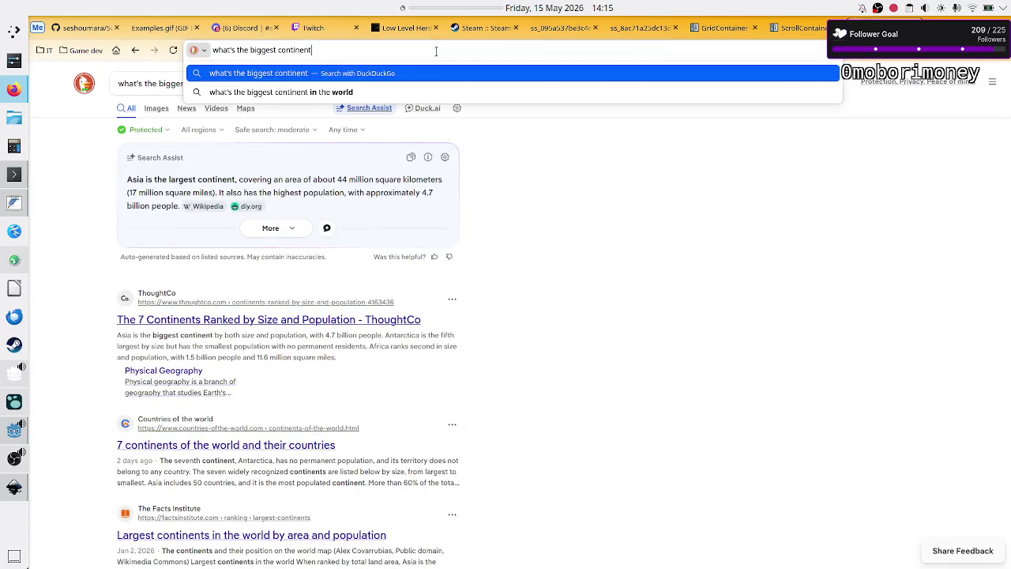
key("BackSpace")
key("BackSpace")
key("BackSpace")
type("he")
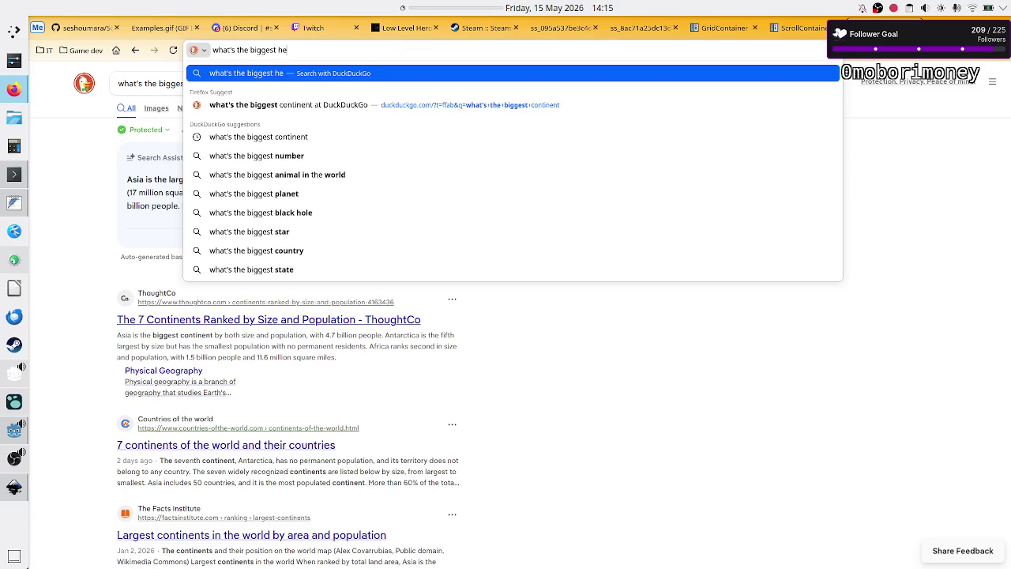
type("ight o")
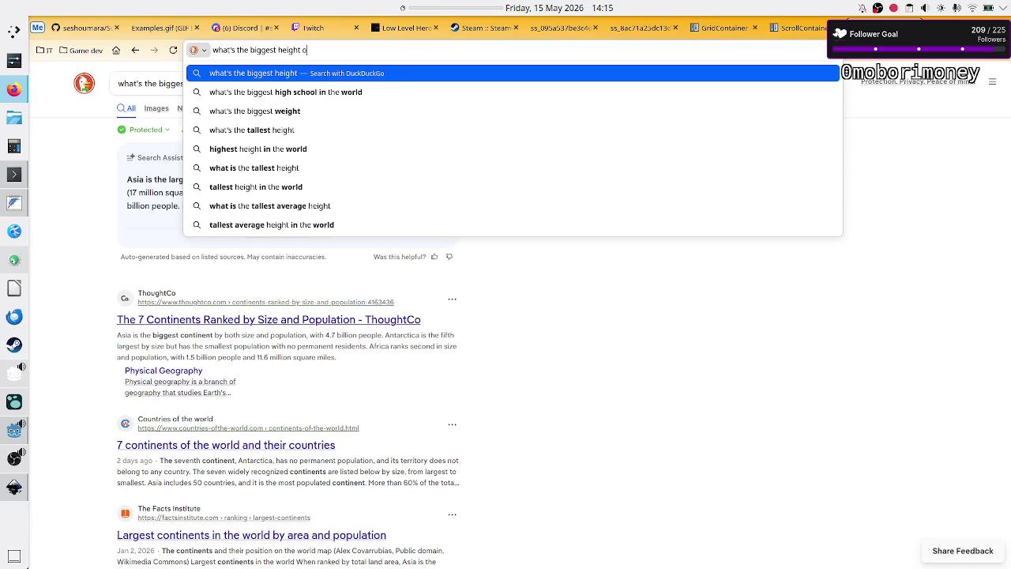
type("f all mon")
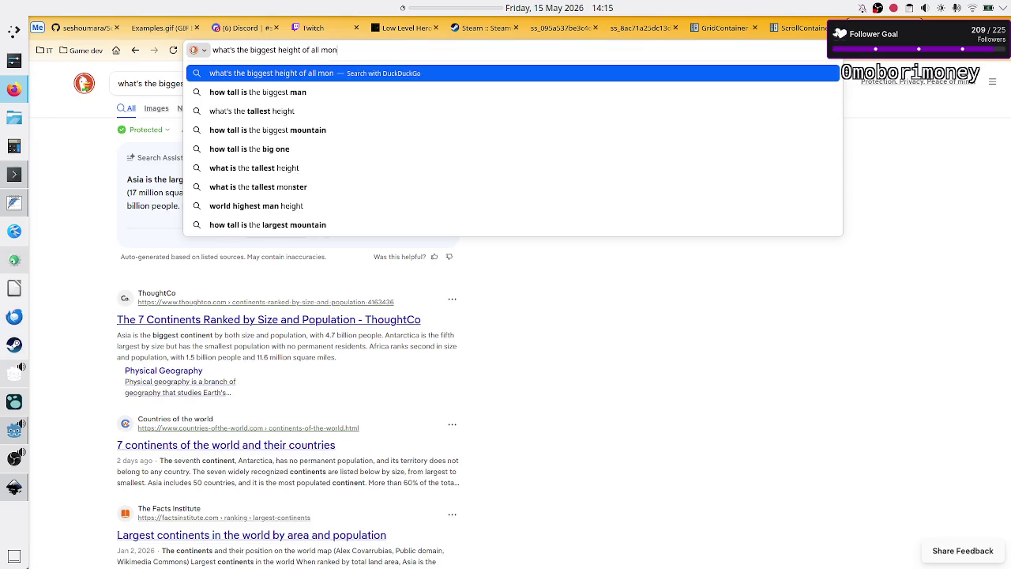
type("itors on the ma")
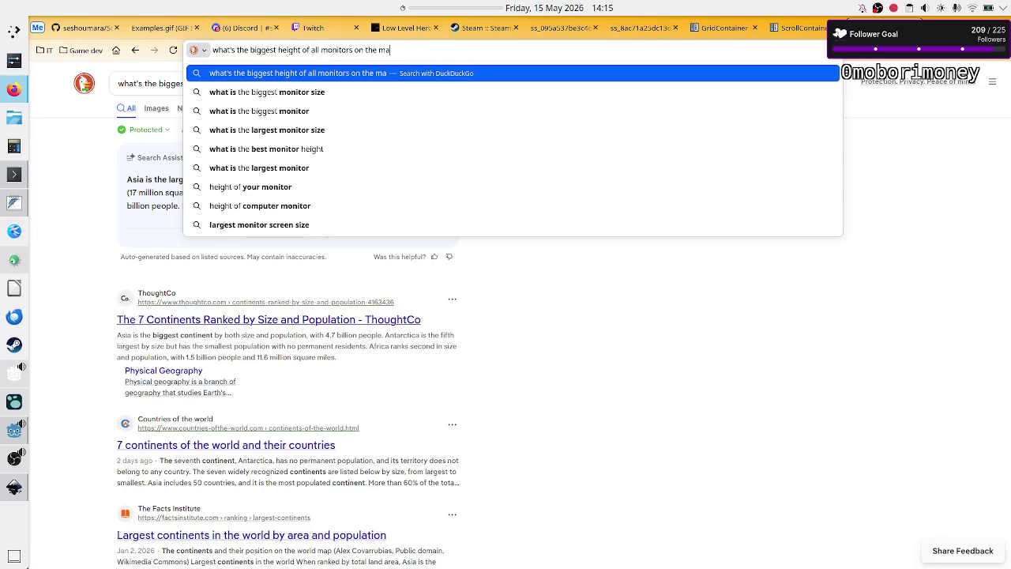
type("rket?")
key("Return")
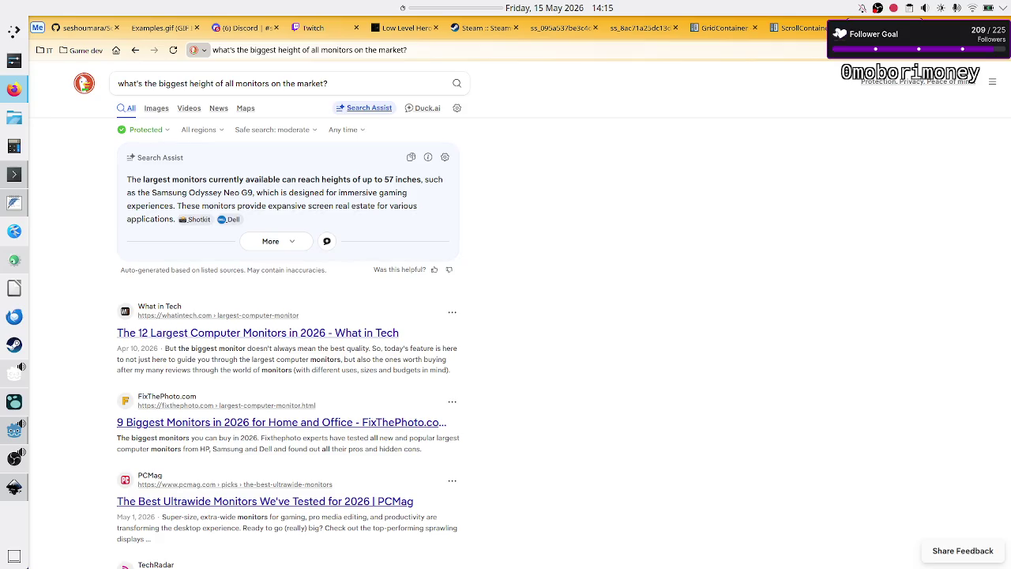
double_click(390, 178)
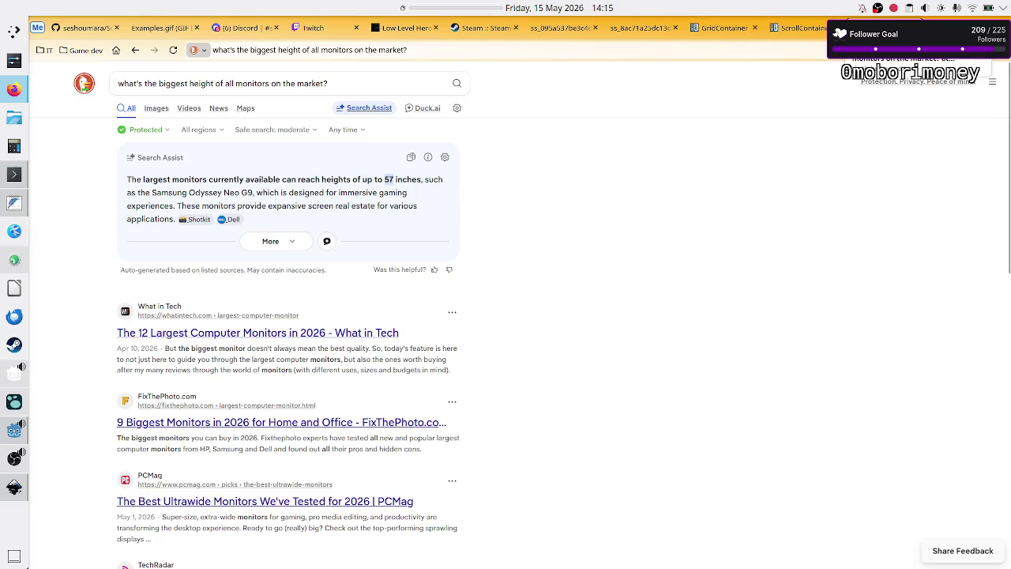
key("ctrl+t")
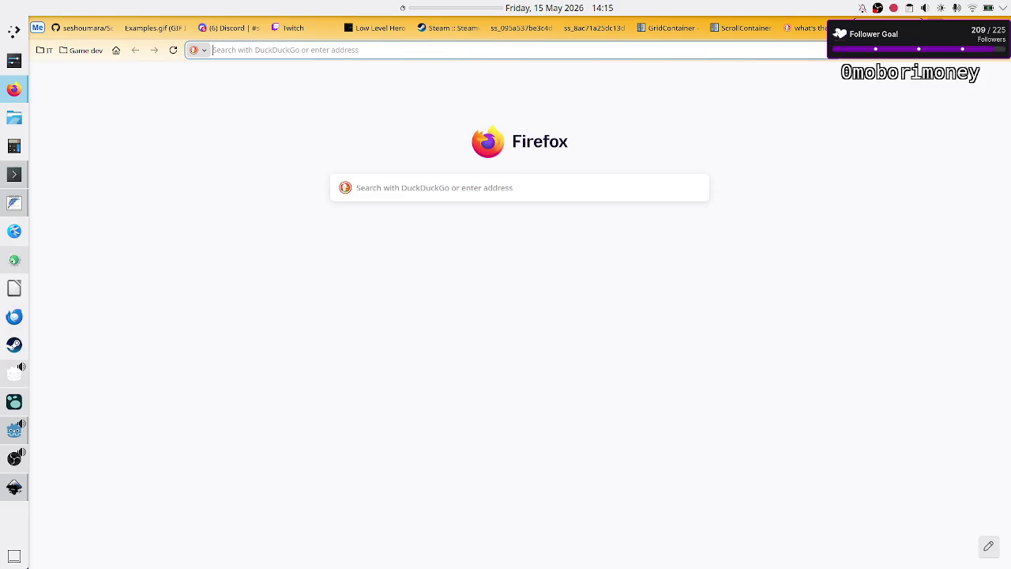
- Search DuckDuckGo for '57 inches to pixels'
type("57")
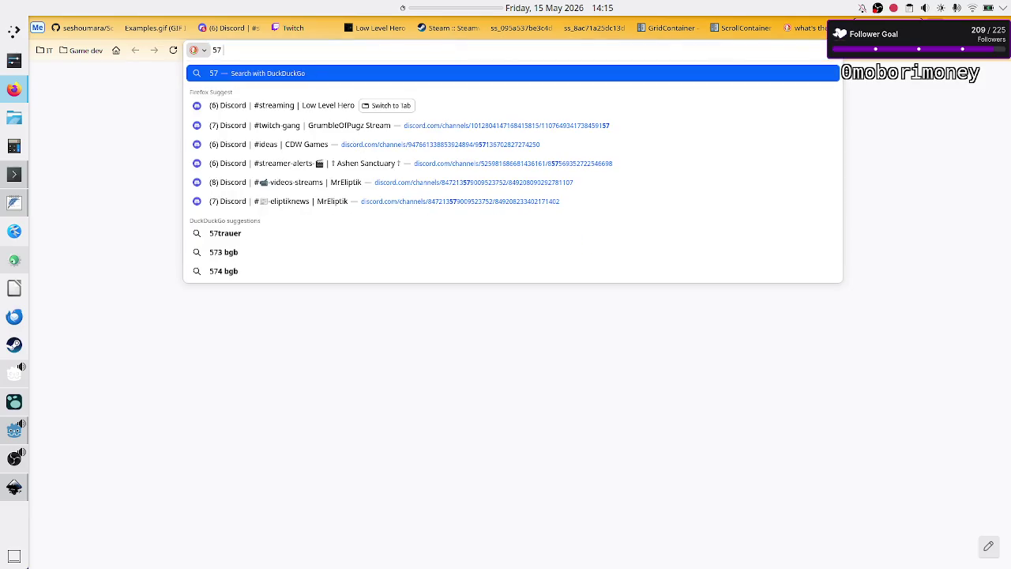
type(" inches")
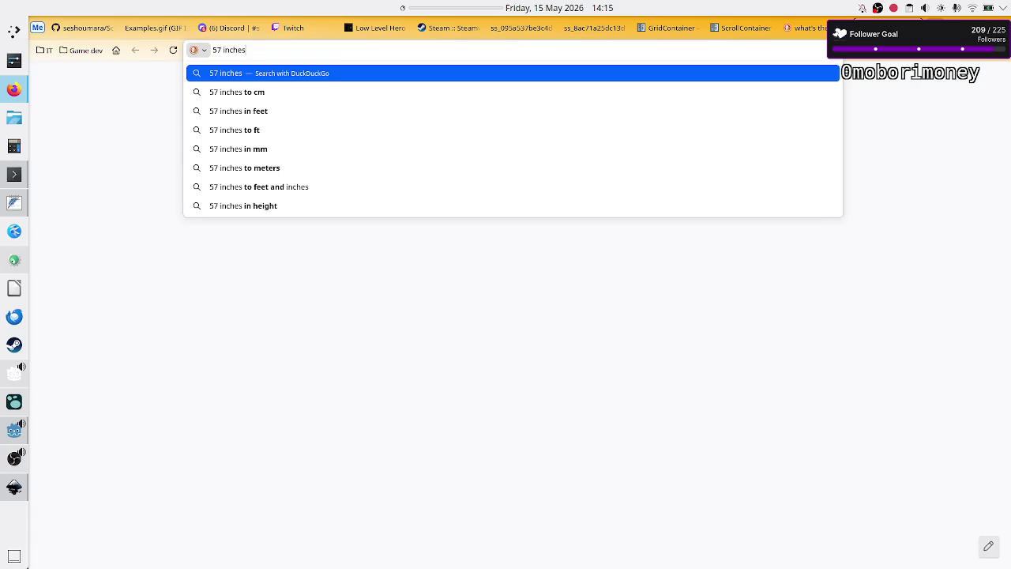
type(" to piz")
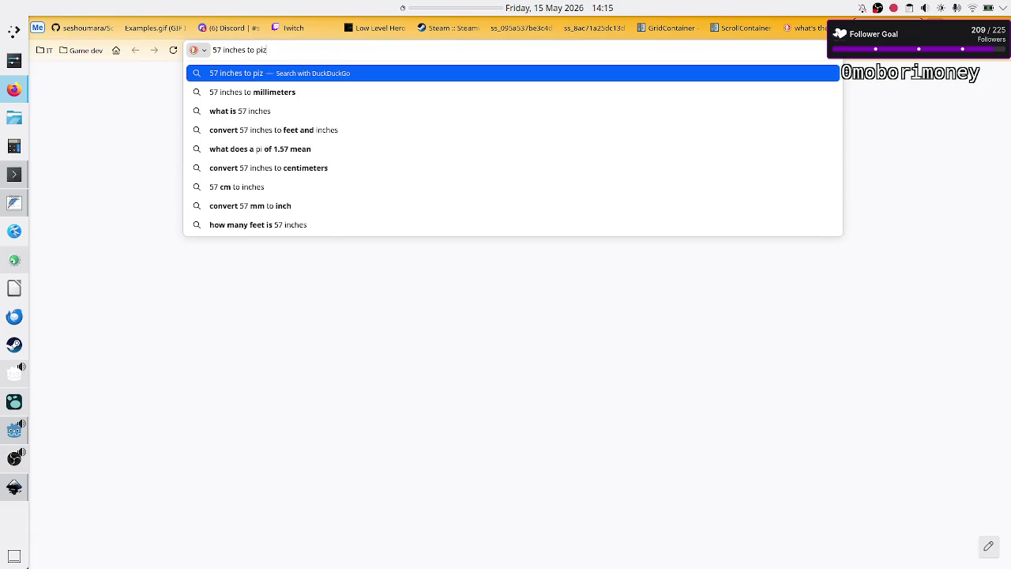
key("BackSpace")
type("xel")
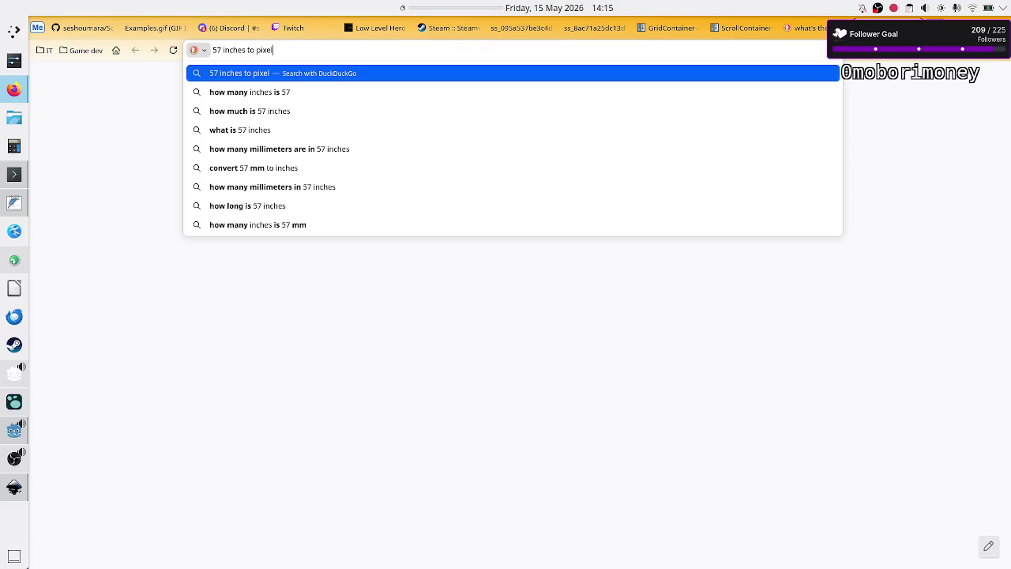
type("s")
key("Return")
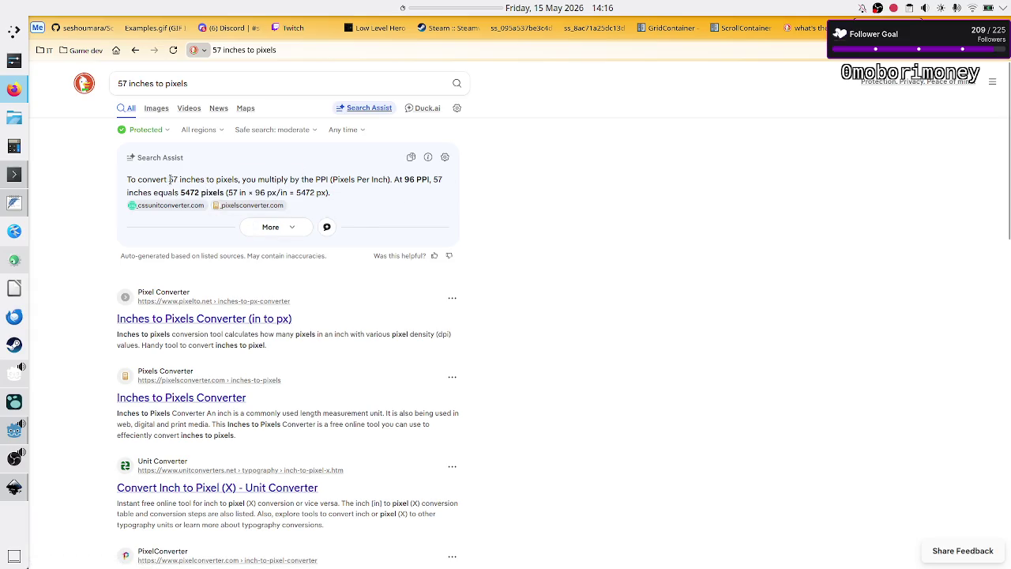
- Read the 5472 pixels at 96 PPI answer and replace the query with '4k'
left_click_drag(169, 179, 195, 180)
left_click(195, 180)
left_click(278, 88)
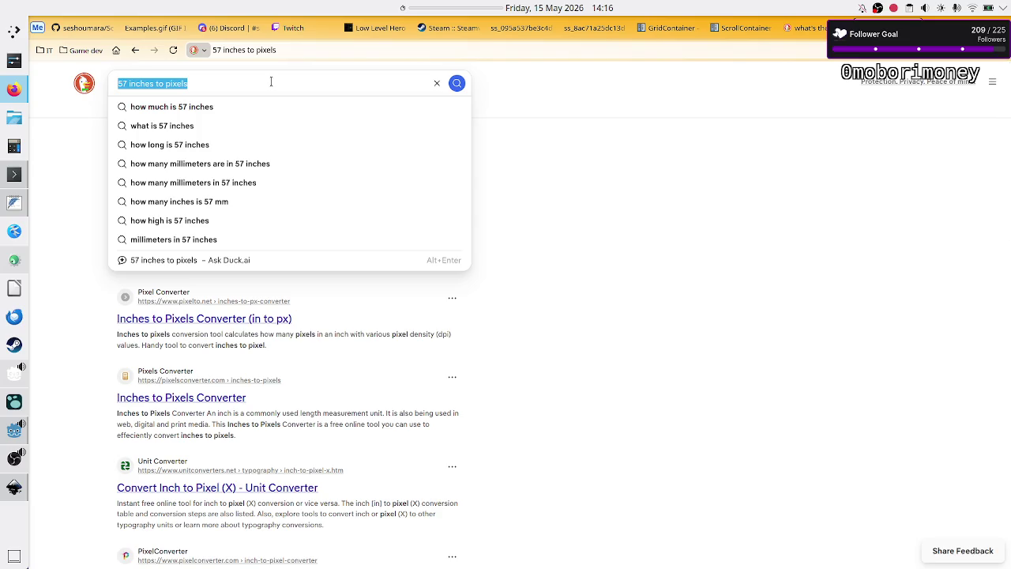
type("4k")
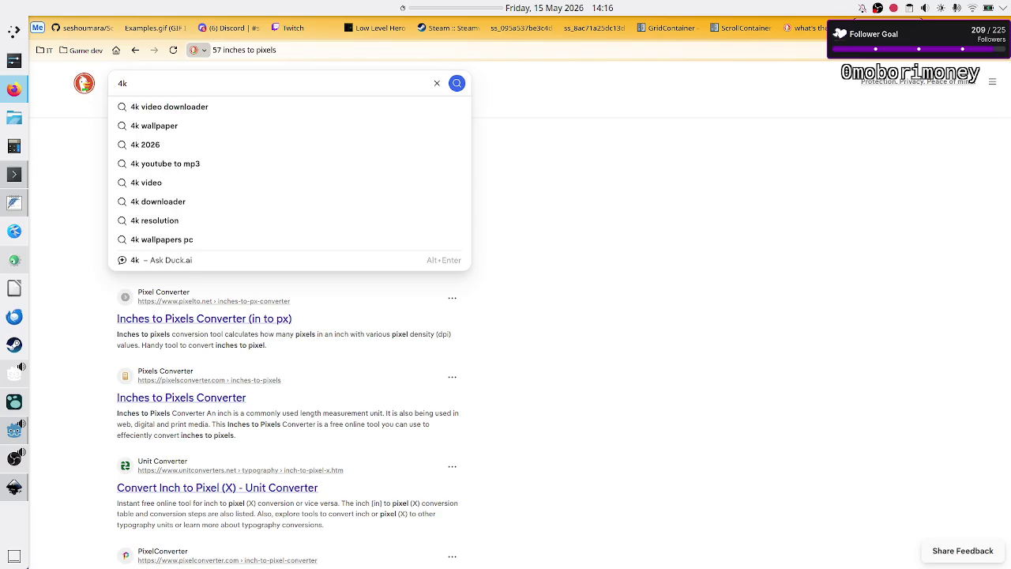
key("alt+Tab")
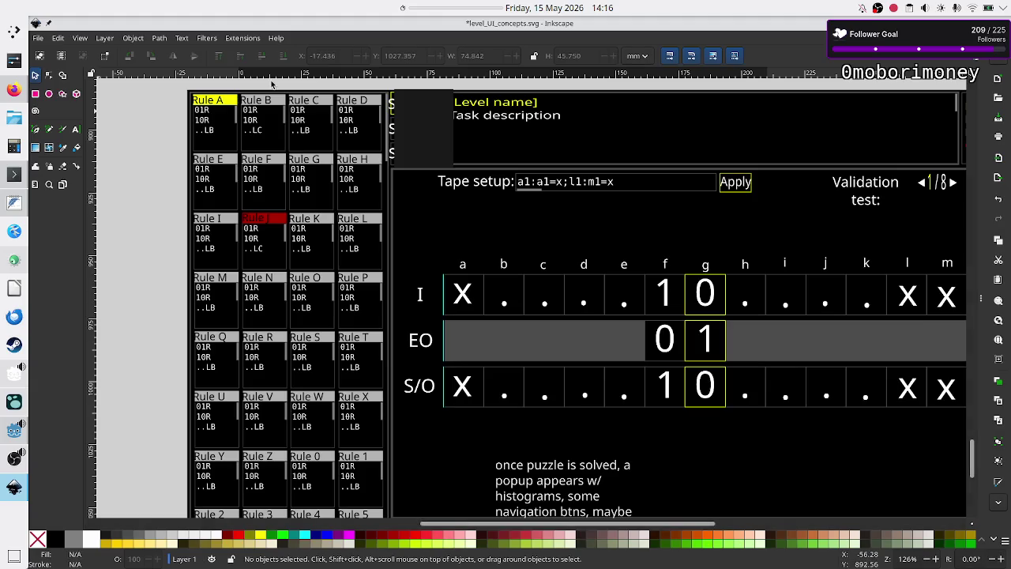
- Reopen Display Configuration from the launcher to confirm the 1920×1080 setting, then close it
key("alt+Tab")
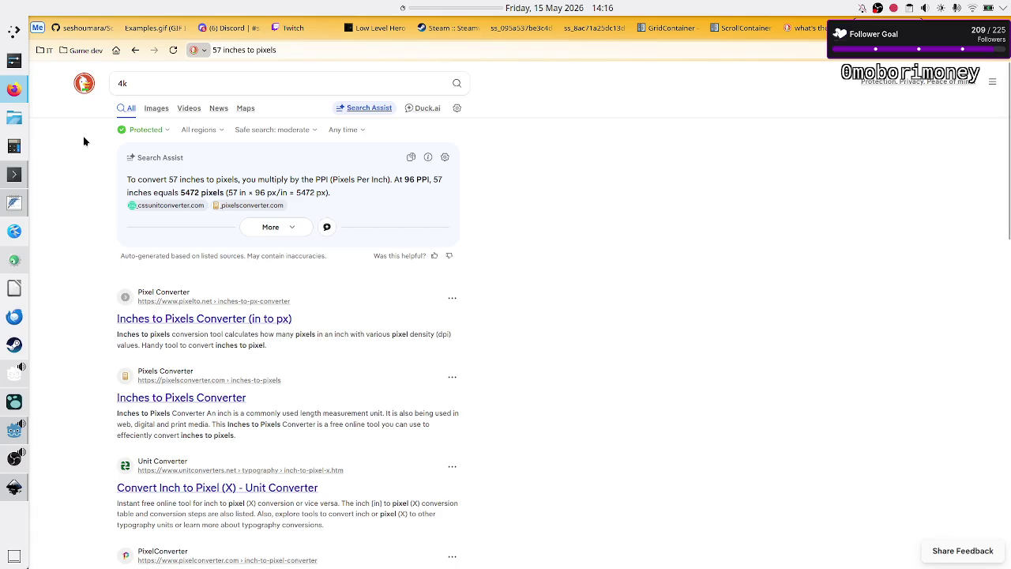
left_click(15, 37)
type("displa")
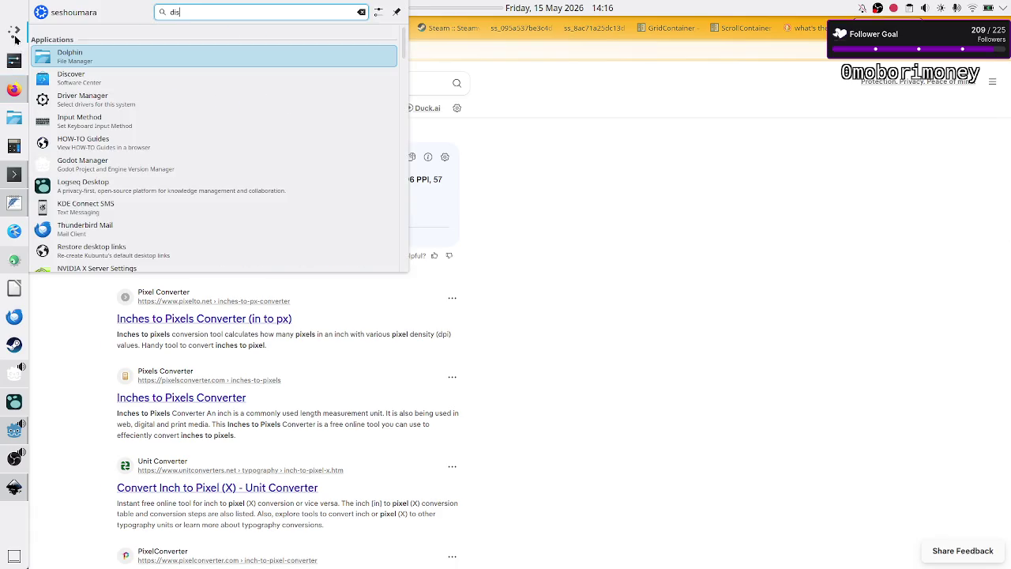
key("Return")
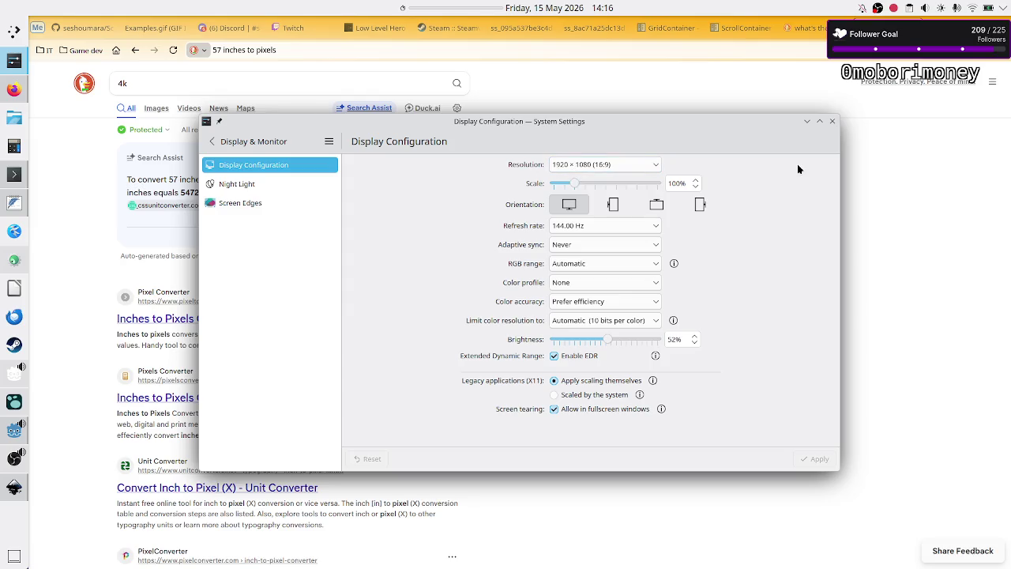
left_click(832, 123)
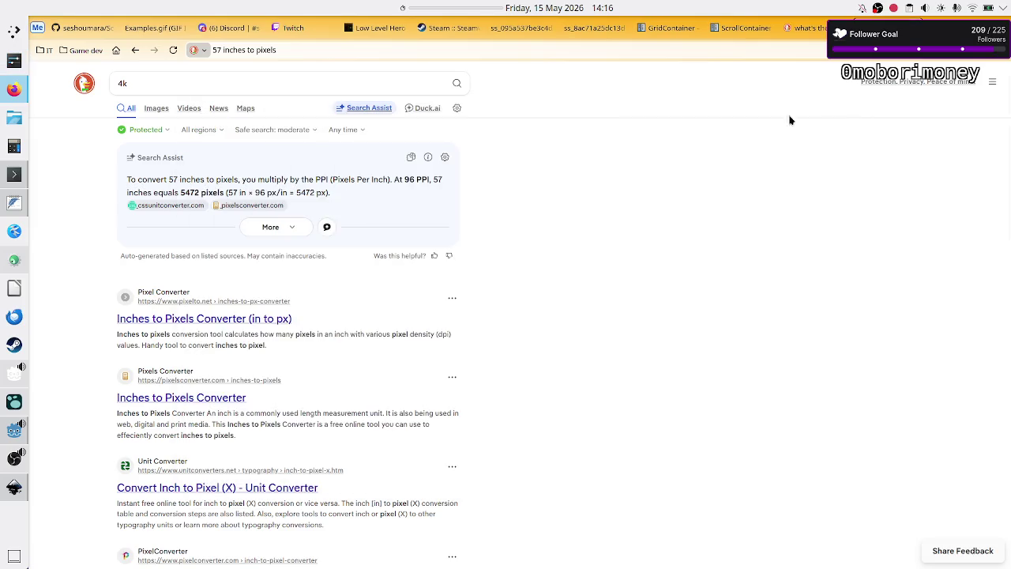
- Extend the DuckDuckGo query to '4k resolution' and bring the Godot editor back to the front
left_click(316, 83)
type("resolution")
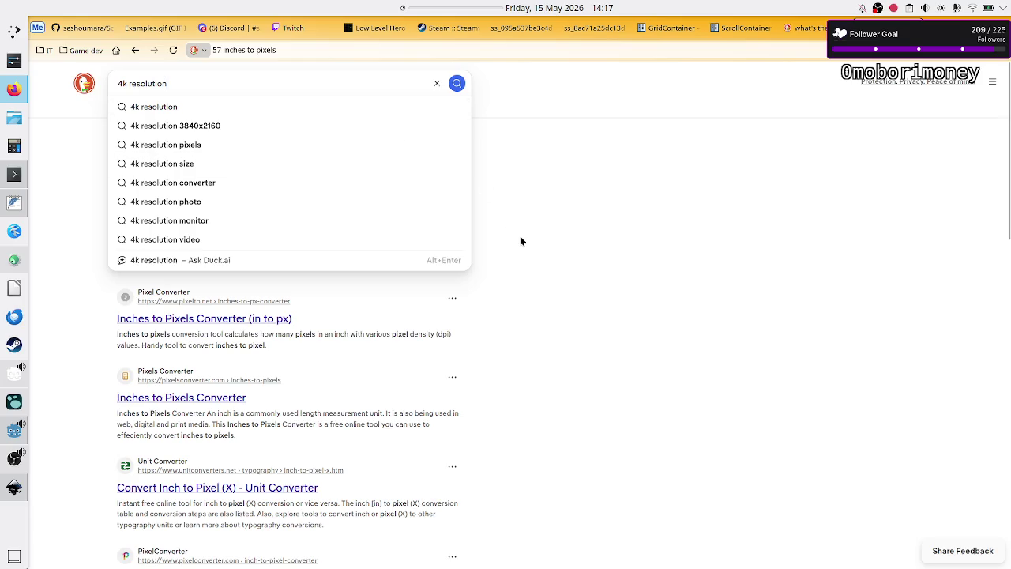
left_click(566, 254)
key("alt+Tab")
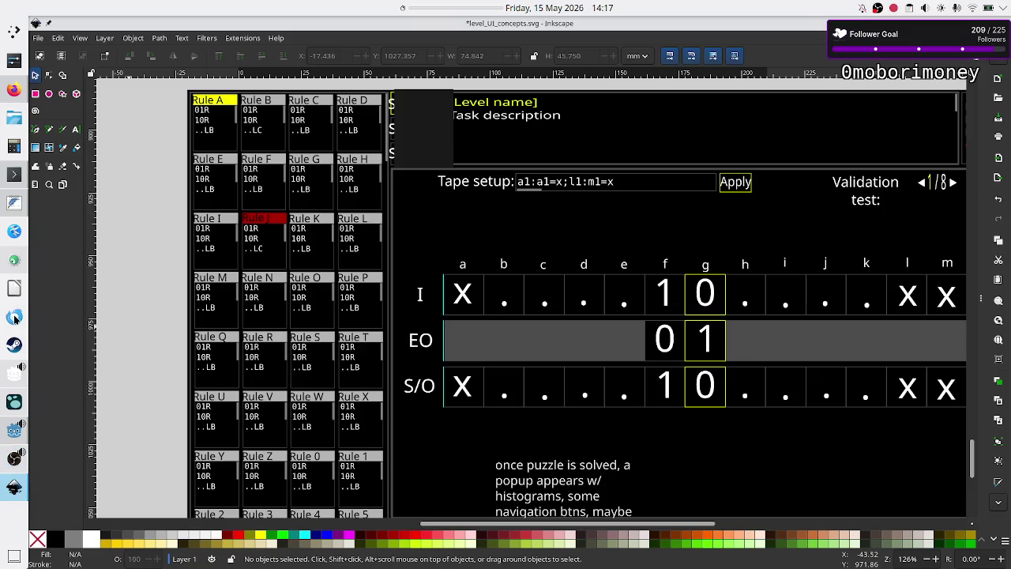
mouse_move(13, 484)
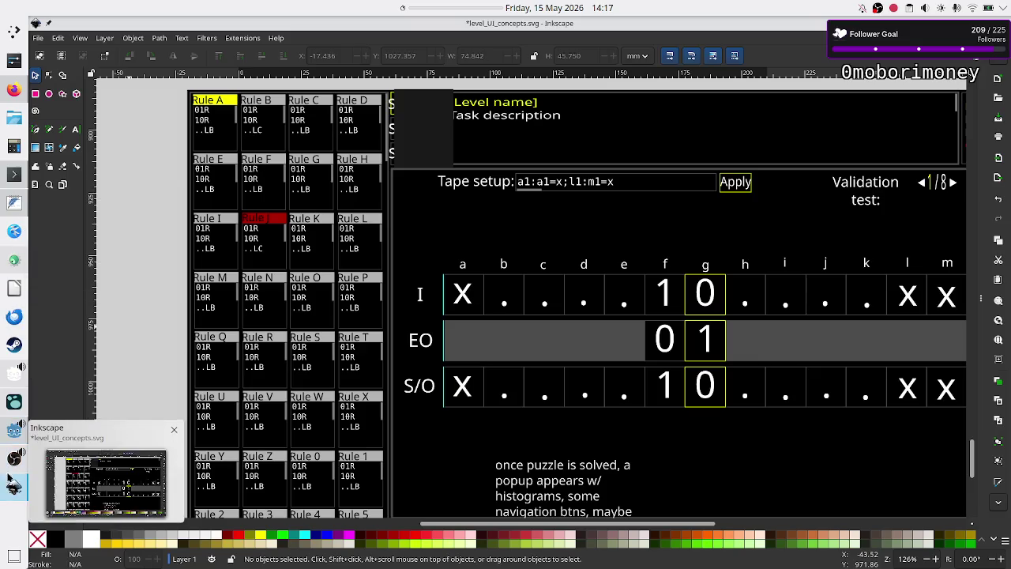
left_click(14, 429)
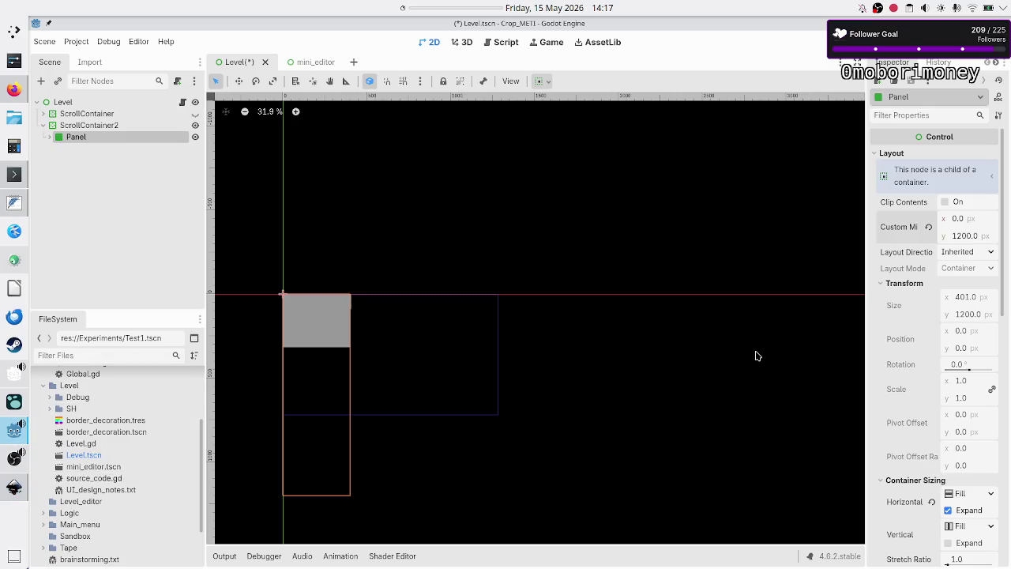
- Change the Panel's custom minimum height from 1200 to 1400 px
left_click(972, 236)
type("1")
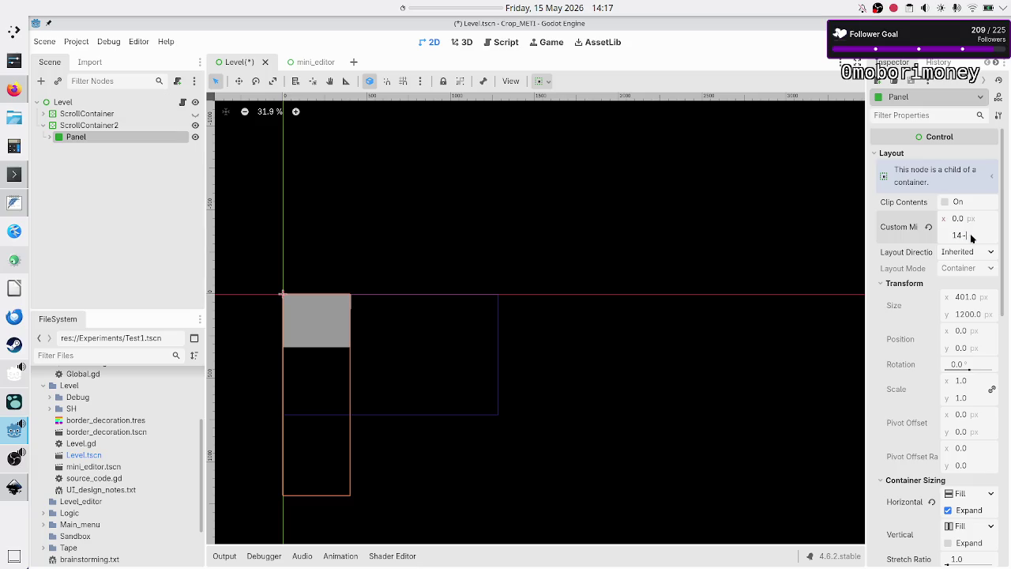
key("Return")
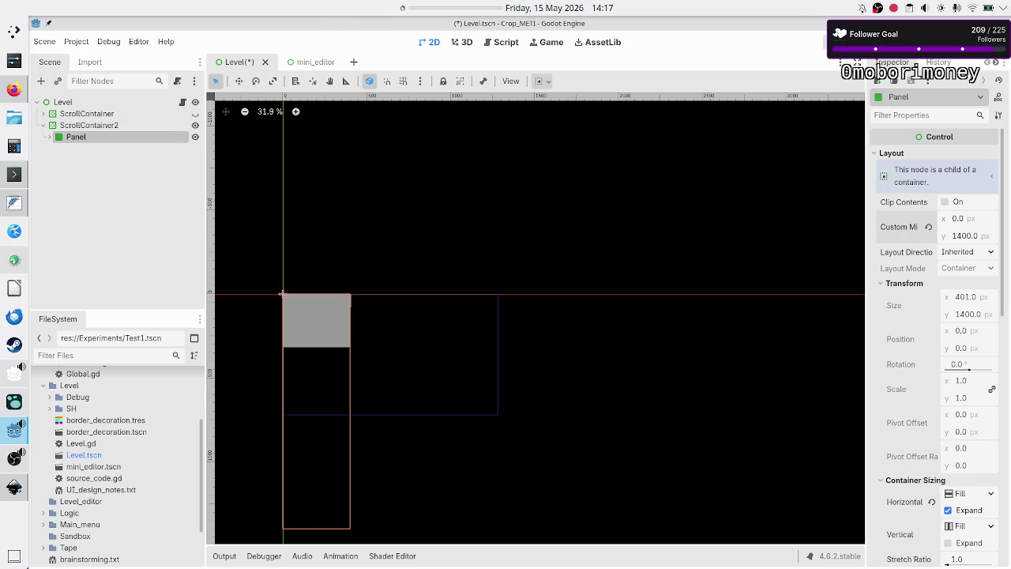
- Save and run the game, dragging its scrollbar down and back up to test scrolling
key("F5")
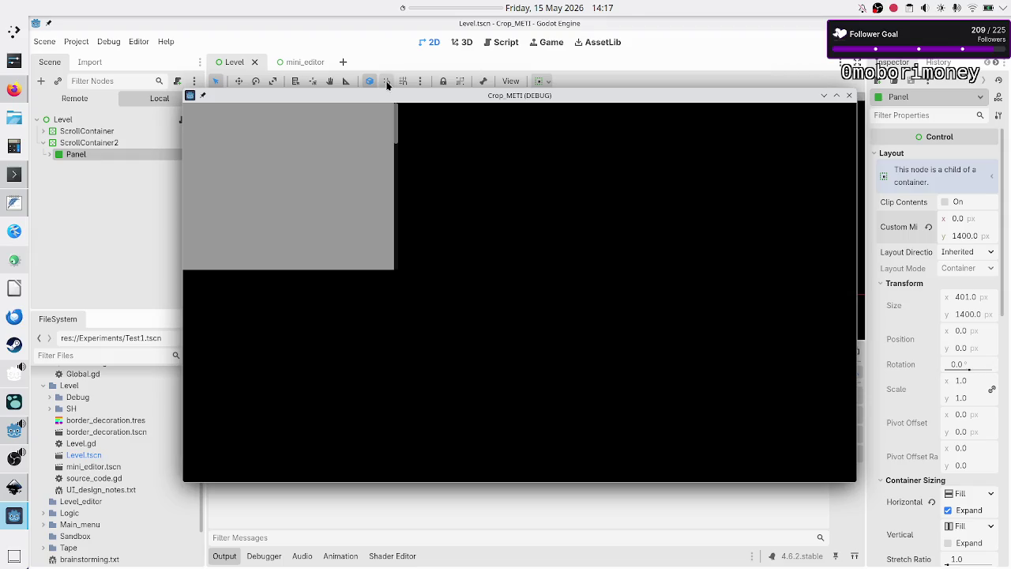
mouse_move(400, 135)
left_mouse_down()
mouse_move(401, 262)
mouse_move(401, 87)
mouse_move(407, 257)
left_mouse_up()
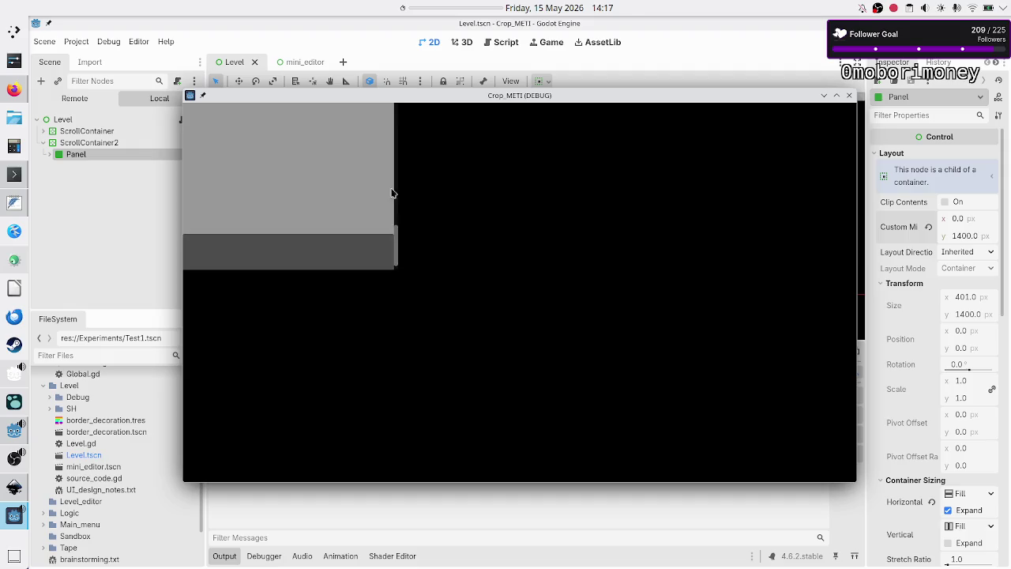
left_click_drag(398, 243, 410, 133)
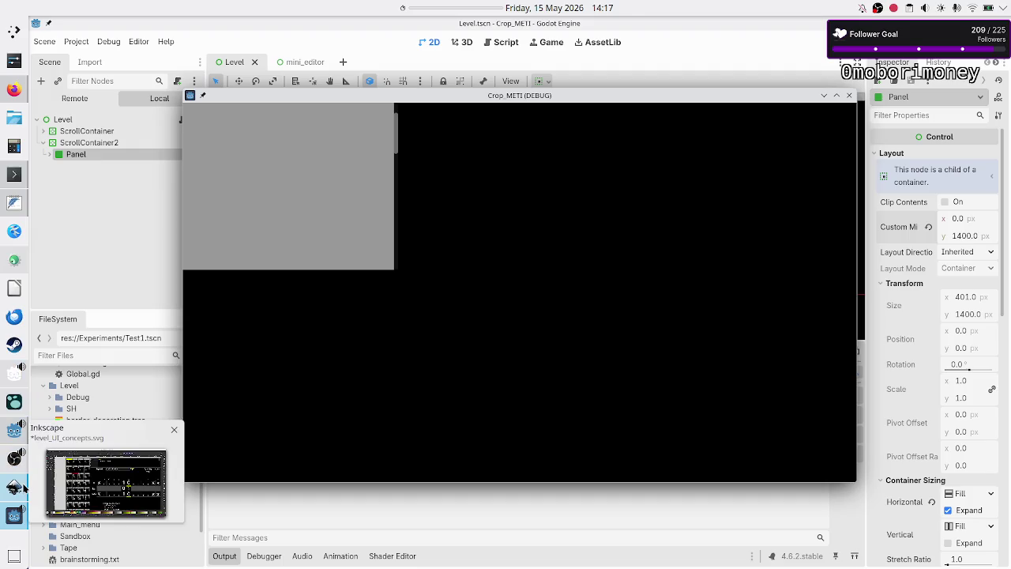
- Scroll down the Inkscape mockup to its lower rows, then close the running game and return to Godot
left_click(16, 487)
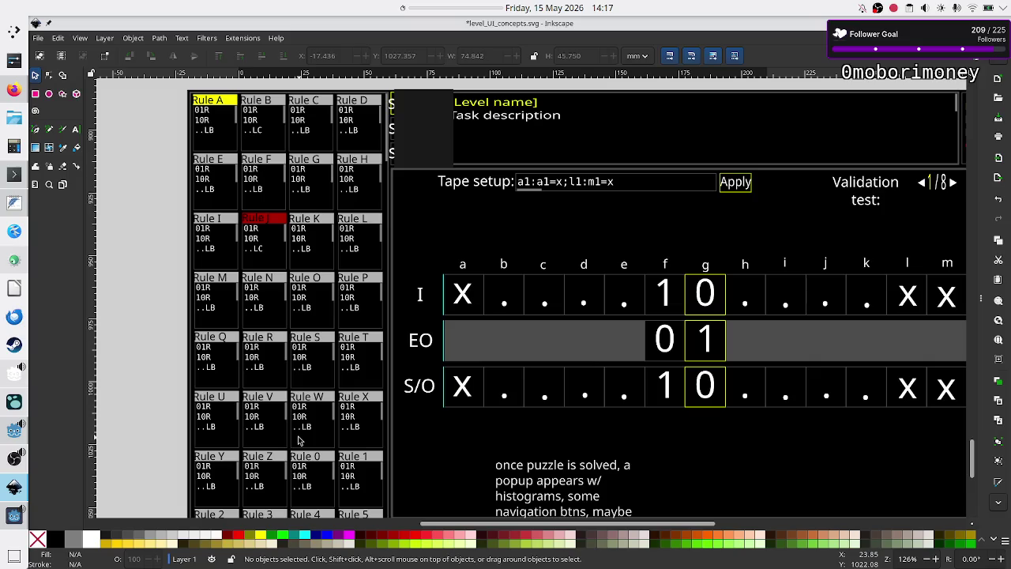
scroll(269, 433, "down", 4)
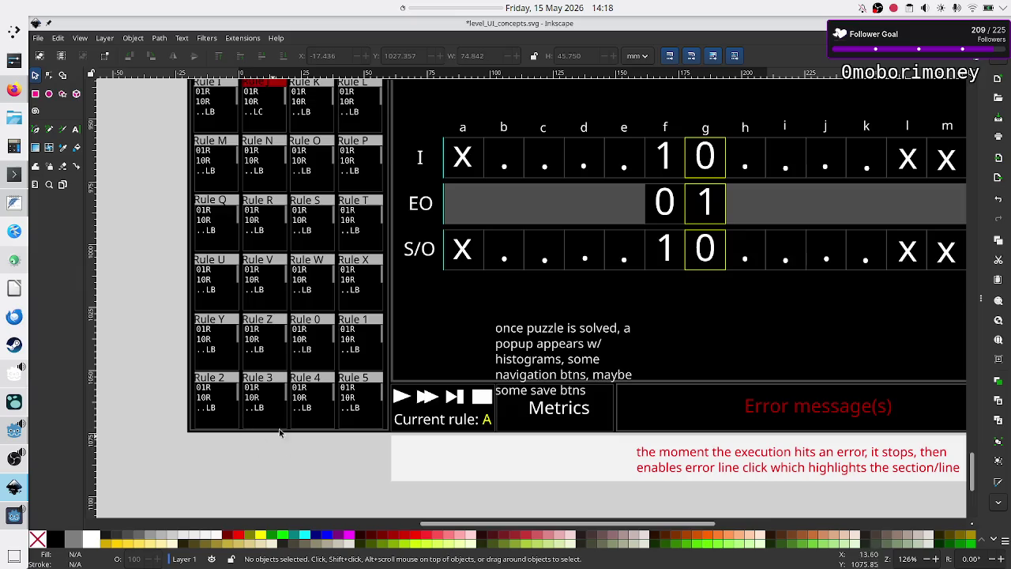
key("alt+Tab")
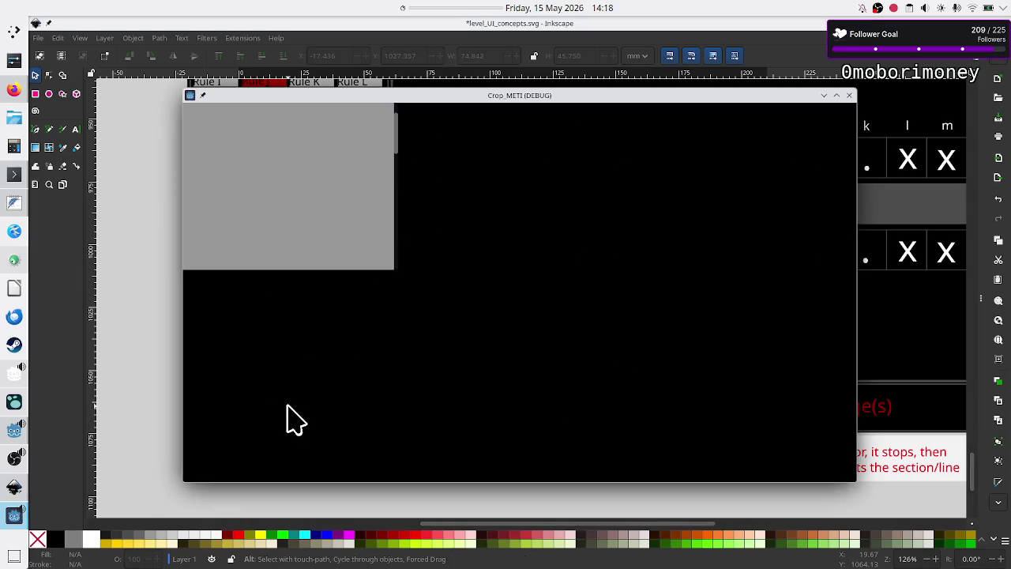
left_click(849, 95)
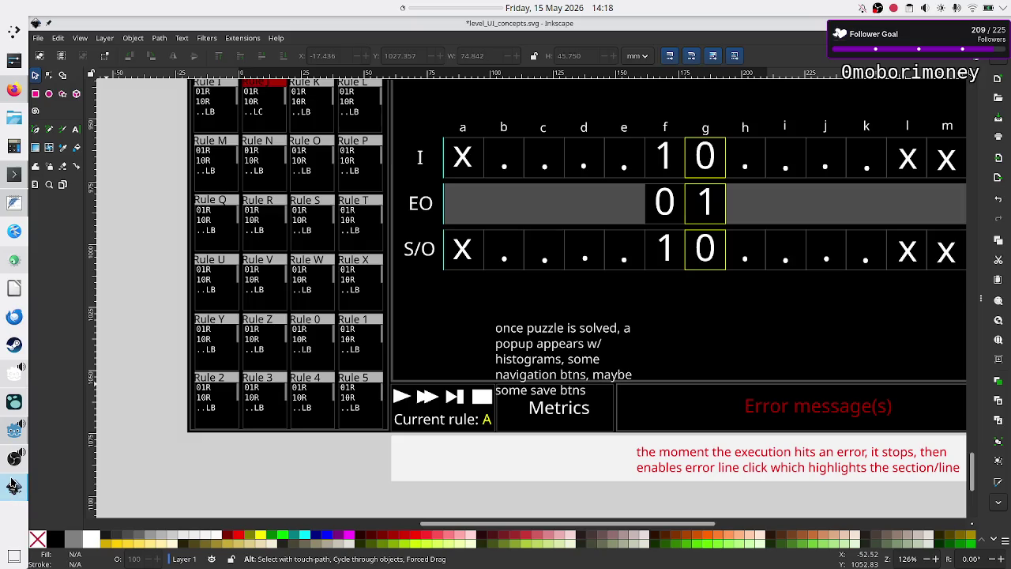
left_click(14, 431)
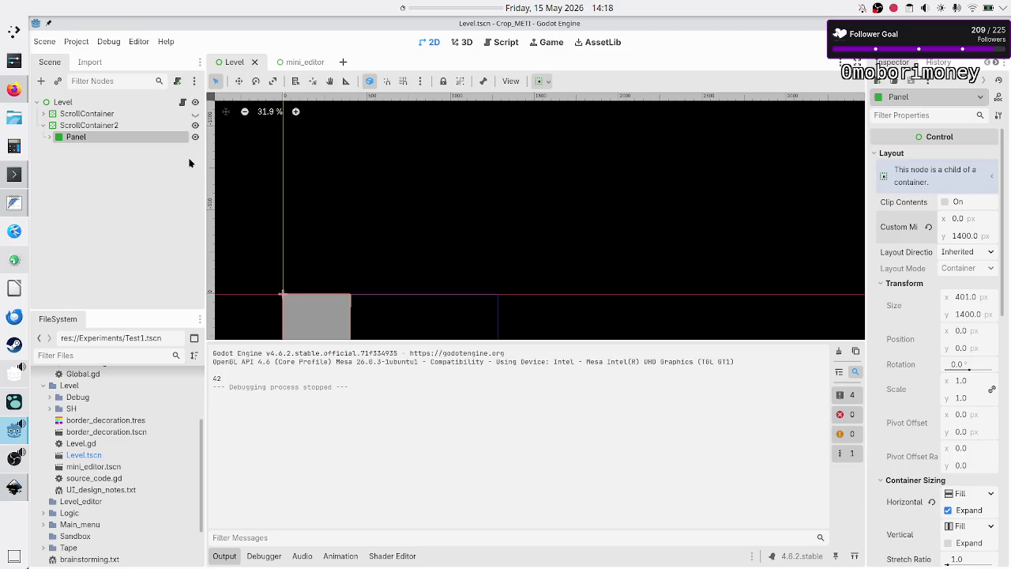
- Add a VBoxContainer under Level and stretch it over the grey panel
left_click(65, 102)
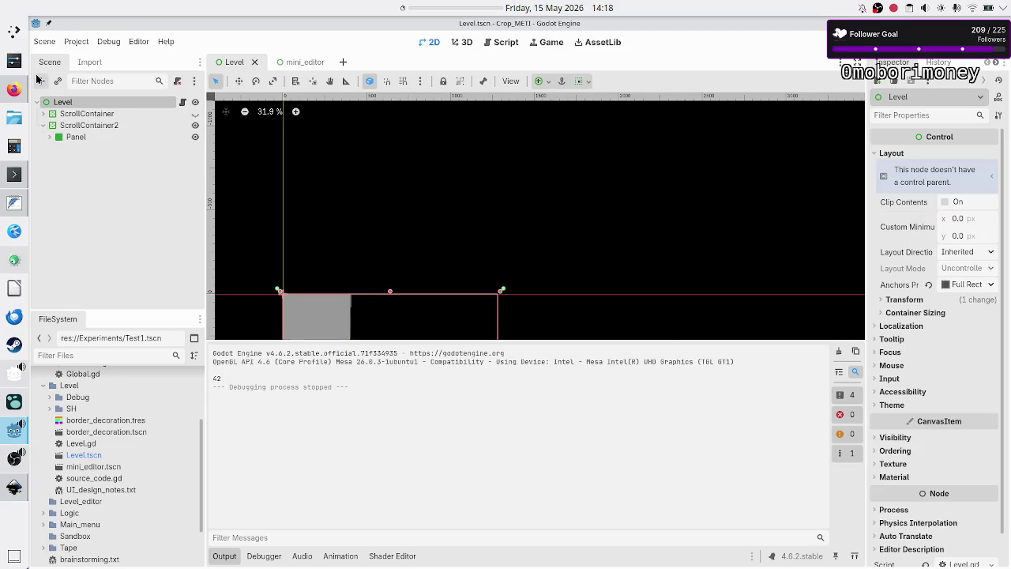
left_click(39, 81)
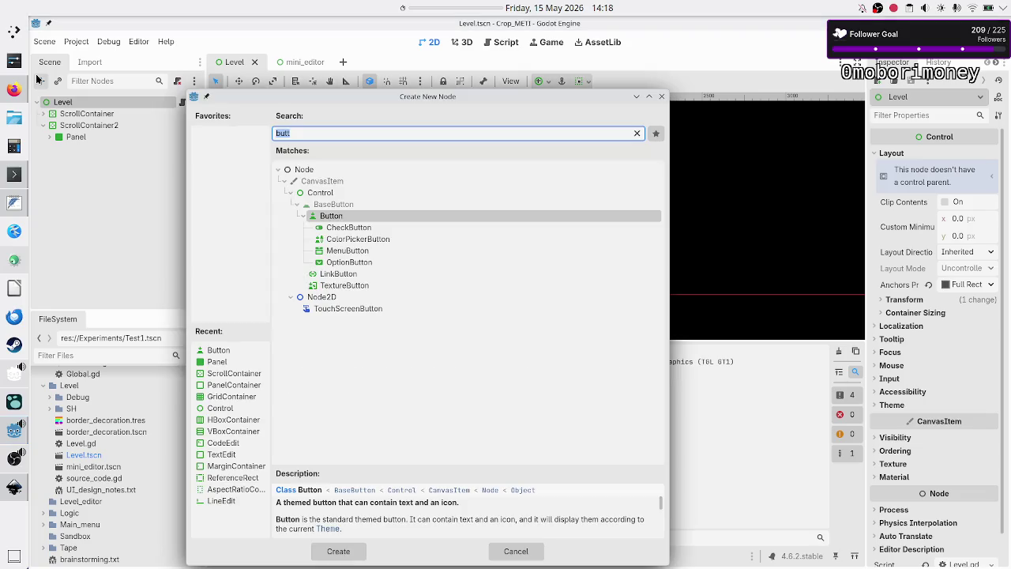
type("vbox")
key("Return")
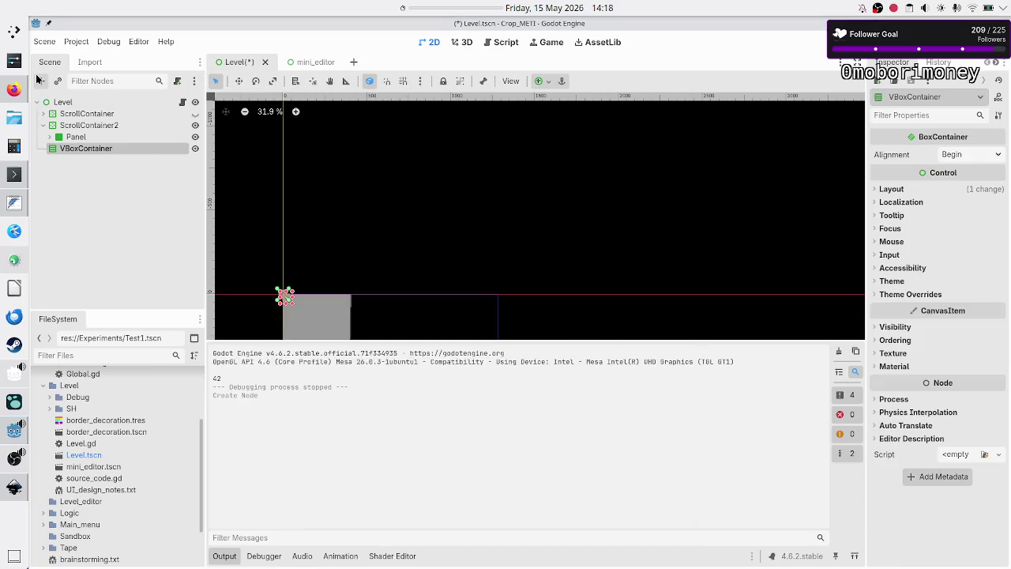
left_click(225, 556)
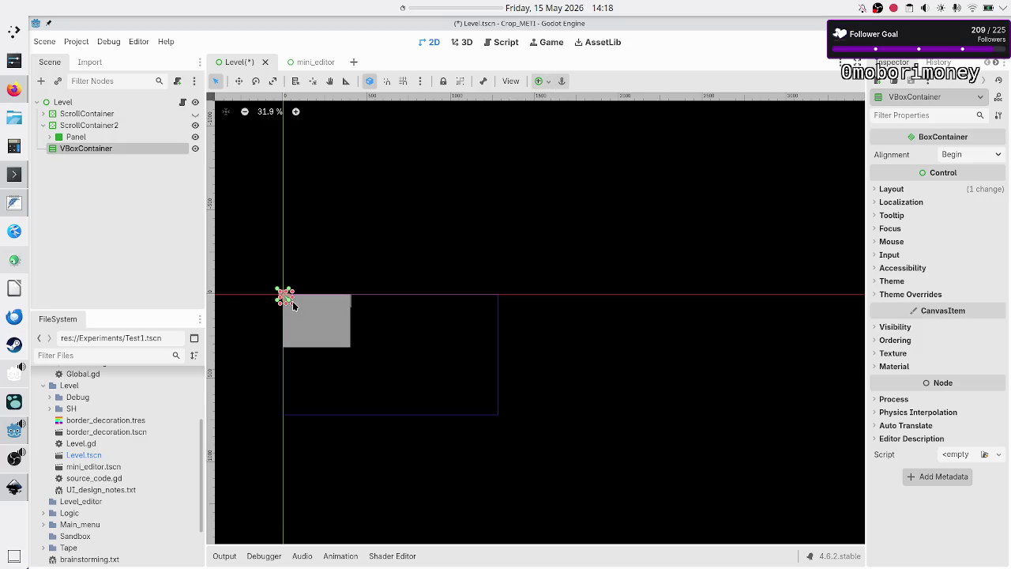
mouse_move(292, 305)
left_mouse_down()
mouse_move(336, 362)
mouse_move(350, 417)
left_mouse_up()
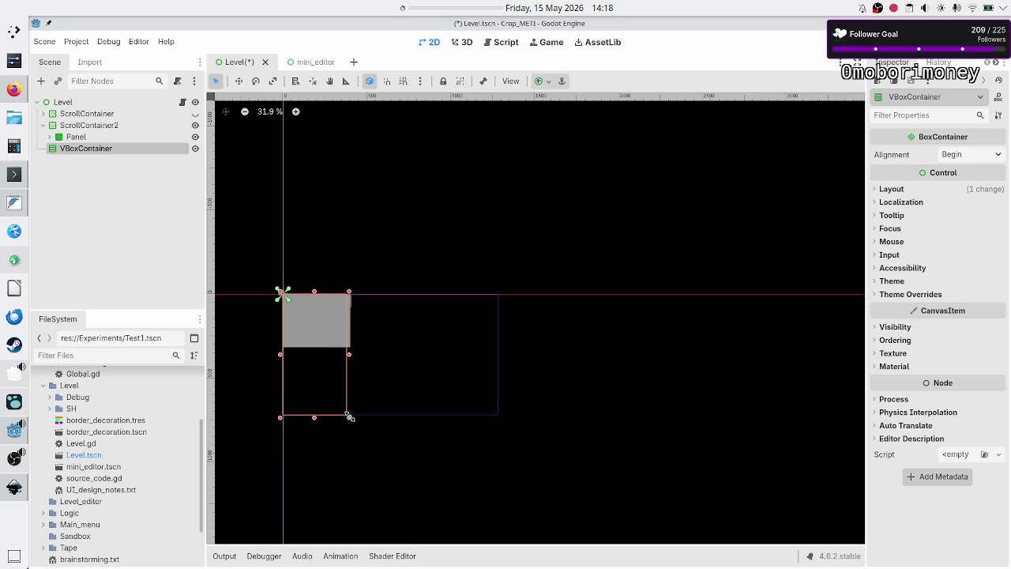
left_click(90, 126)
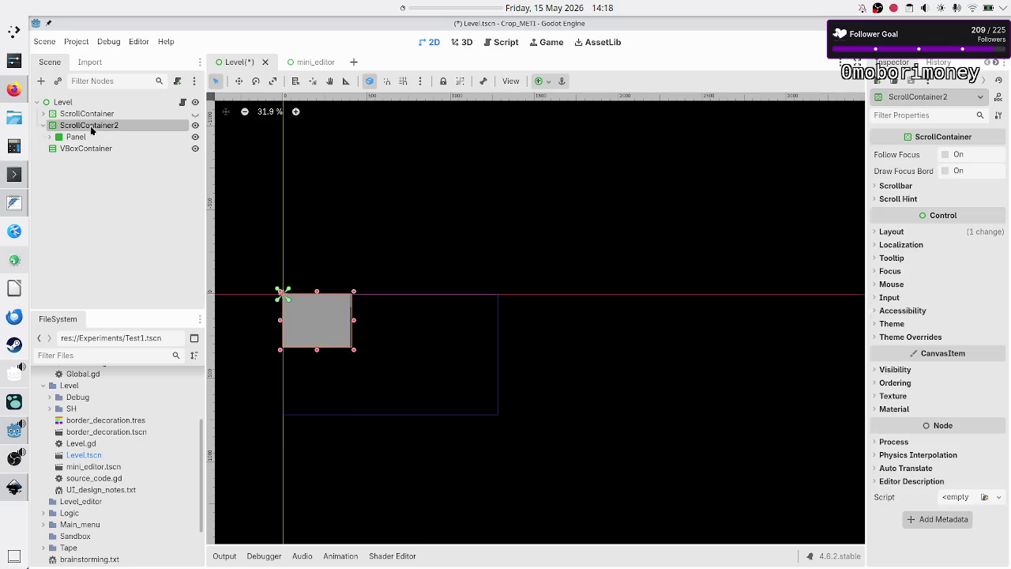
- Move ScrollContainer2 into the VBoxContainer and tick Vertical Expand under Layout > Container Sizing
mouse_move(90, 126)
left_mouse_down()
mouse_move(120, 150)
mouse_move(102, 149)
left_mouse_up()
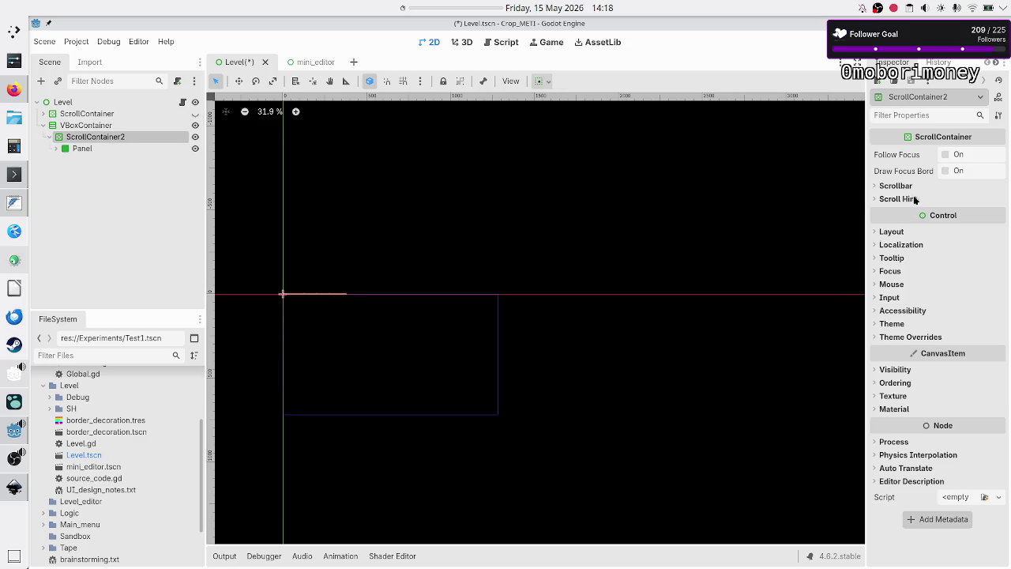
left_click(908, 245)
left_click(908, 244)
left_click(903, 230)
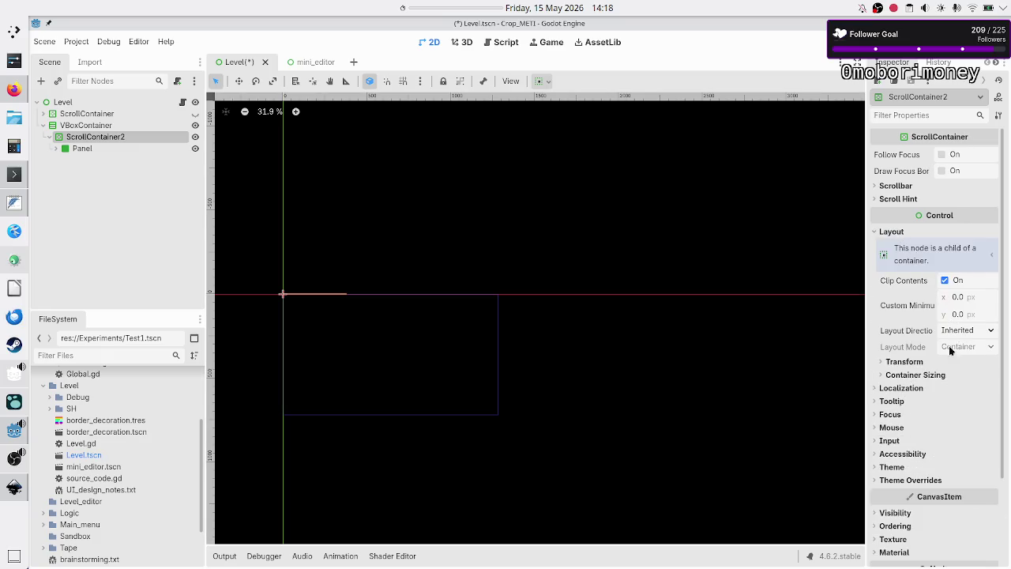
left_click(915, 374)
left_click(974, 423)
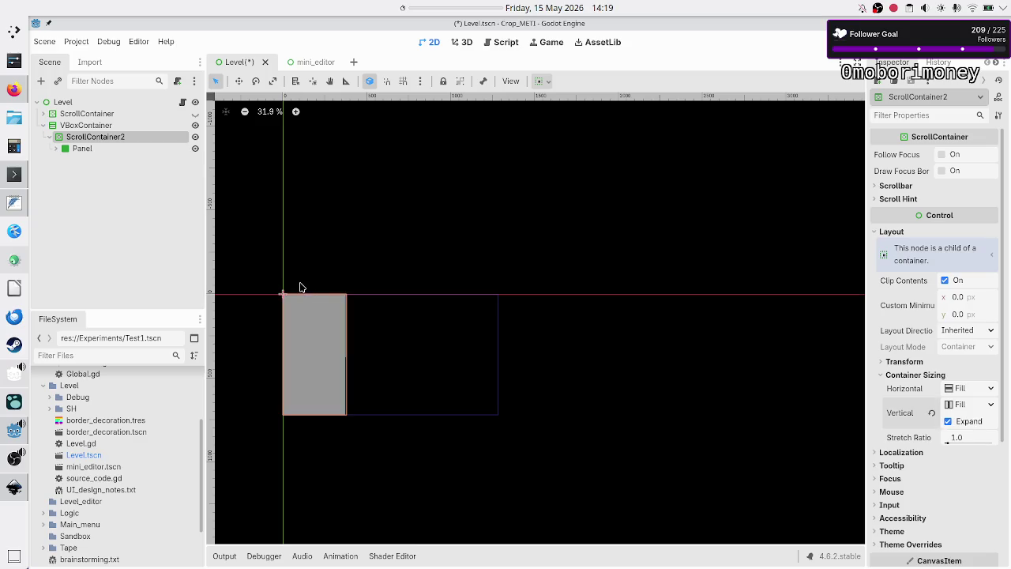
- Inspect the Panel, ScrollContainer2 and VBoxContainer properties in turn
left_click(57, 150)
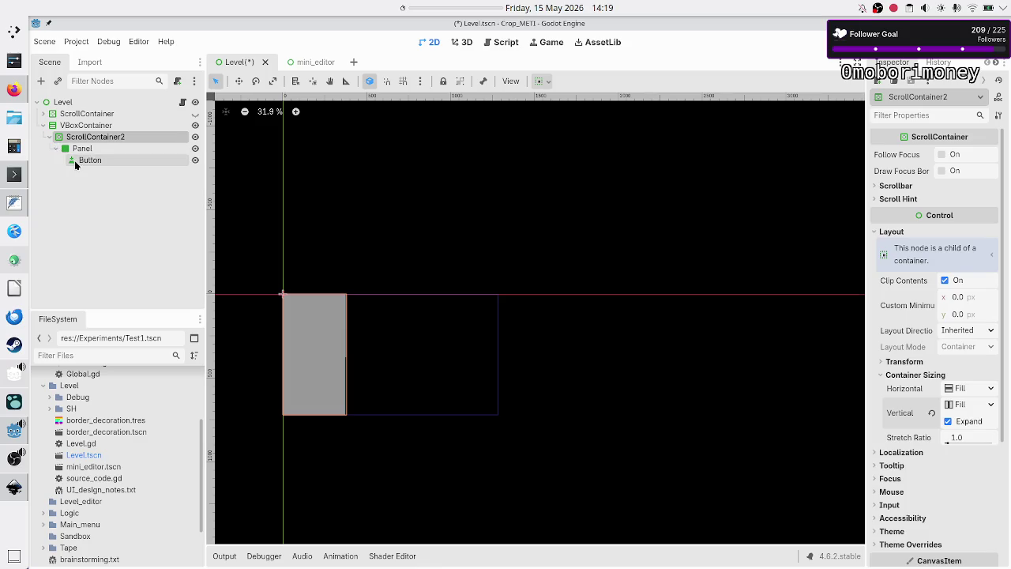
left_click(87, 149)
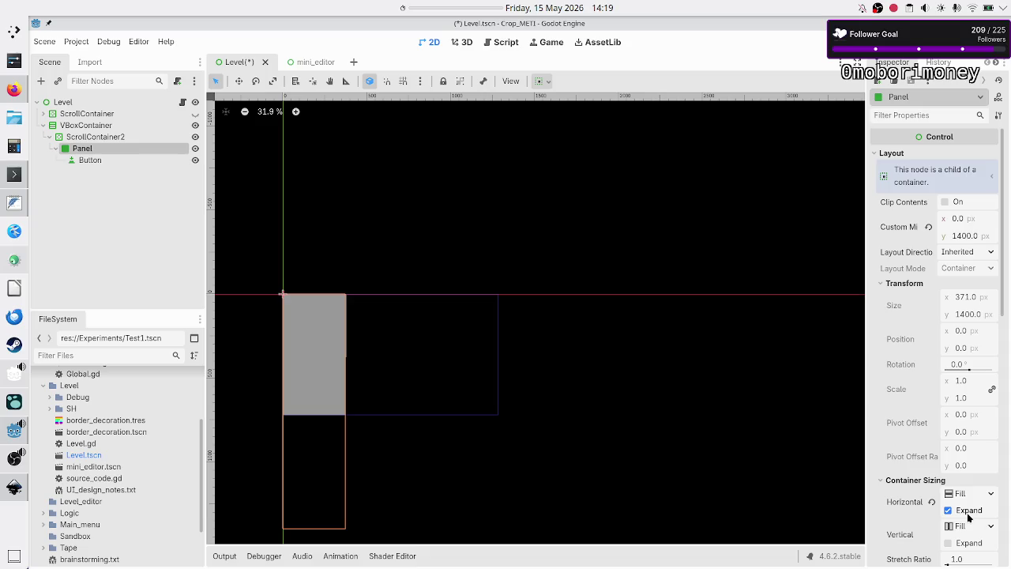
left_click(105, 139)
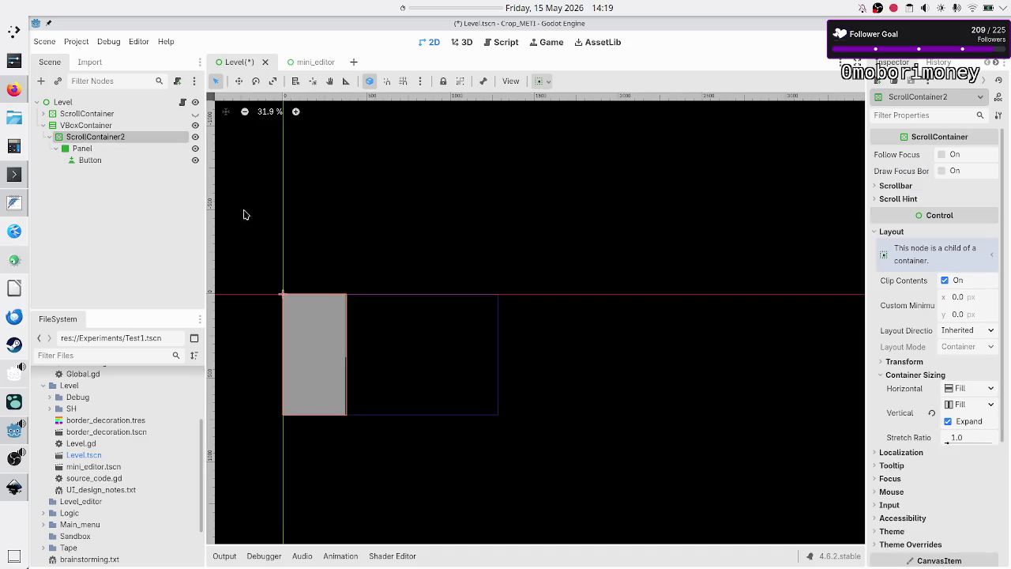
left_click(102, 126)
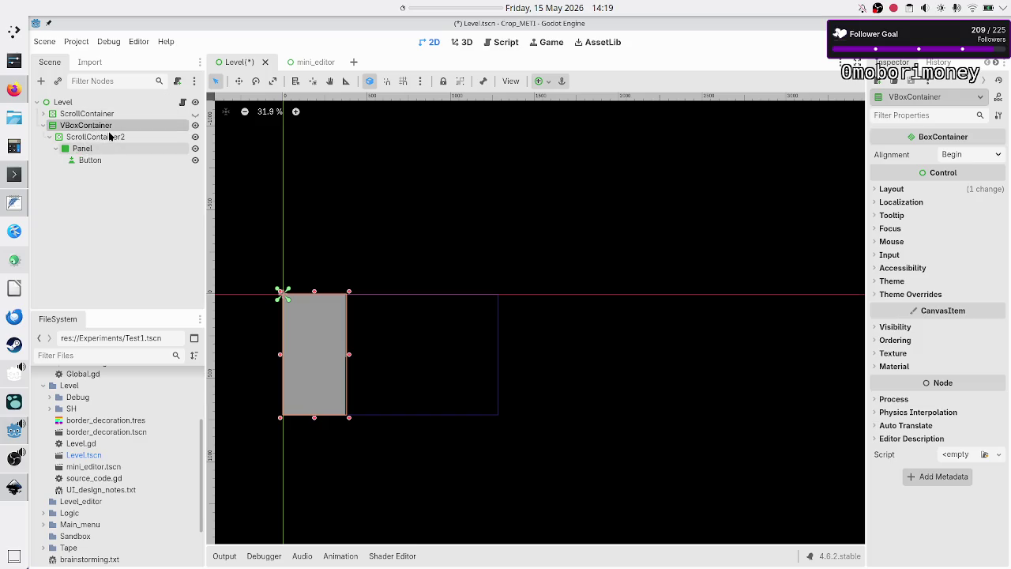
left_click(110, 137)
left_click(99, 127)
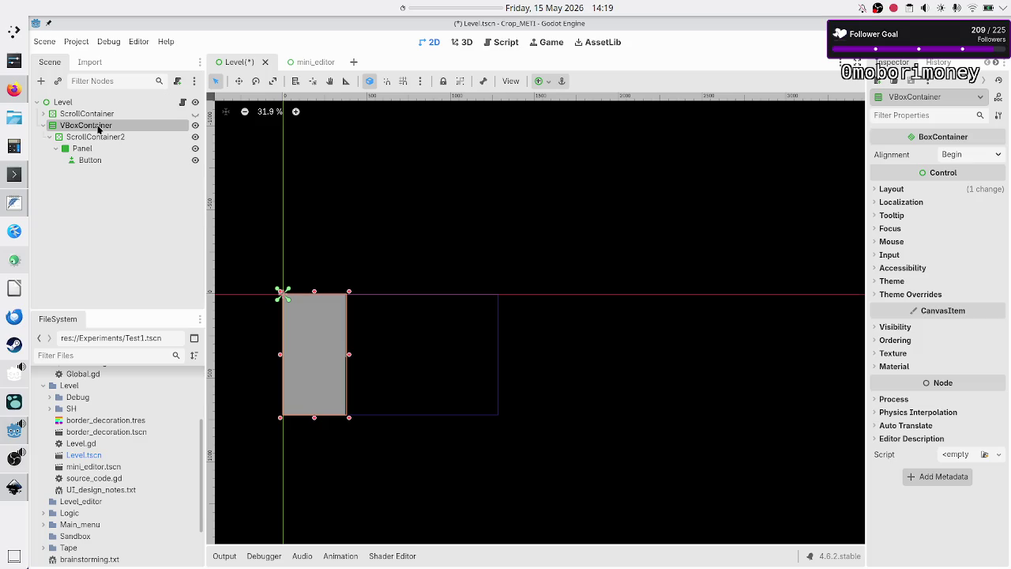
left_click(544, 83)
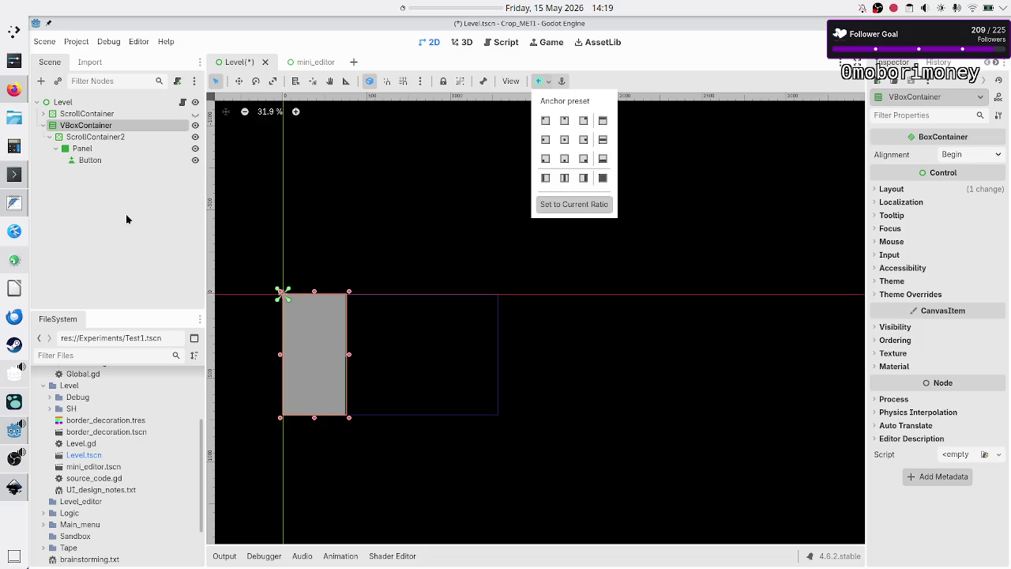
left_click(129, 220)
left_click(111, 137)
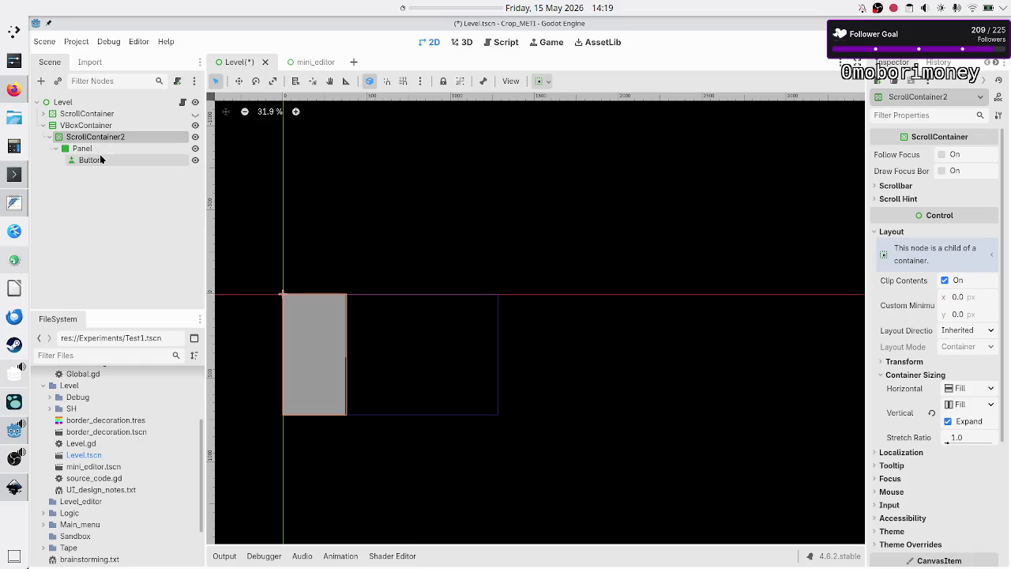
left_click(101, 148)
type("1400")
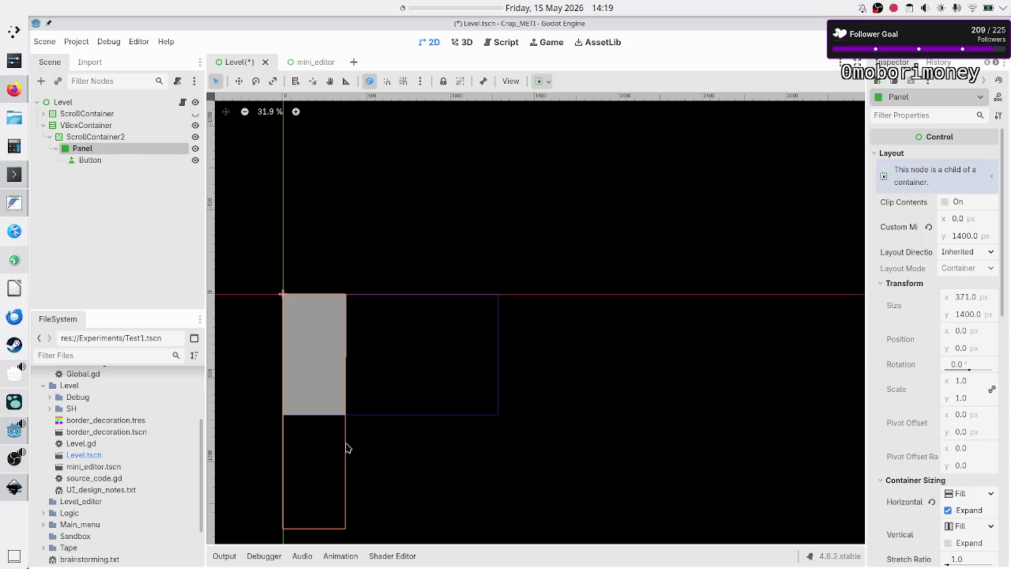
left_click(971, 239)
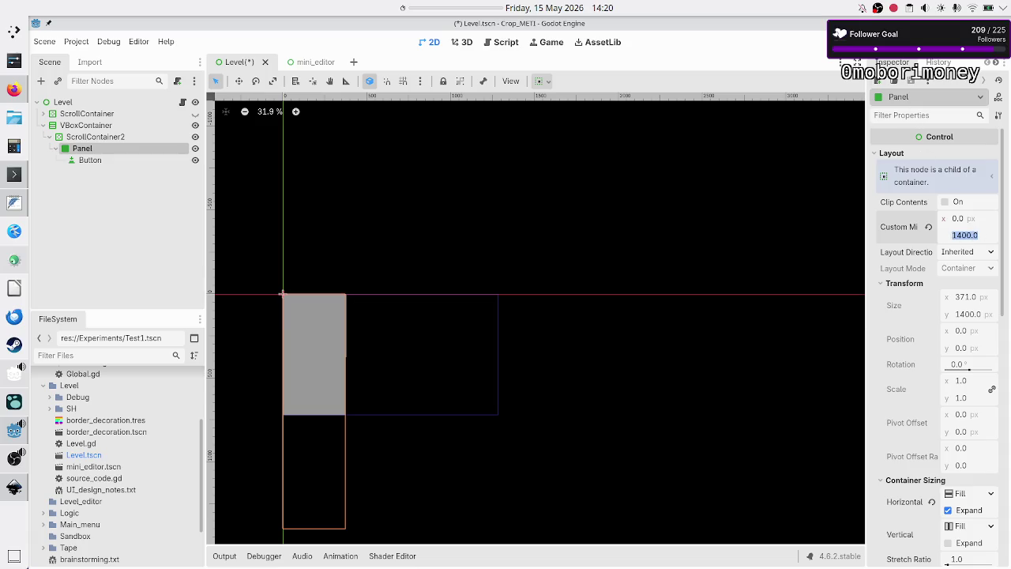
key("F5")
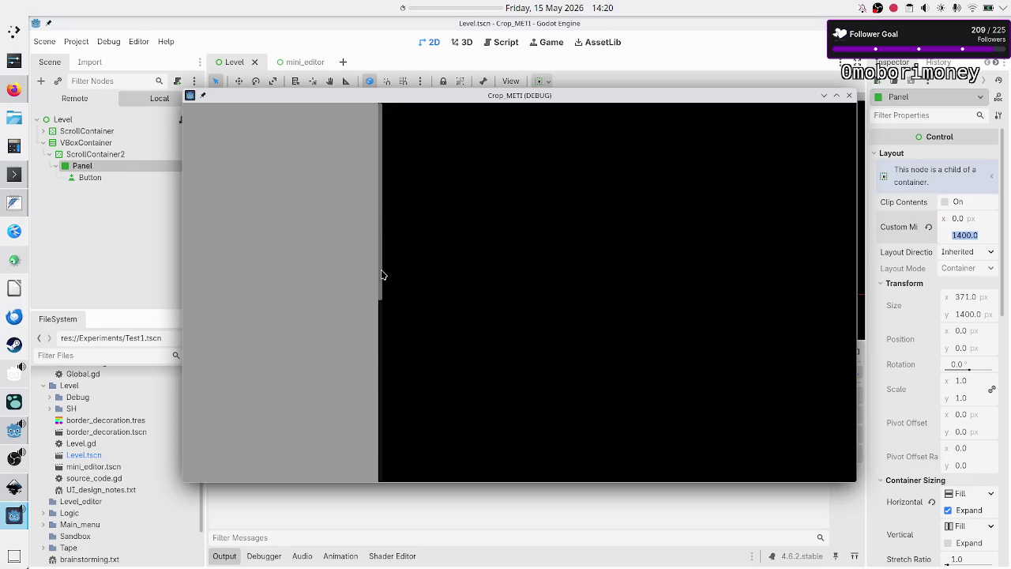
- Drag the running game's scrollbar to test the tall panel, then close the game and hide the output log
left_click_drag(379, 280, 388, 368)
left_click(850, 96)
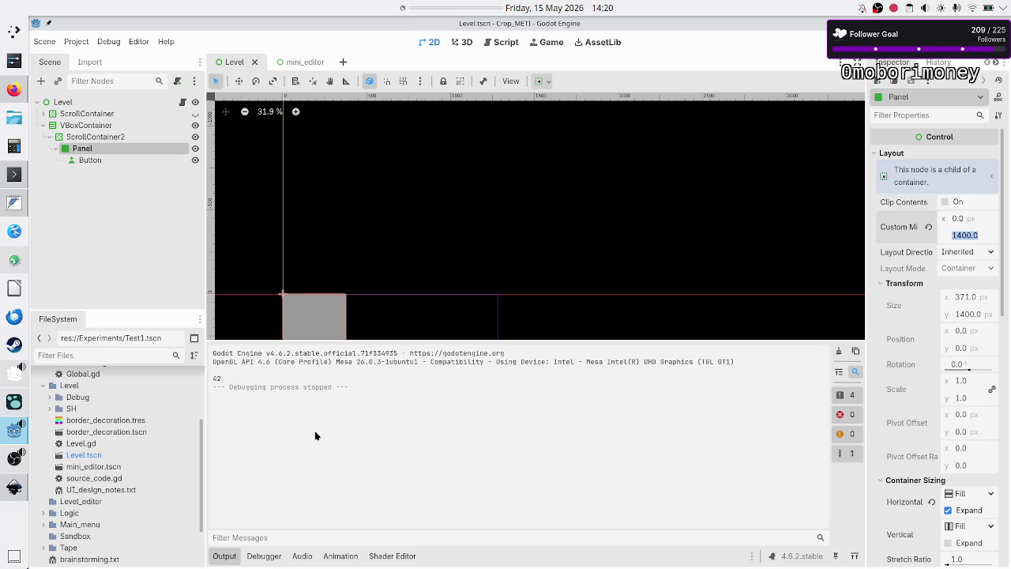
left_click(222, 556)
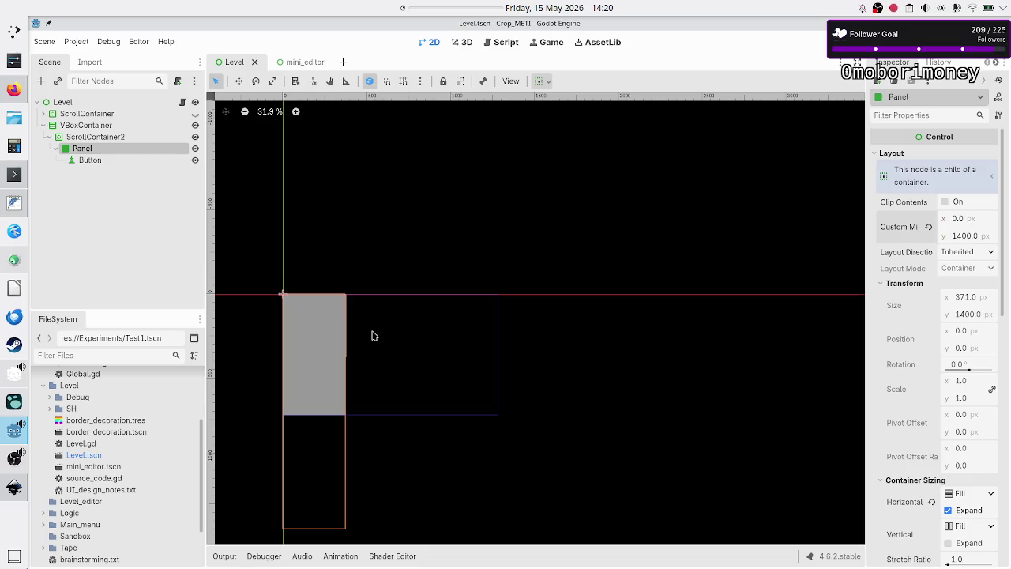
- Inspect the Button and ScrollContainer2 nodes, then reselect Button in the Scene dock
left_click(102, 160)
left_click(79, 137)
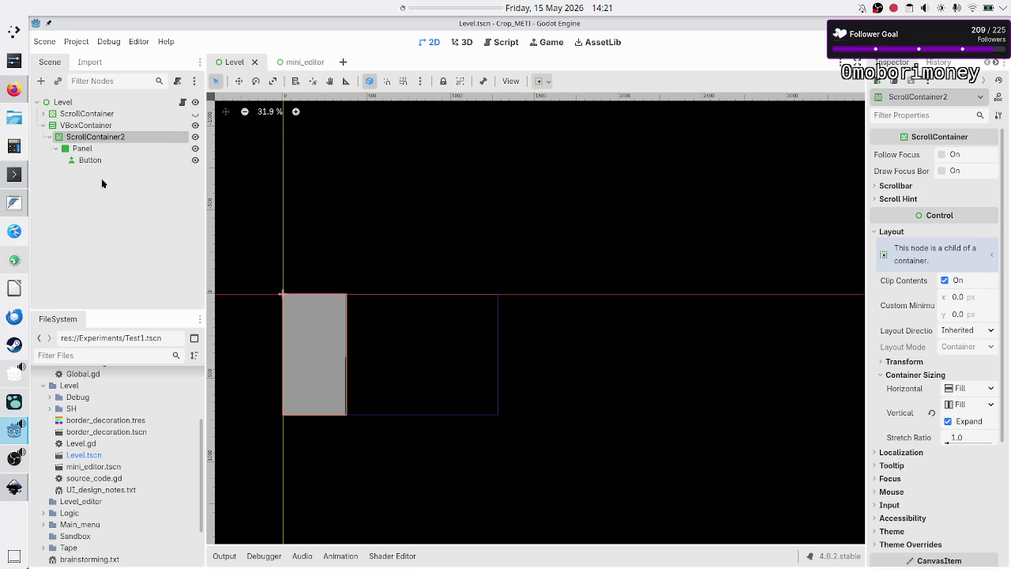
left_click(90, 168)
left_click(117, 160)
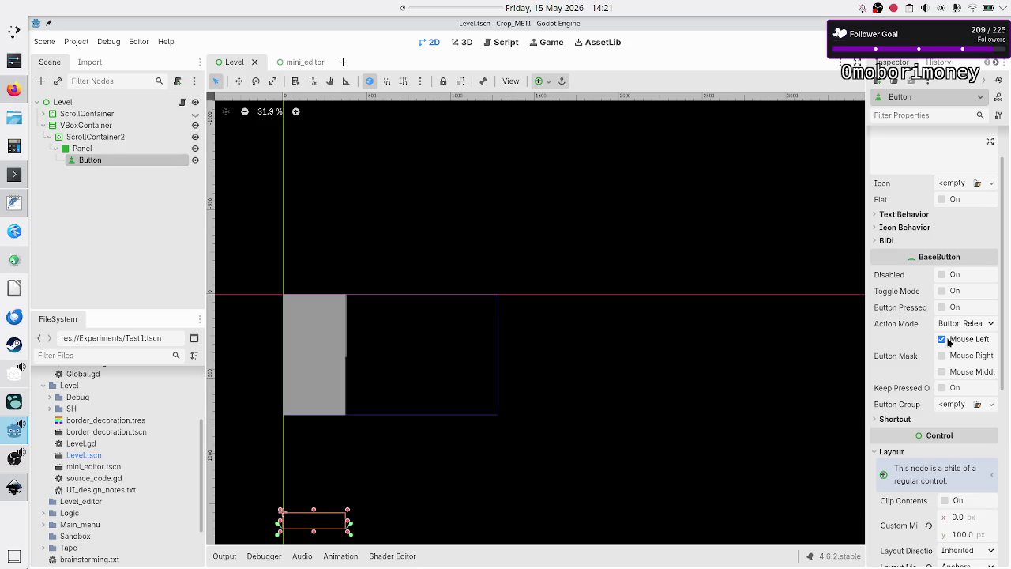
- Remove the Button from under the Panel, confirm the deletion, and reselect the Panel
scroll(913, 376, "down", 5)
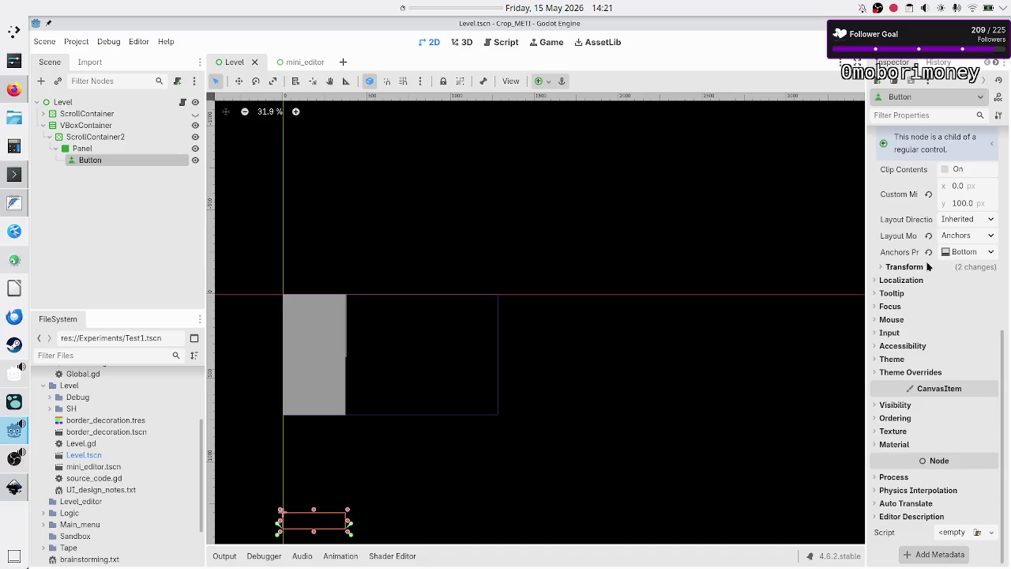
left_click(97, 150)
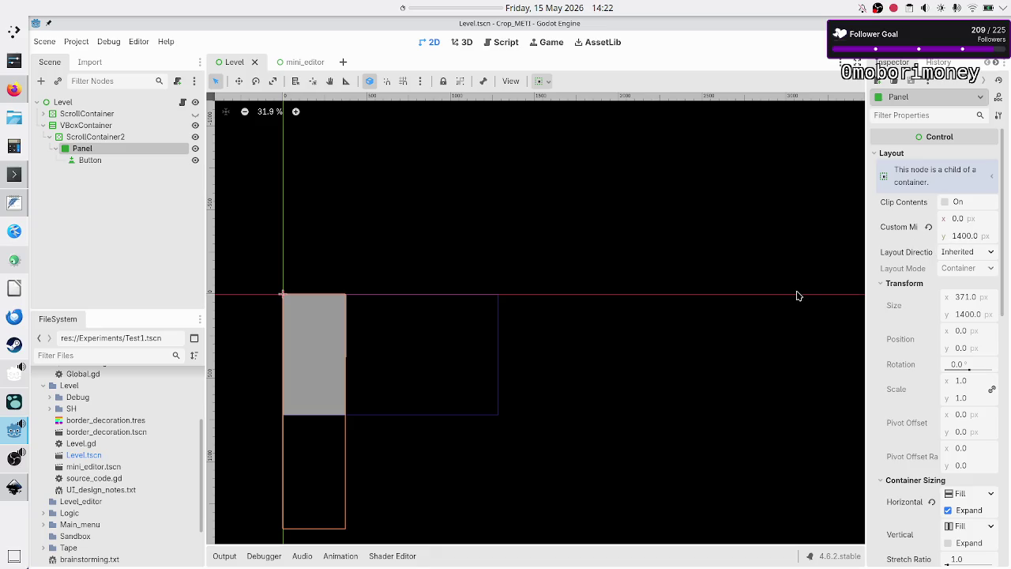
left_click(92, 161)
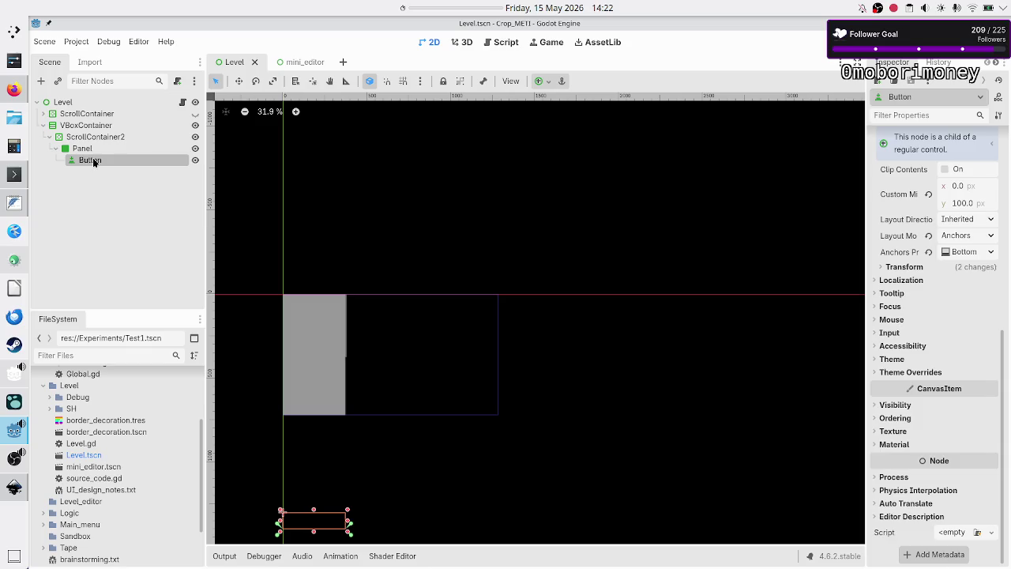
key("Delete")
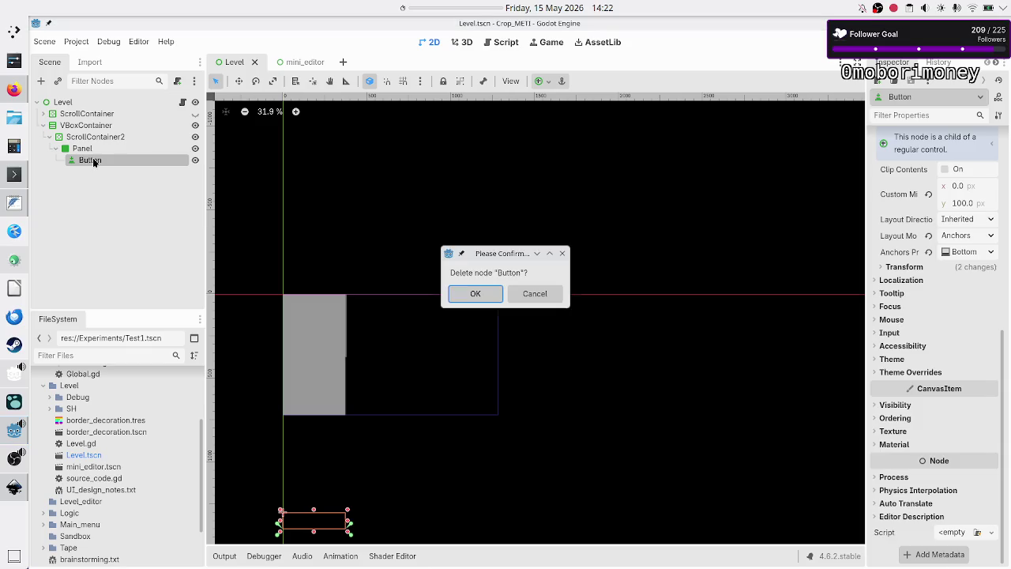
key("Return")
left_click(82, 148)
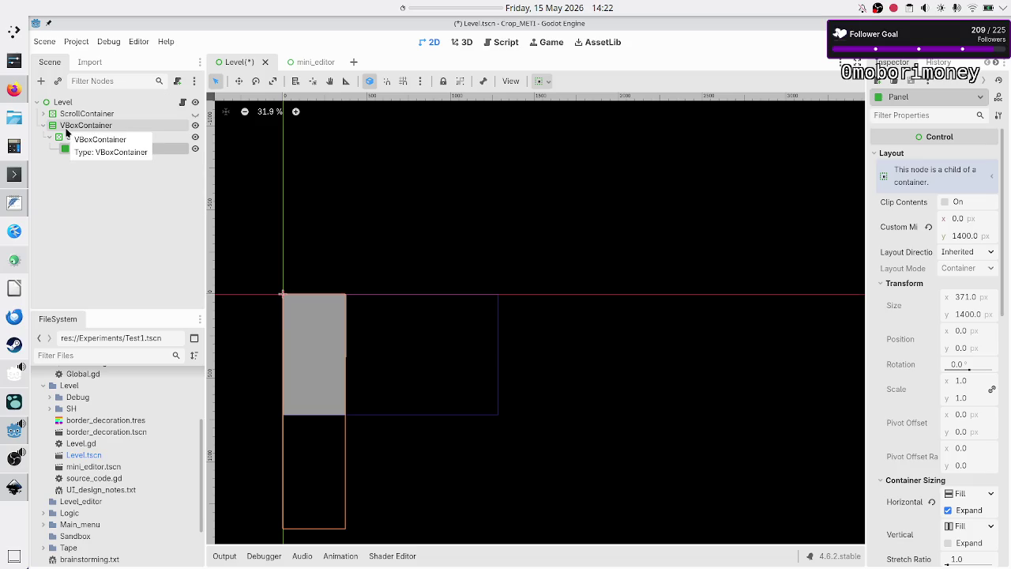
- Search 'panelc' in Create New Node and add a PanelContainer under the Panel
left_click(43, 83)
type("panelc")
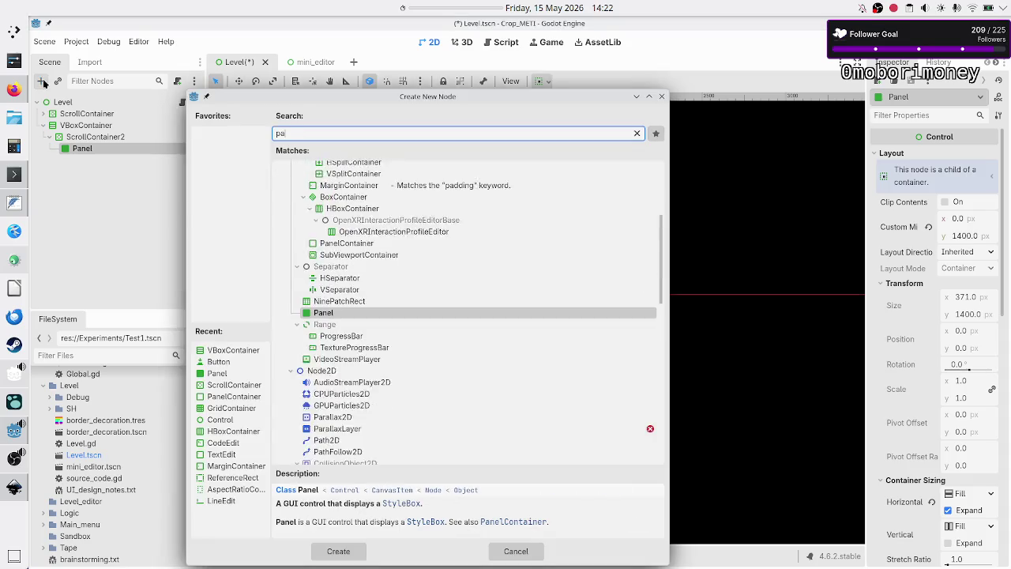
key("BackSpace")
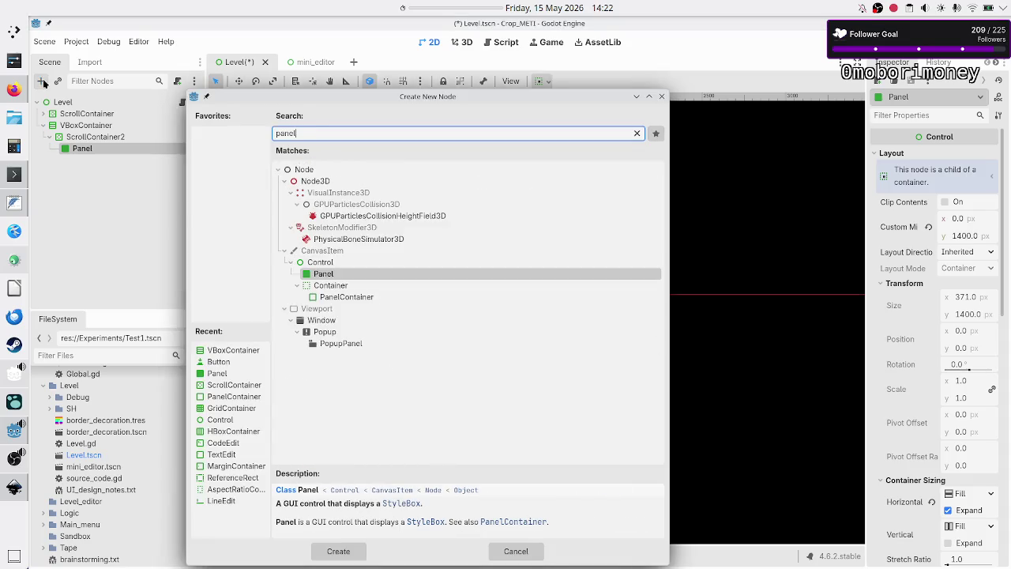
type("c")
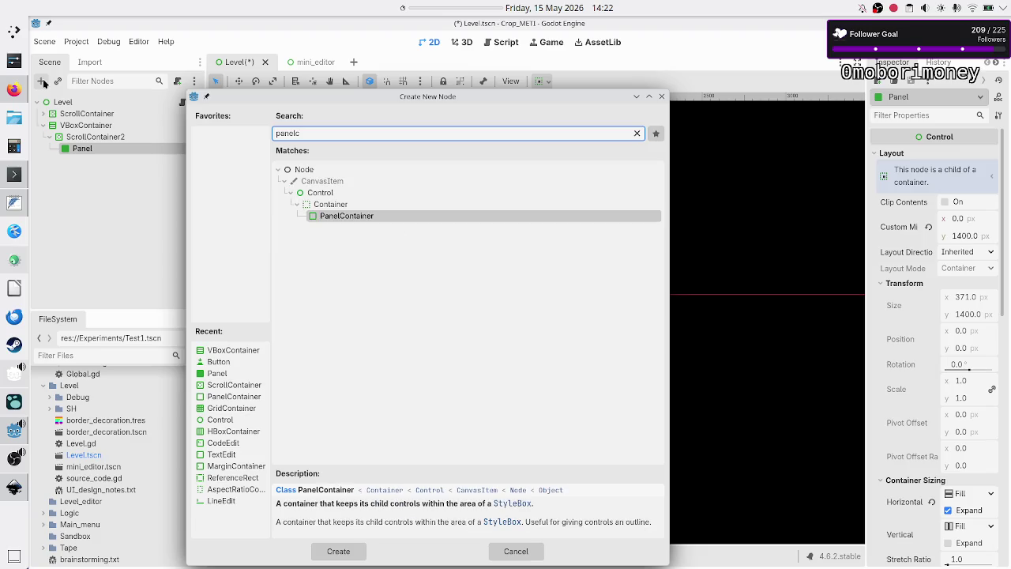
key("Return")
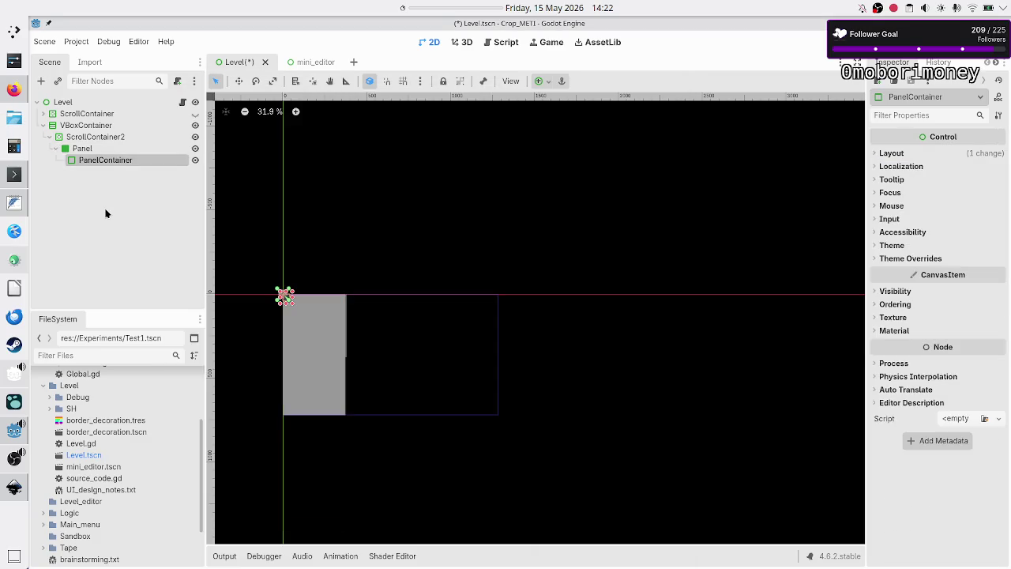